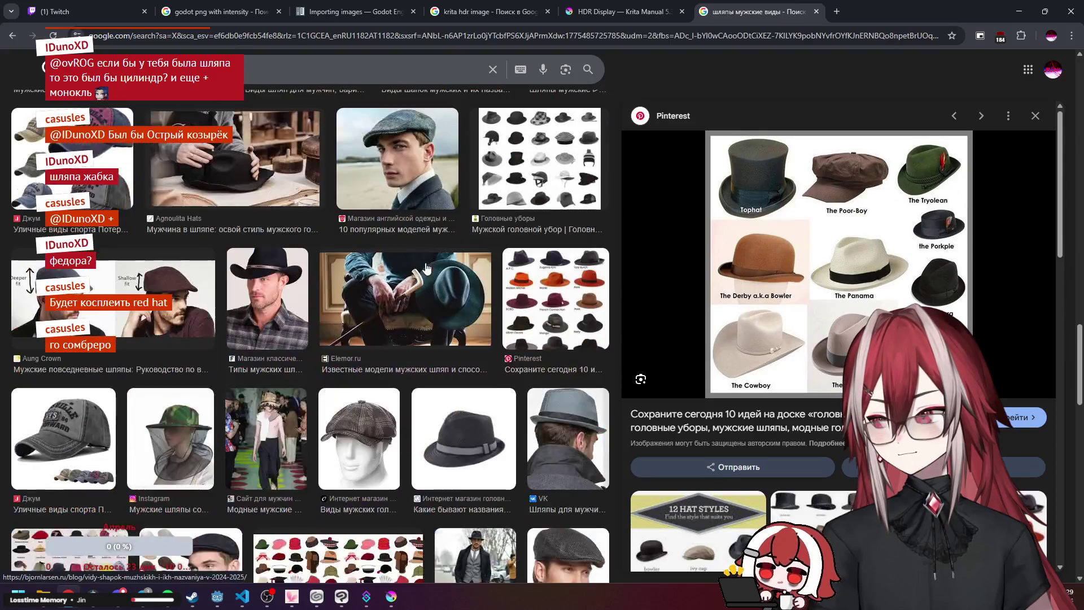
Browse the hat image results and preview the Yandex chart of hat types.
click(529, 186)
click(528, 292)
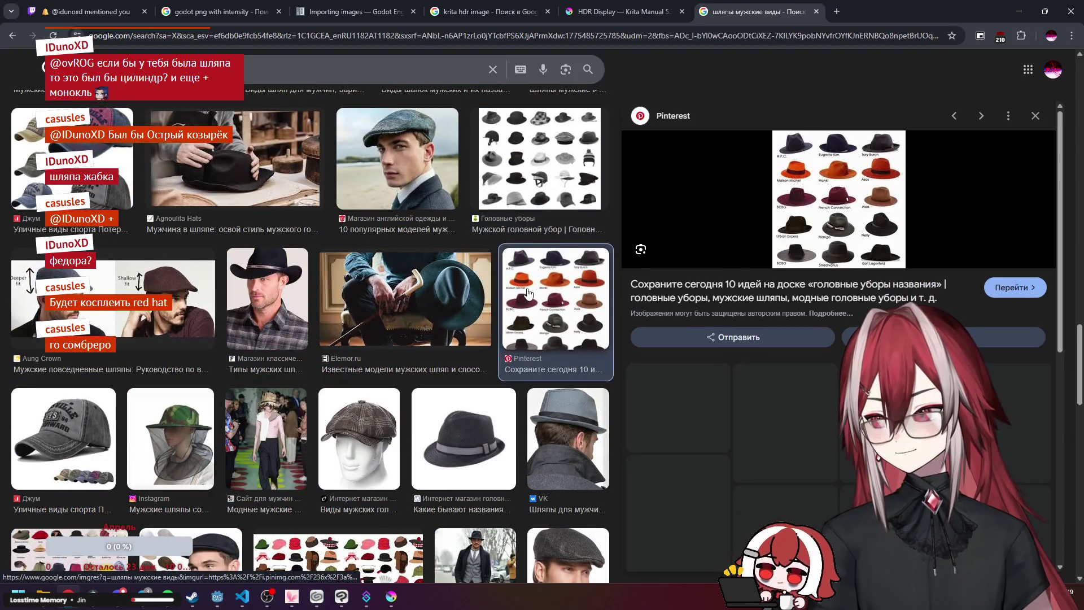
scroll(529, 292, down, 2)
scroll(770, 366, down, 2)
scroll(771, 365, down, 3)
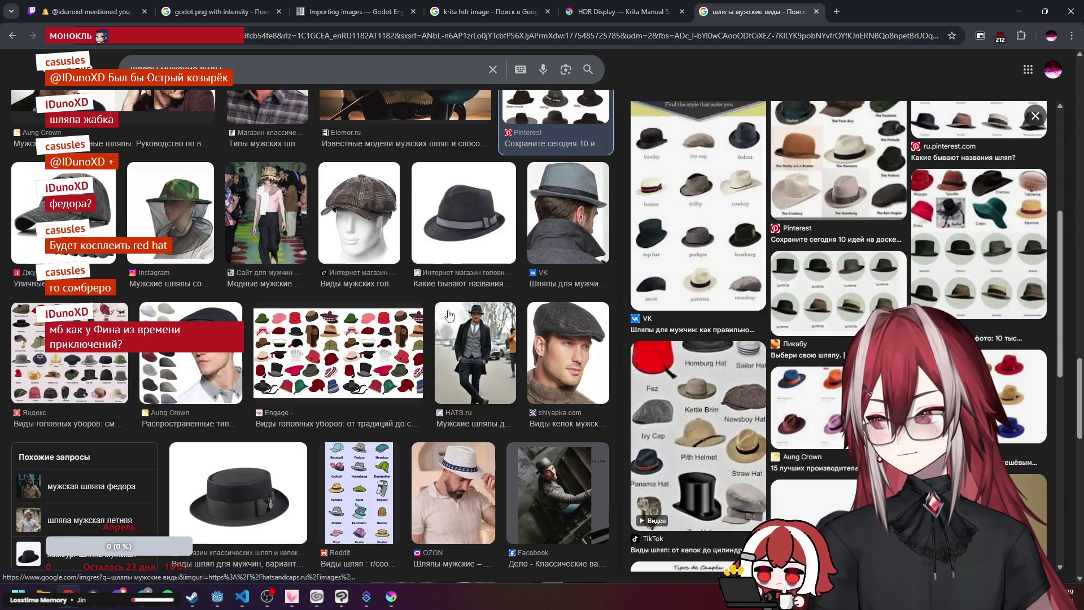
scroll(339, 336, down, 2)
click(339, 336)
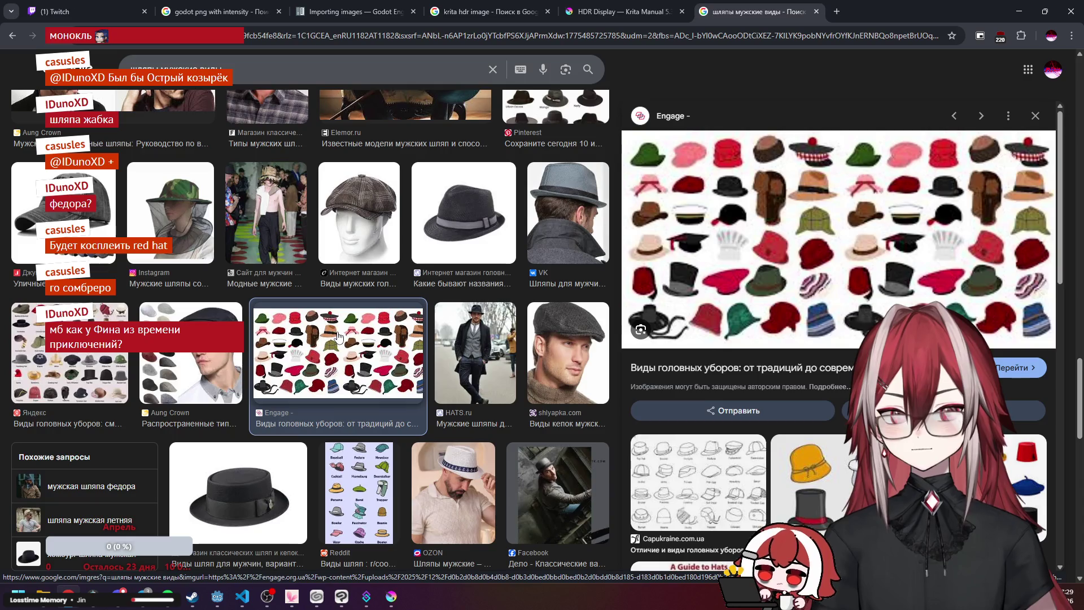
click(191, 372)
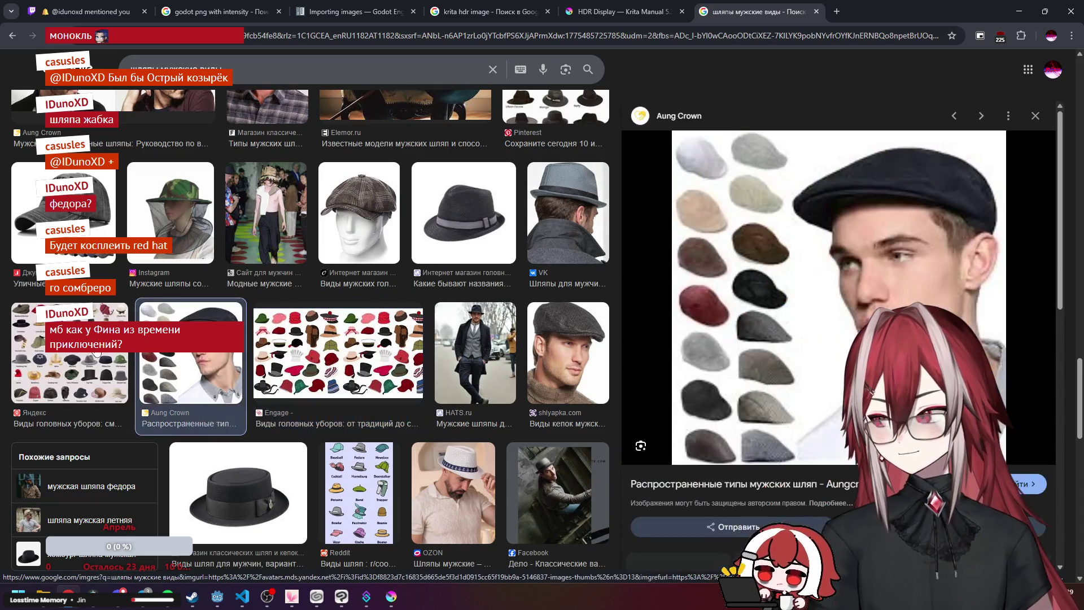
click(68, 372)
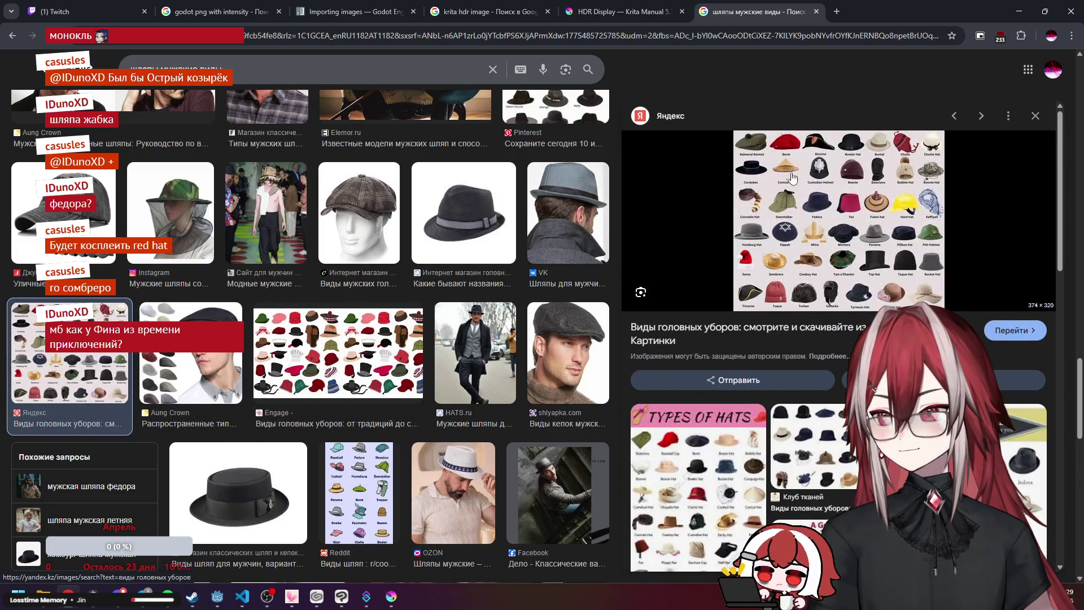
Open the hat-types chart full size in its own tab, then close that tab.
right_click(823, 168)
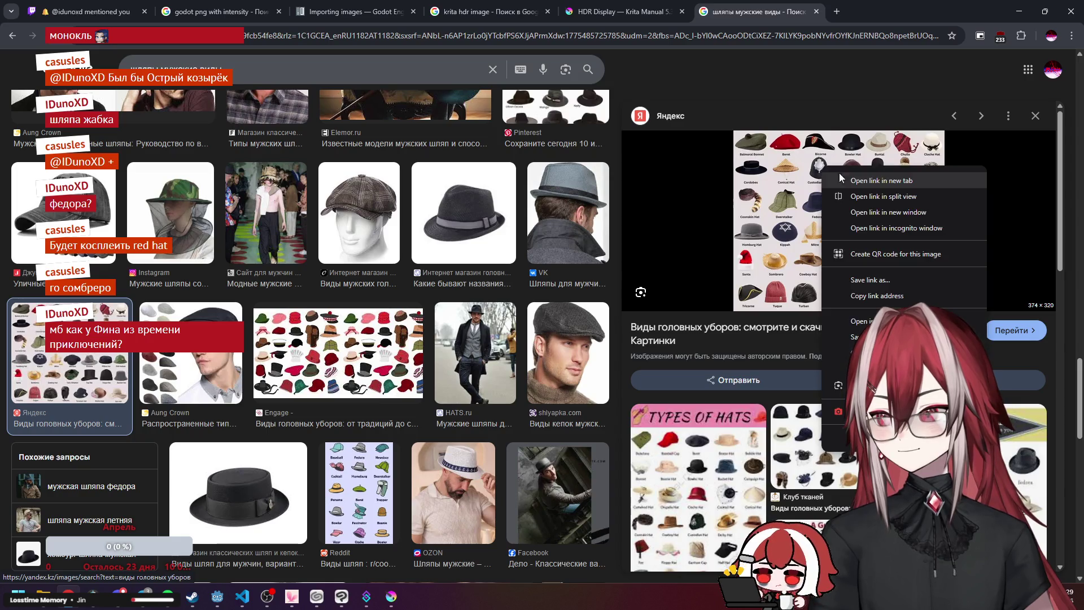
click(869, 320)
click(880, 11)
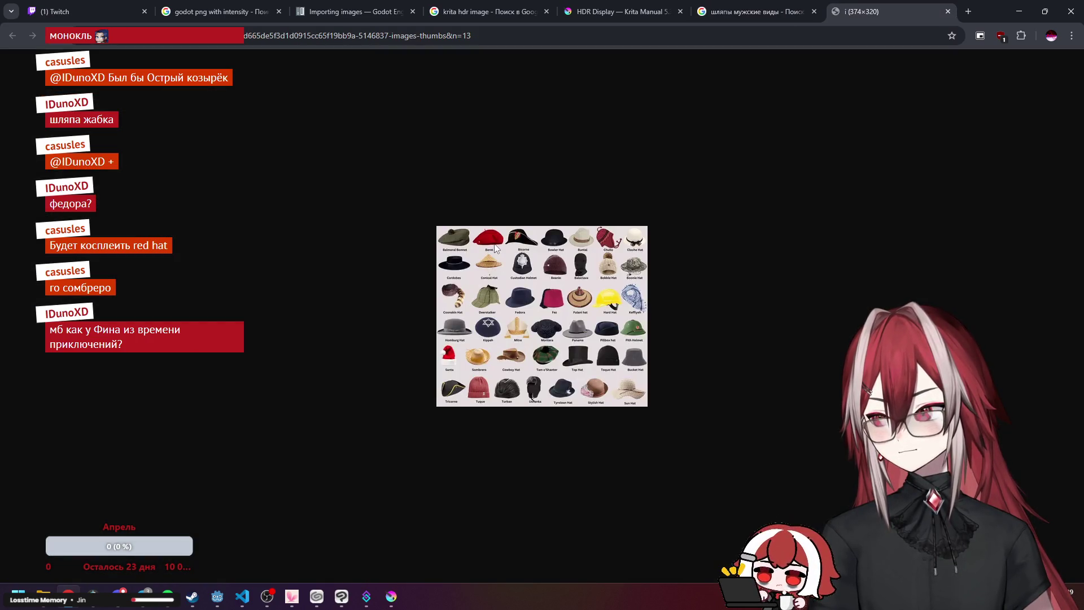
key(ctrl+w)
Return to the Yandex hat-types chart, copy the image and paste it into Krita.
click(787, 425)
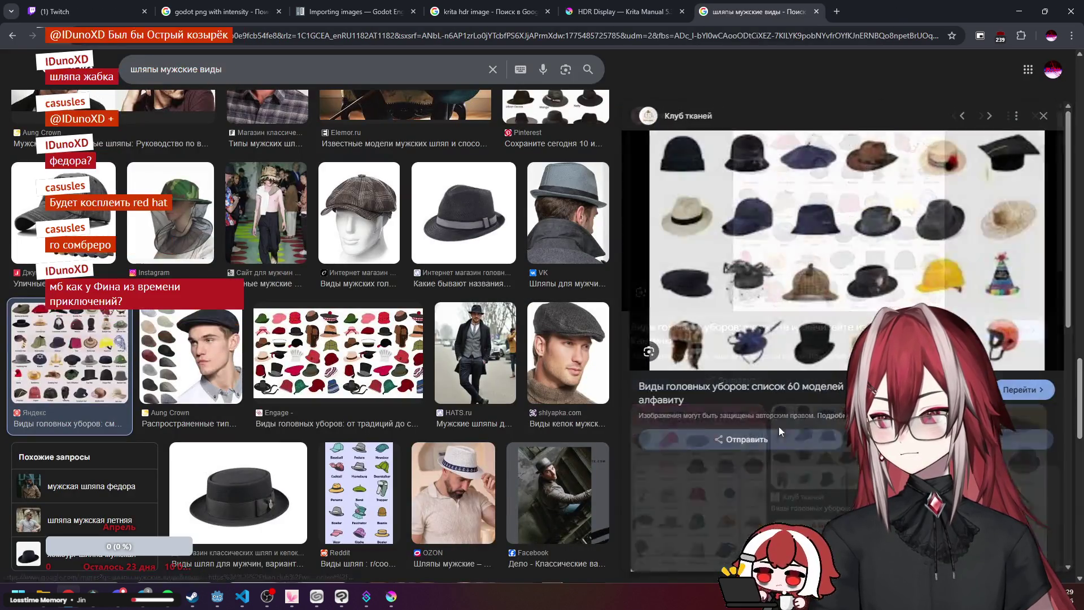
scroll(708, 397, down, 5)
click(708, 397)
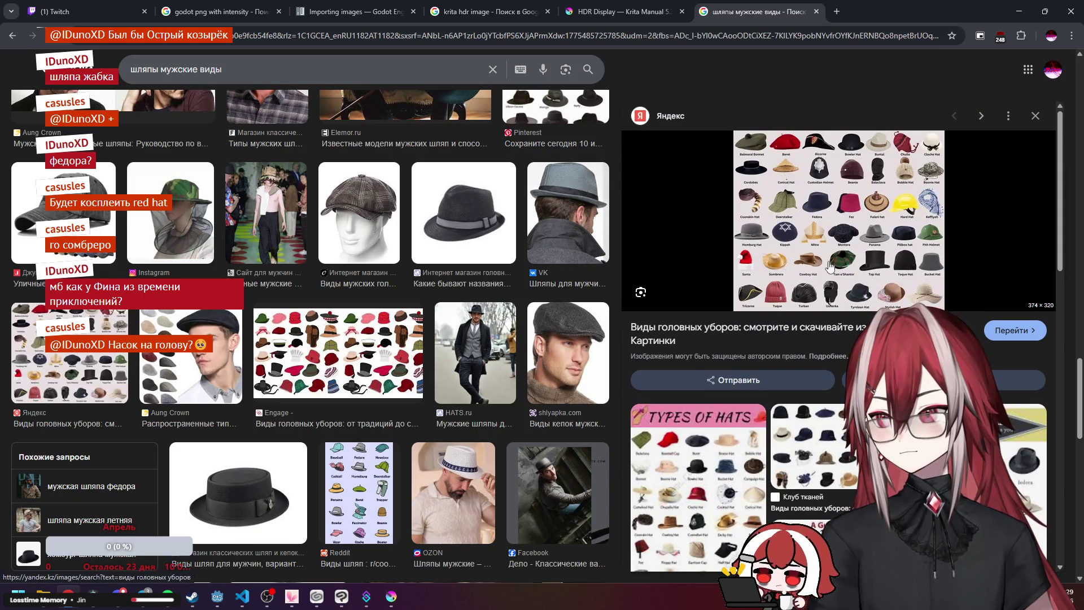
right_click(843, 233)
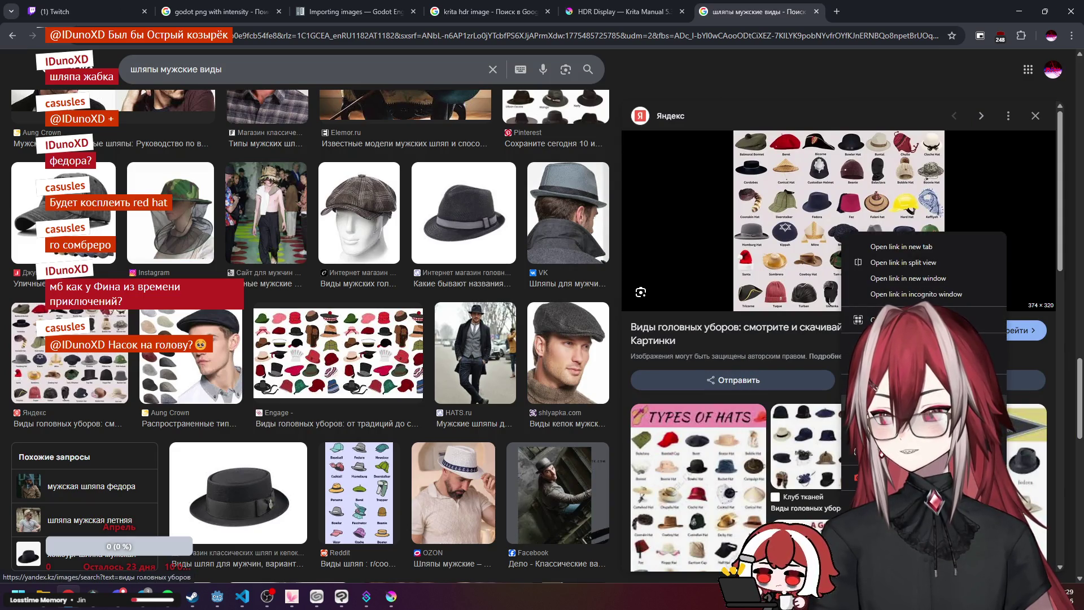
click(892, 410)
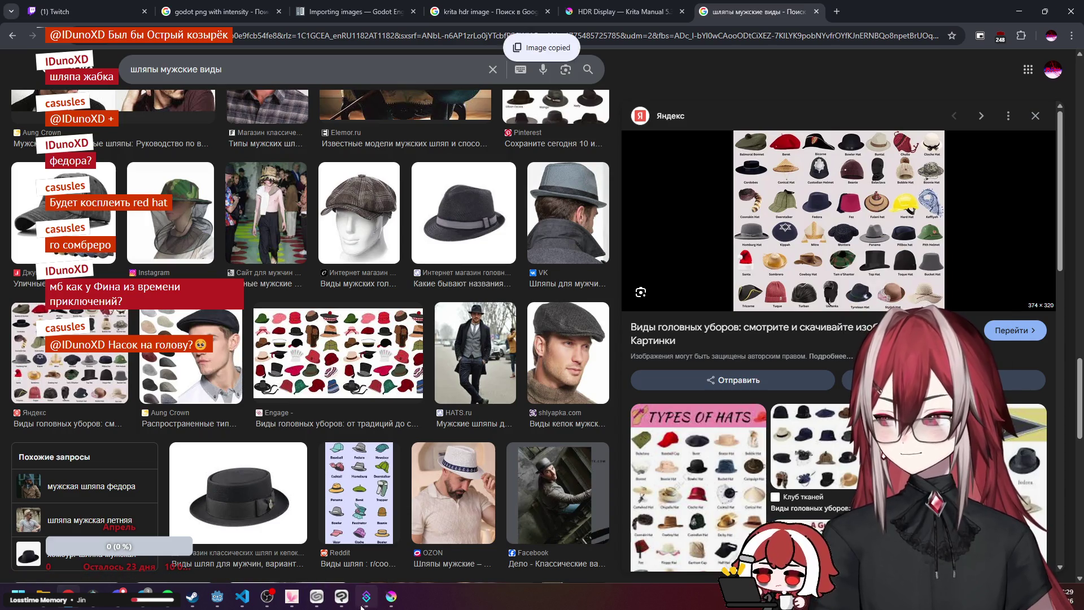
click(391, 596)
key(ctrl+v)
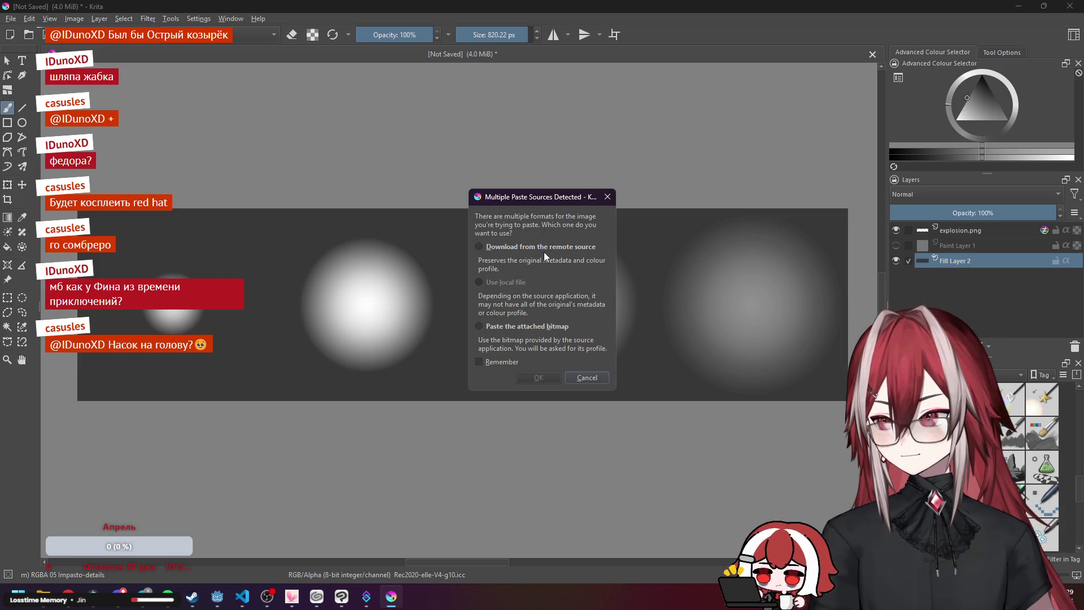
click(537, 328)
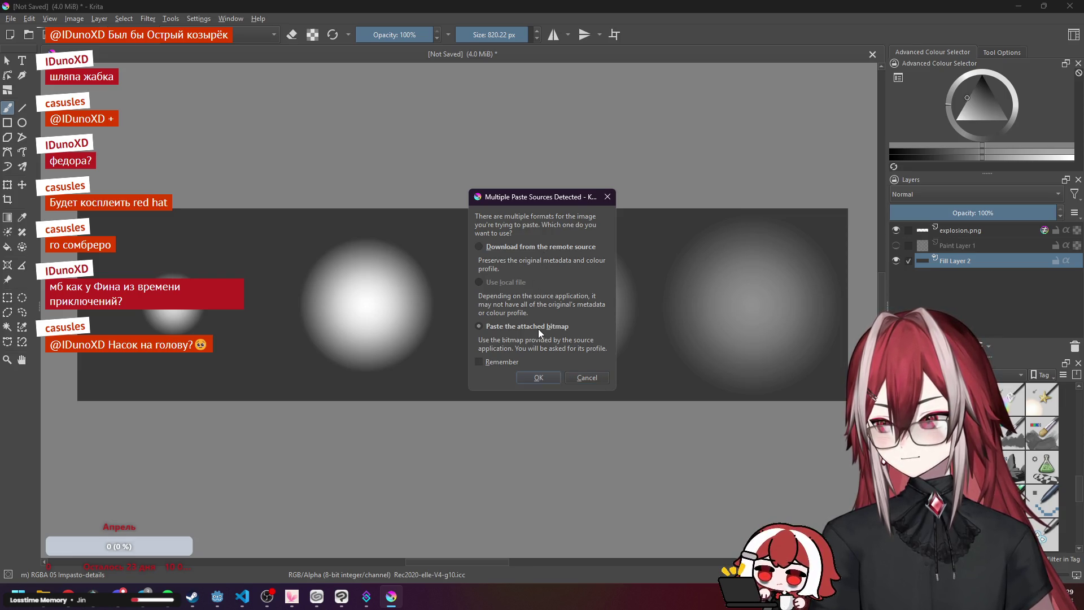
click(554, 382)
click(515, 270)
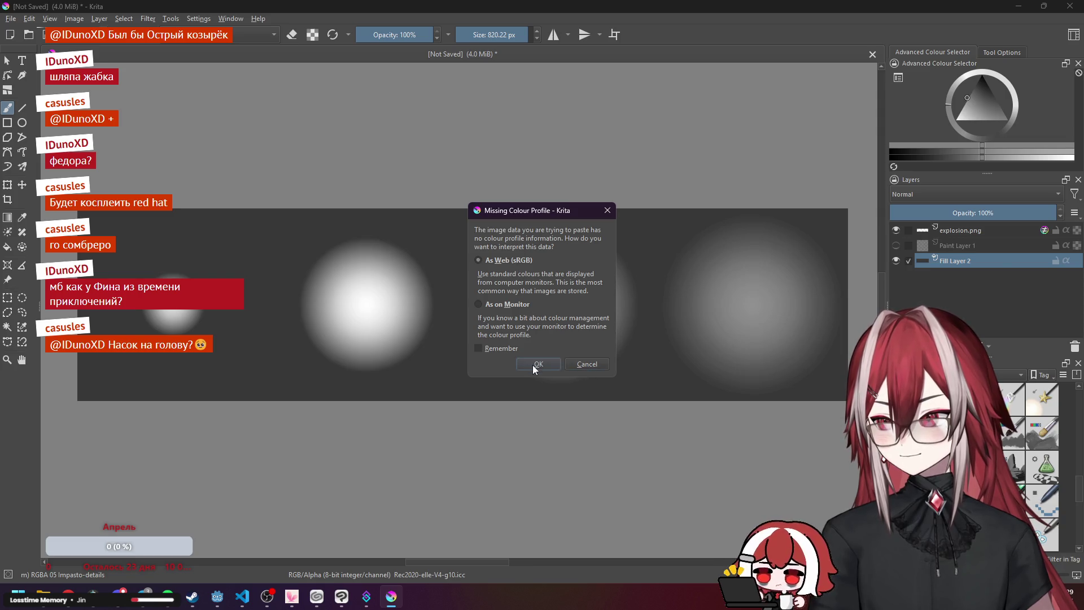
click(537, 364)
drag(959, 261, 972, 226)
key(ctrl+t)
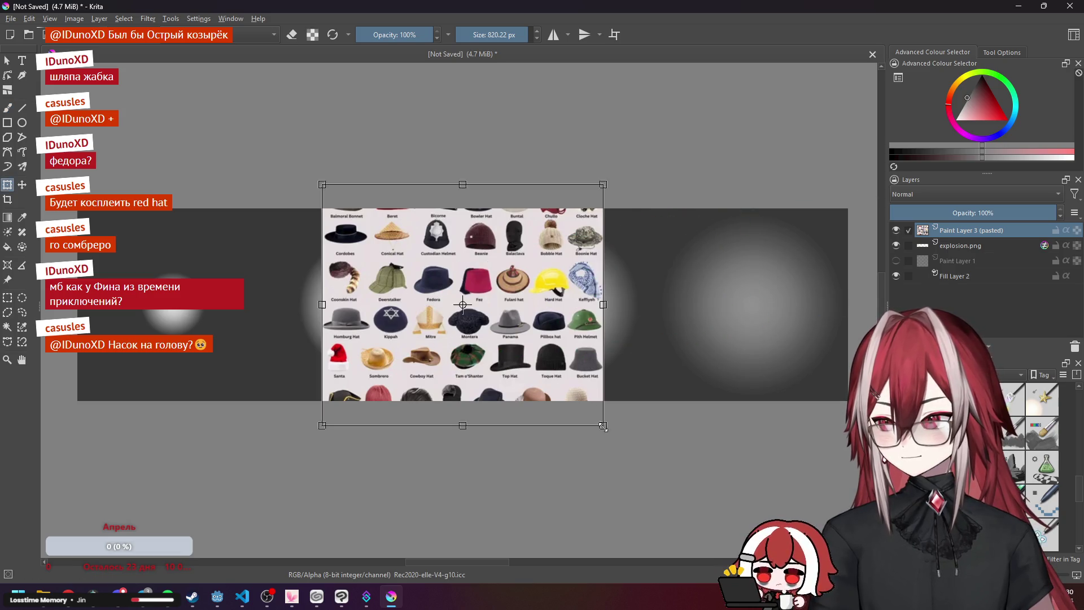
drag(603, 423, 747, 524)
drag(628, 345, 652, 278)
scroll(561, 378, up, 6)
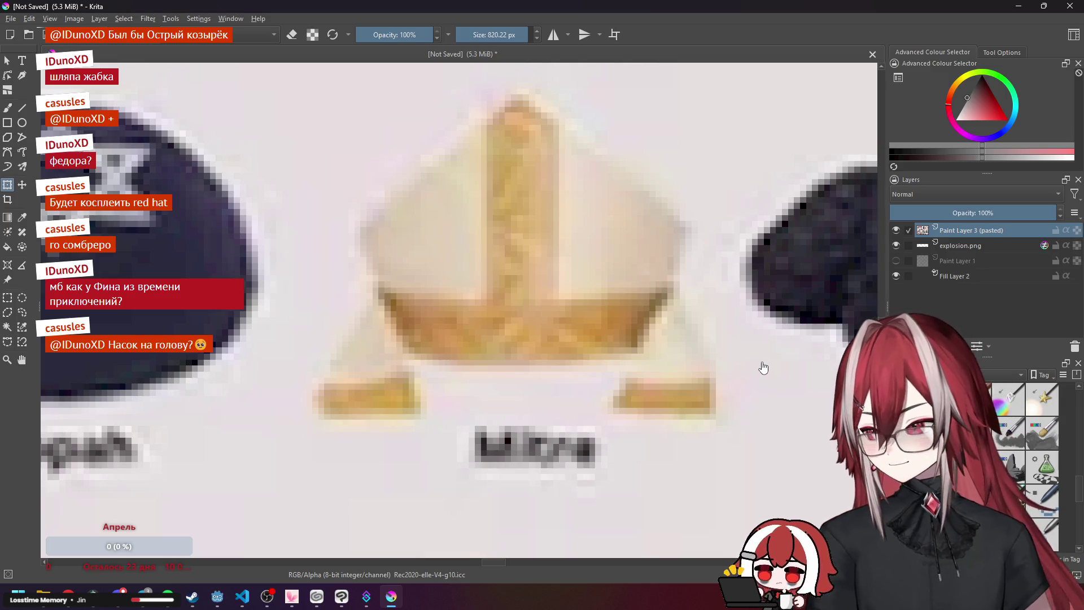
scroll(763, 368, down, 5)
scroll(739, 350, down, 1)
drag(737, 321, 490, 316)
scroll(490, 316, down, 3)
scroll(492, 318, up, 1)
scroll(508, 321, up, 2)
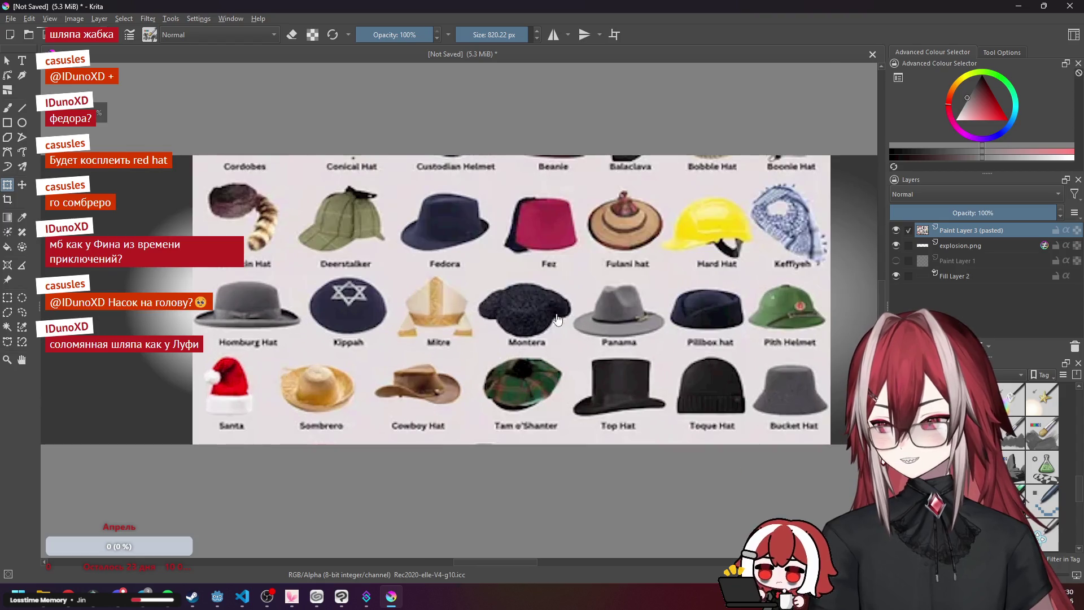
mouse_move(573, 339)
mouse_down()
mouse_move(563, 389)
mouse_move(566, 350)
mouse_move(568, 367)
mouse_up()
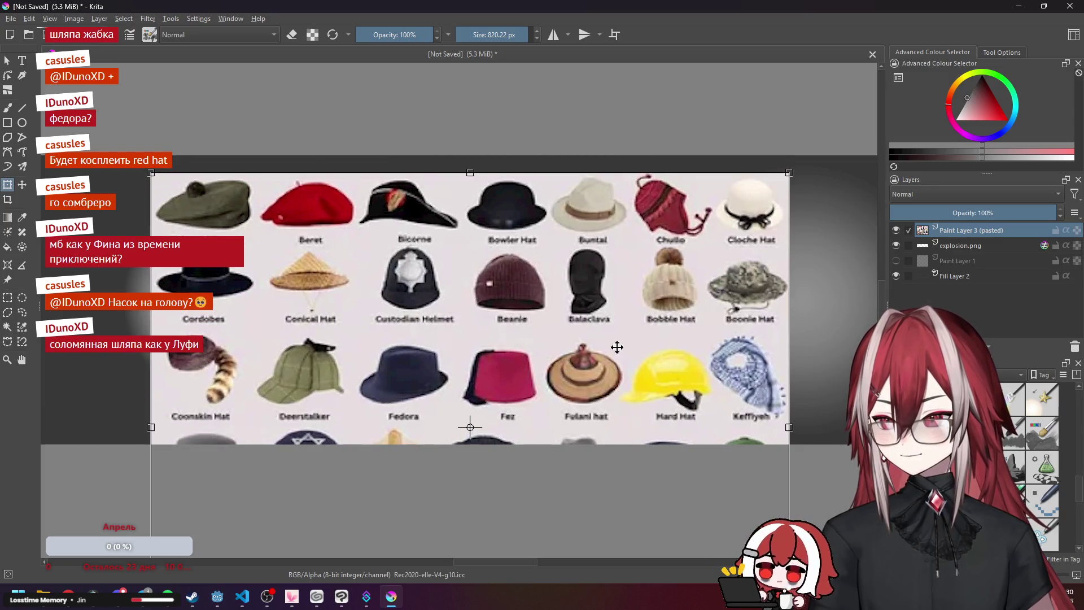
mouse_move(483, 301)
mouse_down()
mouse_move(505, 295)
mouse_move(497, 303)
mouse_move(507, 273)
mouse_move(516, 313)
mouse_up()
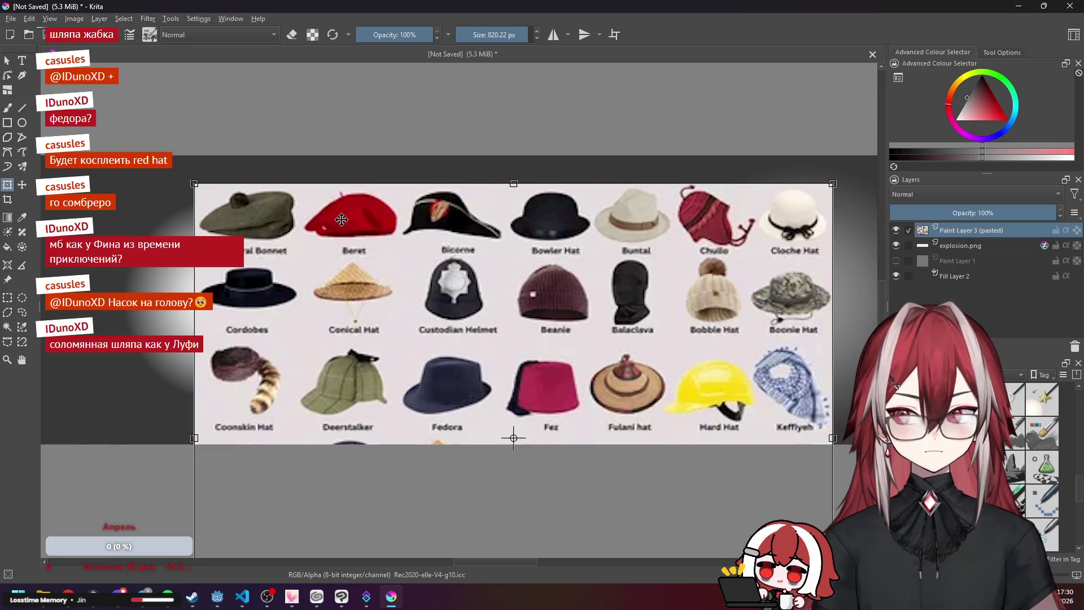
drag(541, 317, 542, 299)
mouse_move(637, 311)
mouse_down()
mouse_move(629, 244)
mouse_move(632, 259)
mouse_move(642, 248)
mouse_up()
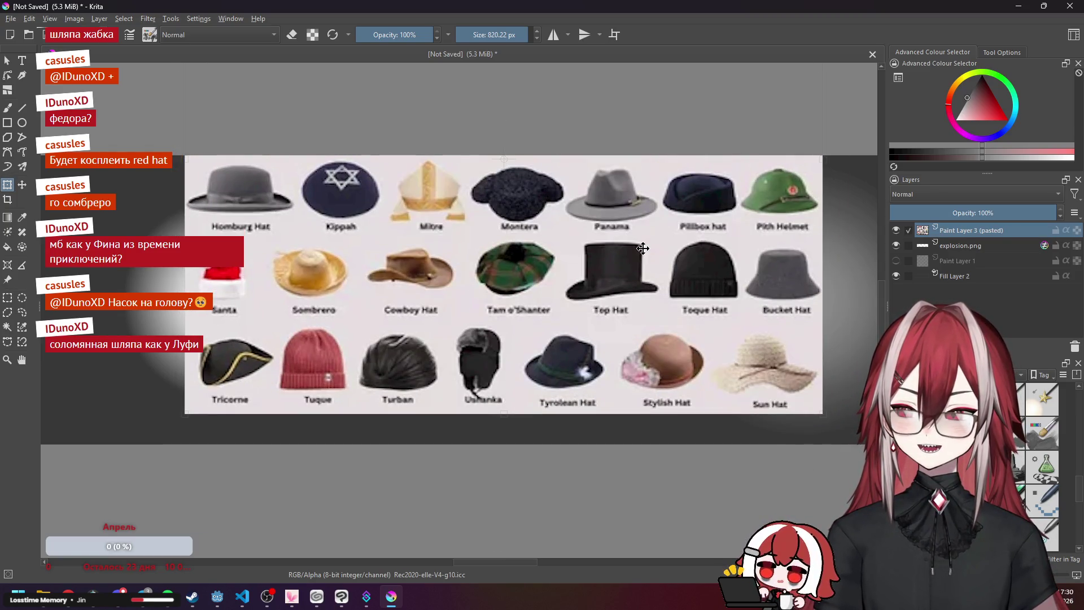
mouse_move(564, 306)
mouse_down()
mouse_move(557, 387)
mouse_move(575, 351)
mouse_move(580, 285)
mouse_move(583, 351)
mouse_move(586, 319)
mouse_up()
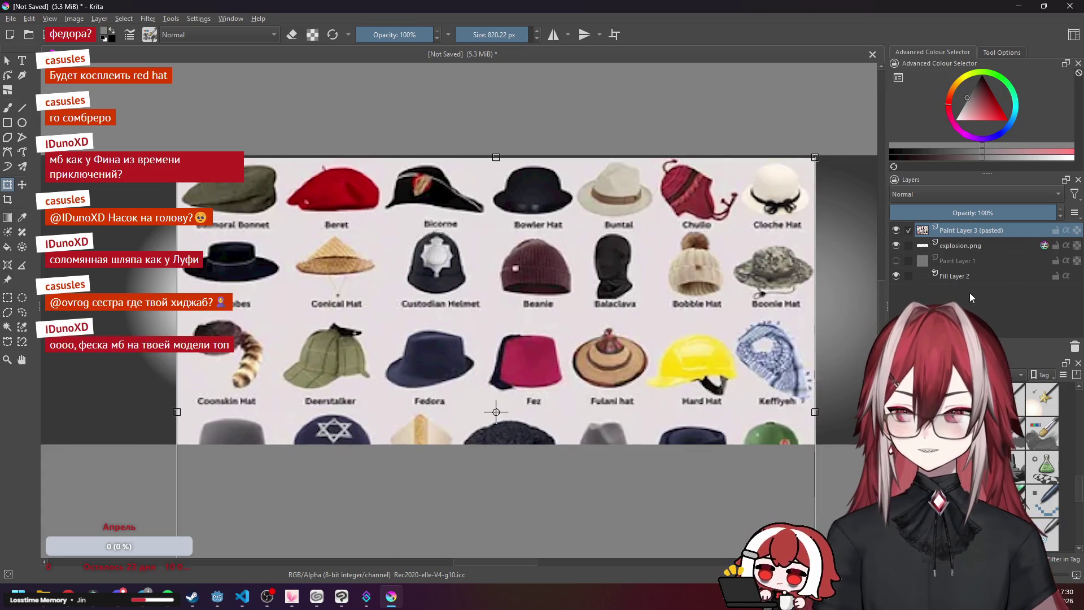
click(1074, 347)
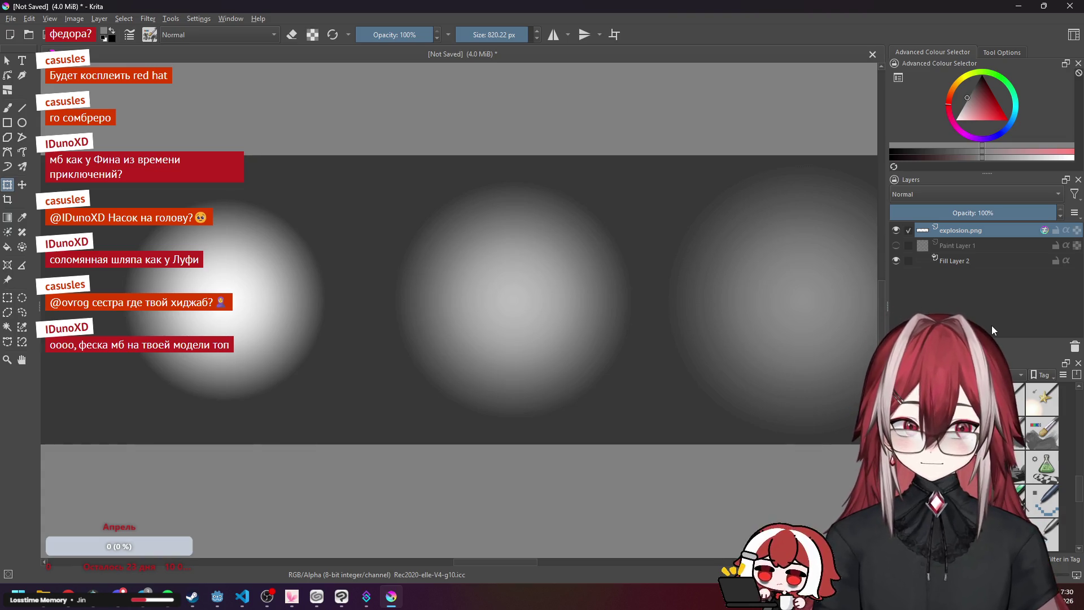
Zoom in and out over the explosion-spheres canvas, then switch back to Chrome.
click(292, 596)
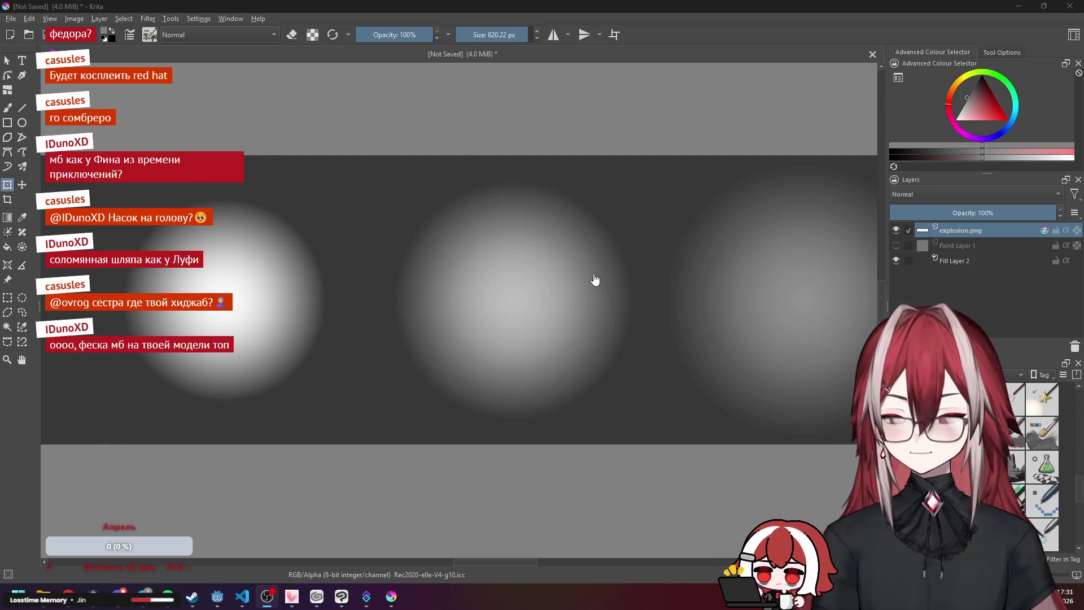
scroll(675, 283, down, 2)
scroll(675, 284, up, 2)
scroll(681, 282, down, 2)
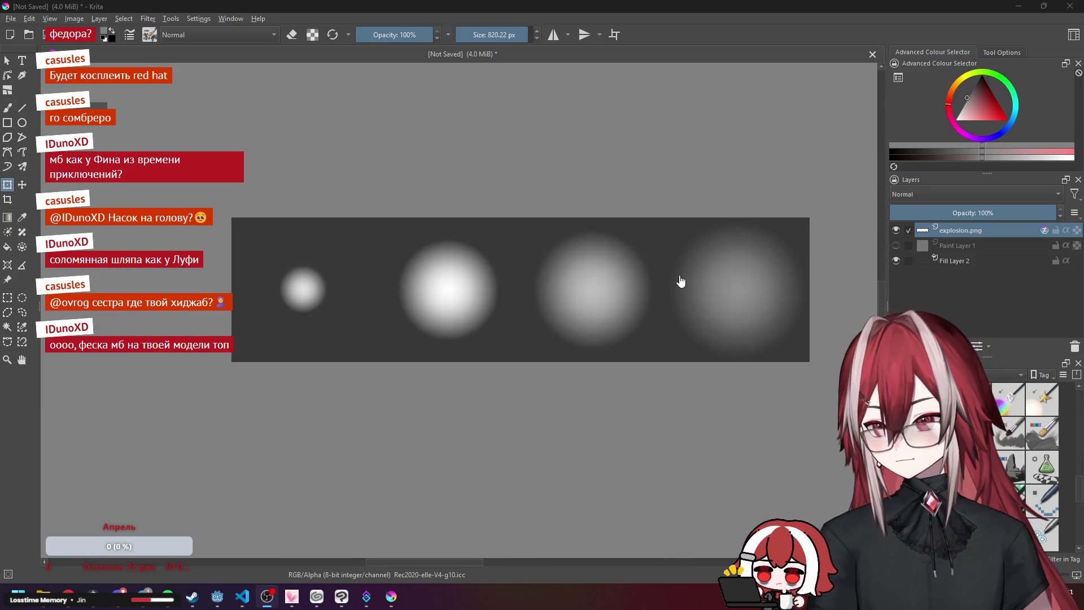
scroll(547, 241, up, 1)
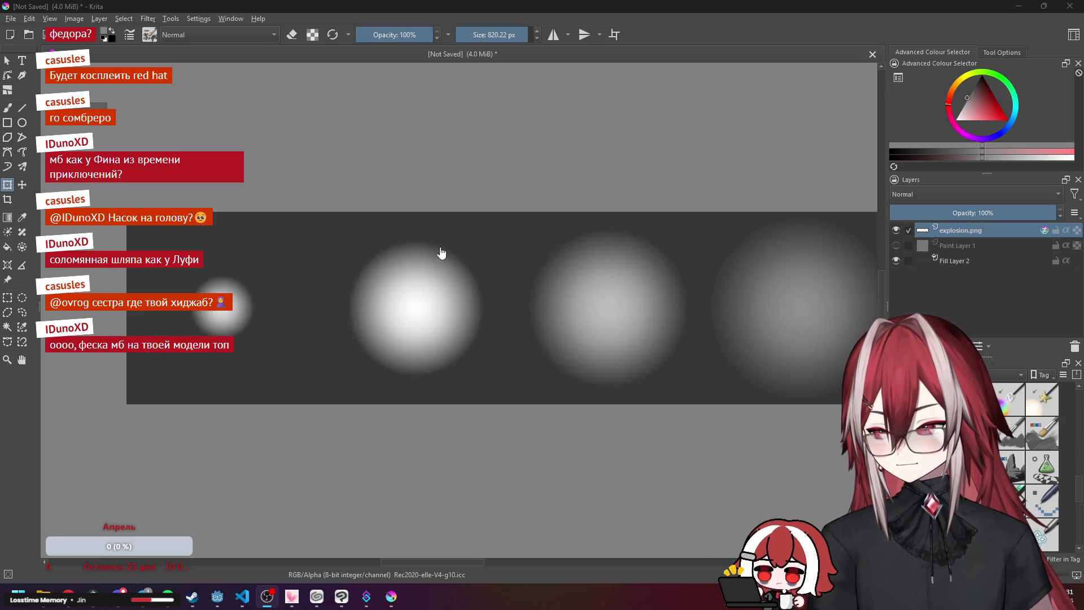
key(alt+Tab)
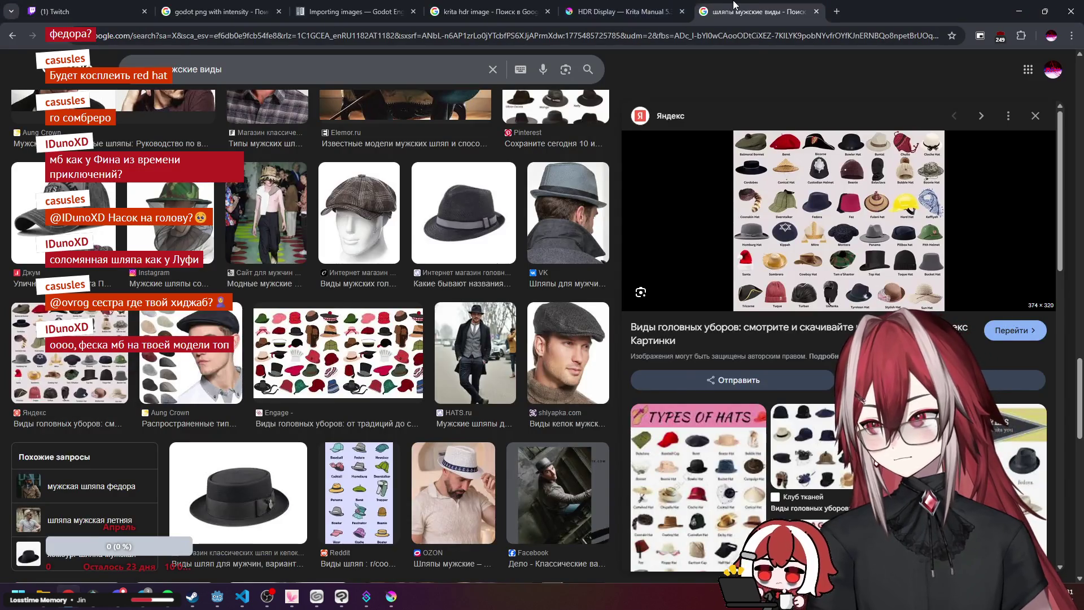
Close the hat search tab and read through the Scene Linear Painting manual page.
key(ctrl+w)
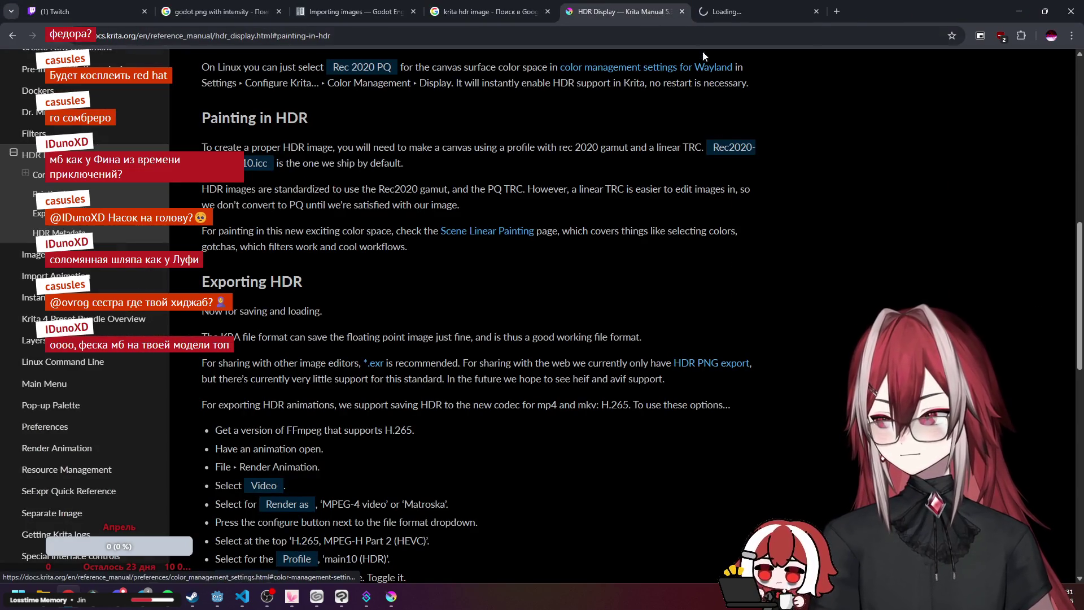
click(709, 10)
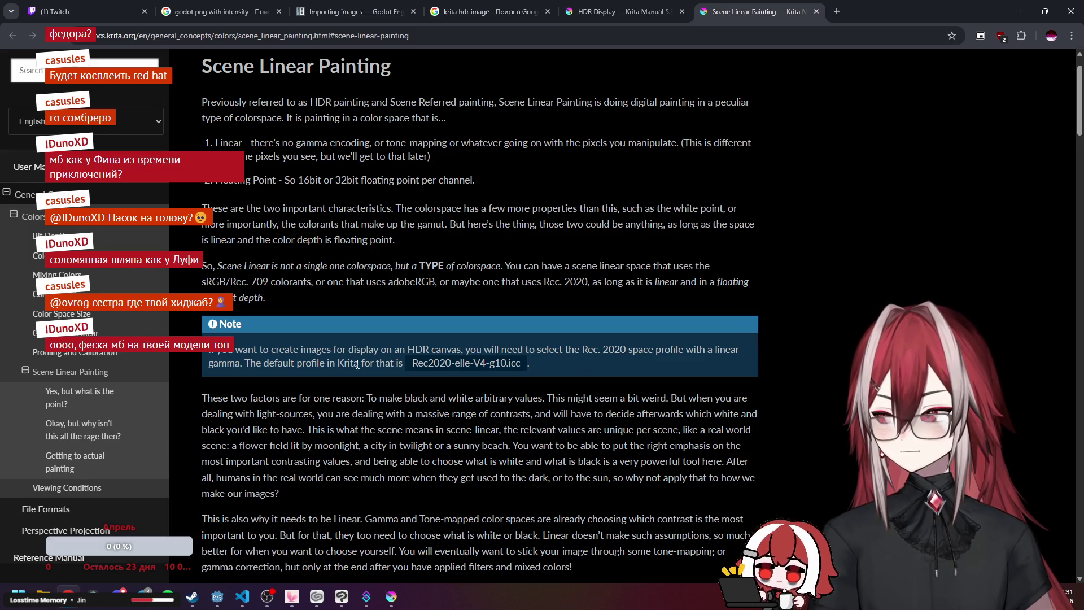
scroll(456, 367, down, 12)
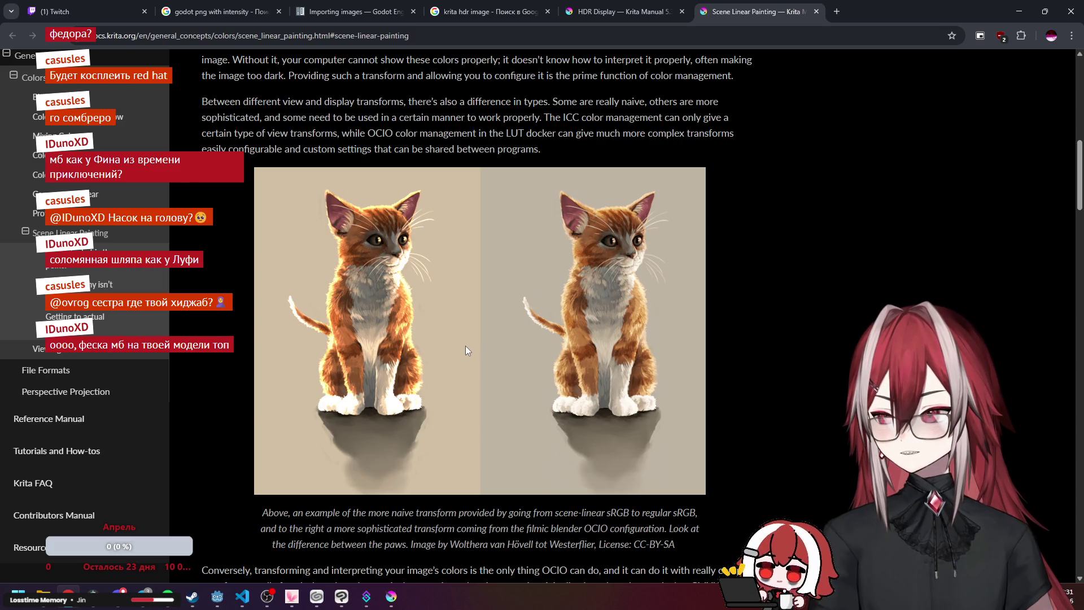
scroll(465, 346, down, 3)
scroll(465, 346, up, 5)
scroll(465, 346, down, 15)
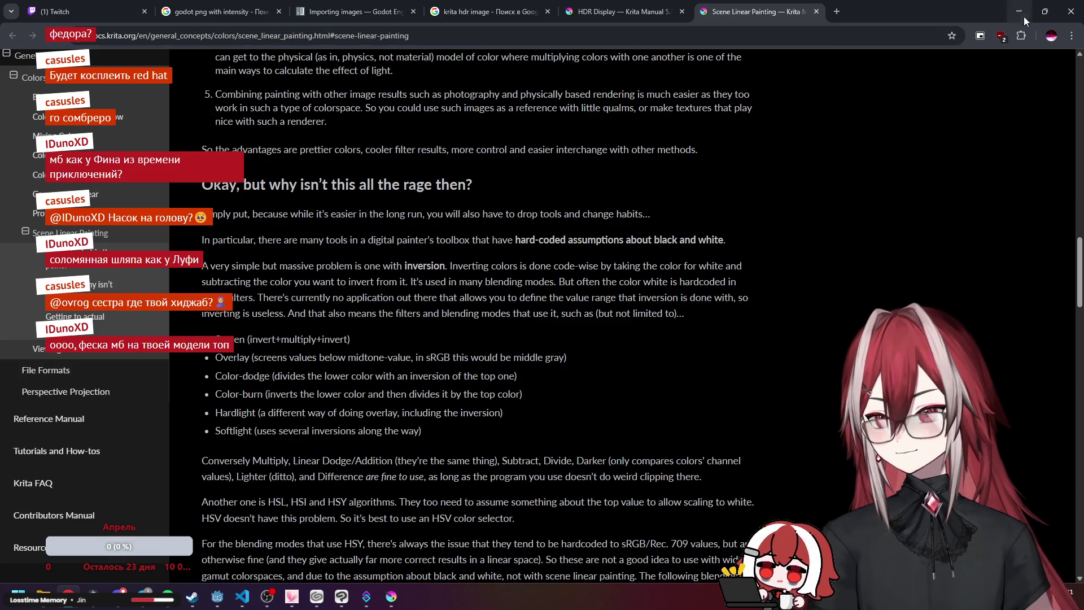
click(1022, 18)
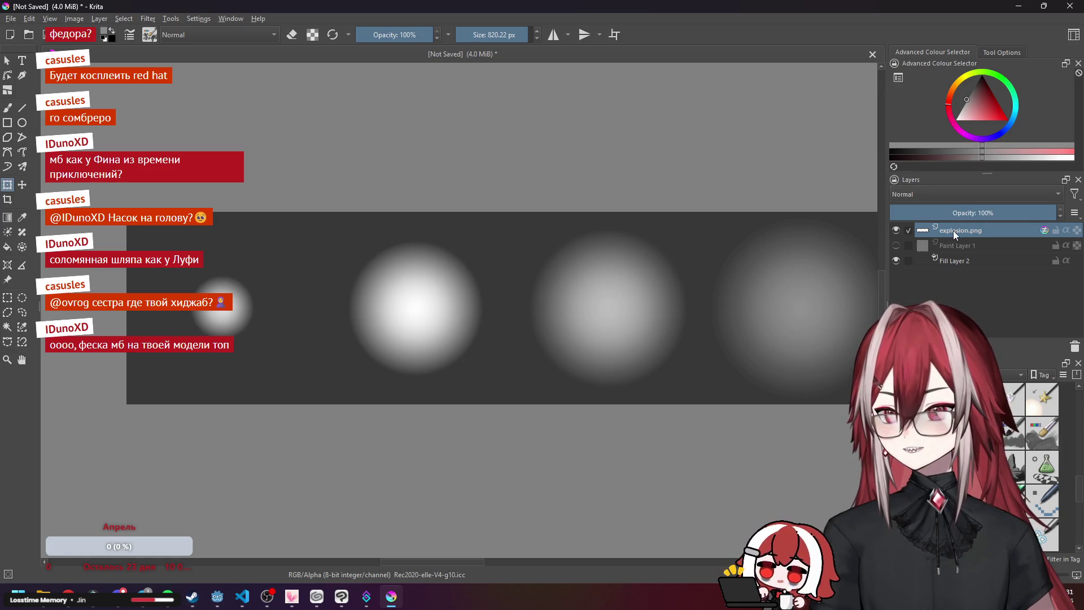
key(alt+Tab)
Move to the HDR Display manual page and scroll to its HDR Metadata section.
scroll(456, 313, down, 15)
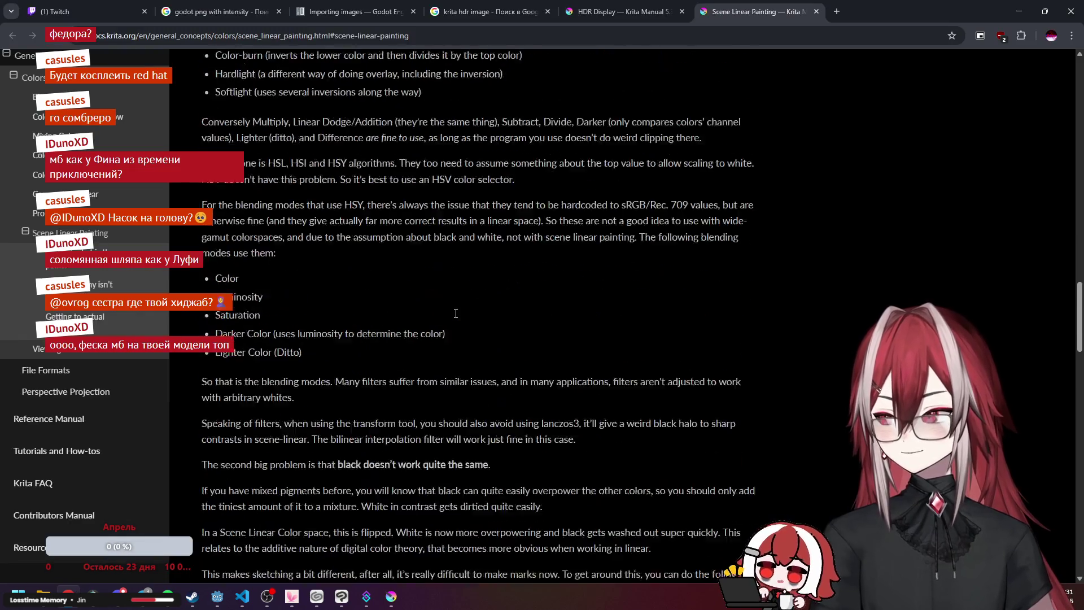
scroll(455, 313, down, 12)
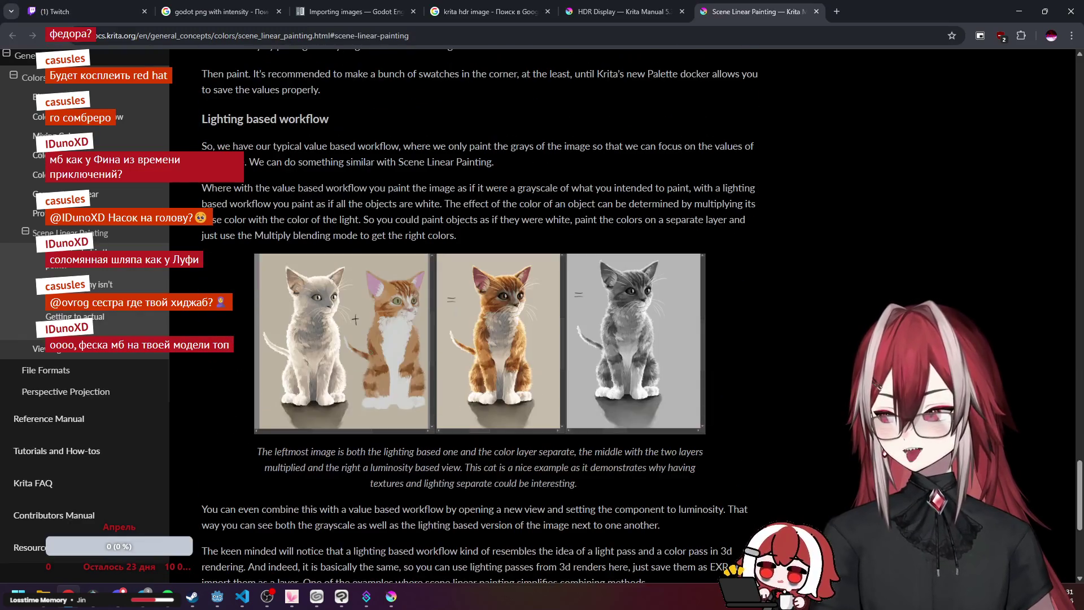
scroll(647, 213, down, 5)
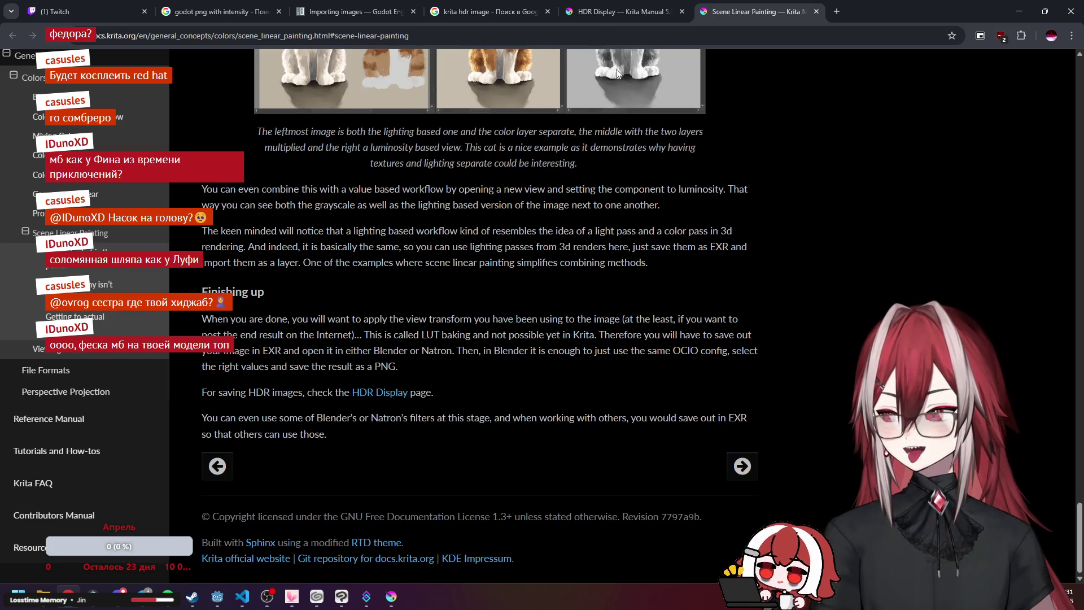
click(603, 9)
scroll(469, 212, down, 3)
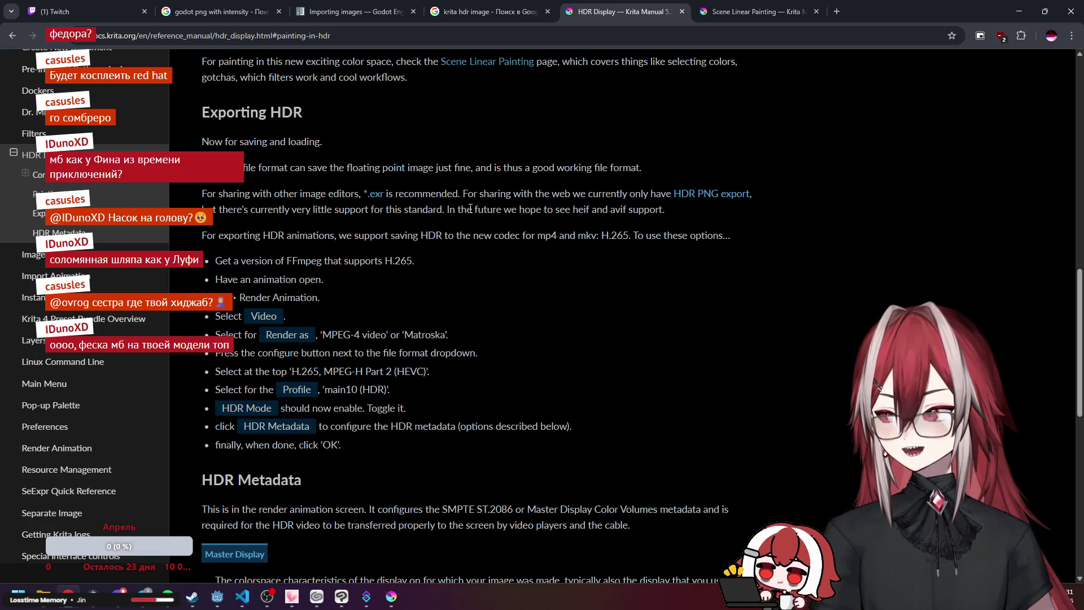
scroll(470, 209, down, 6)
scroll(470, 212, down, 3)
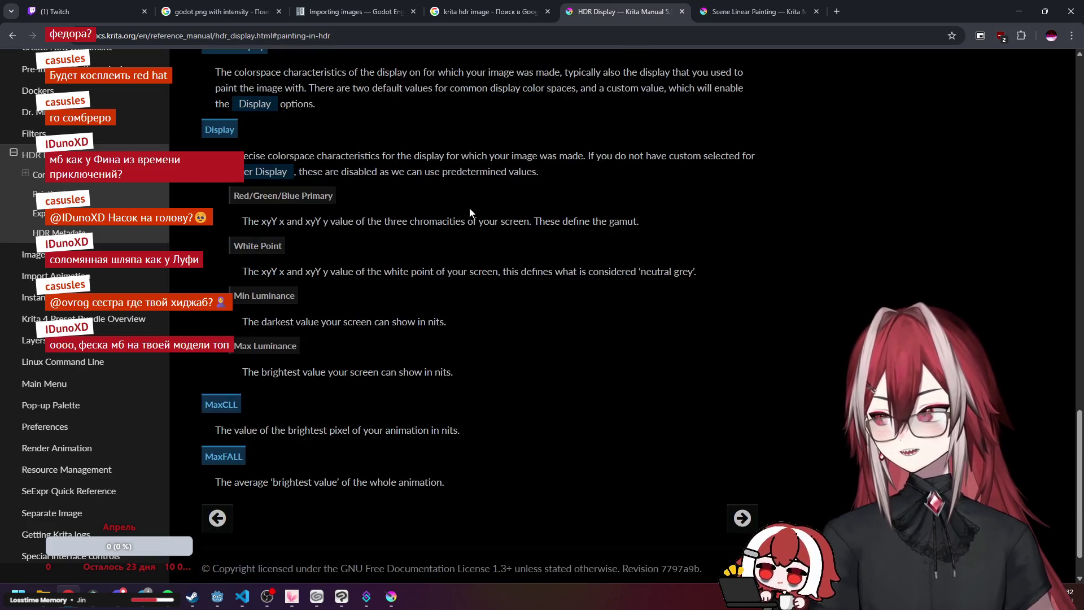
scroll(471, 212, up, 1)
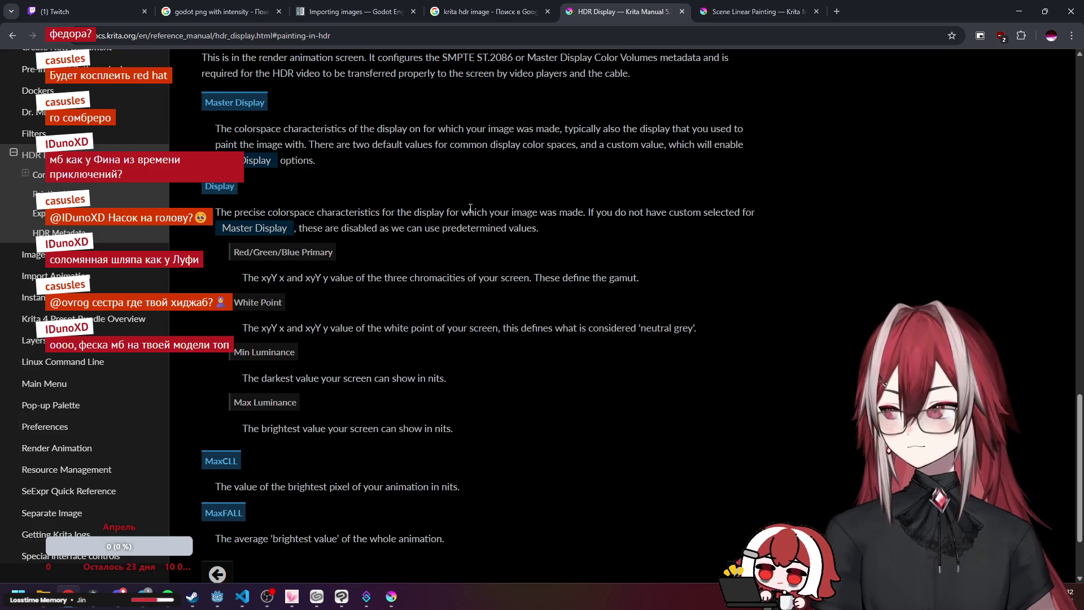
click(837, 12)
Go to chatgpt.com in the new tab.
text(chatgpt.com)
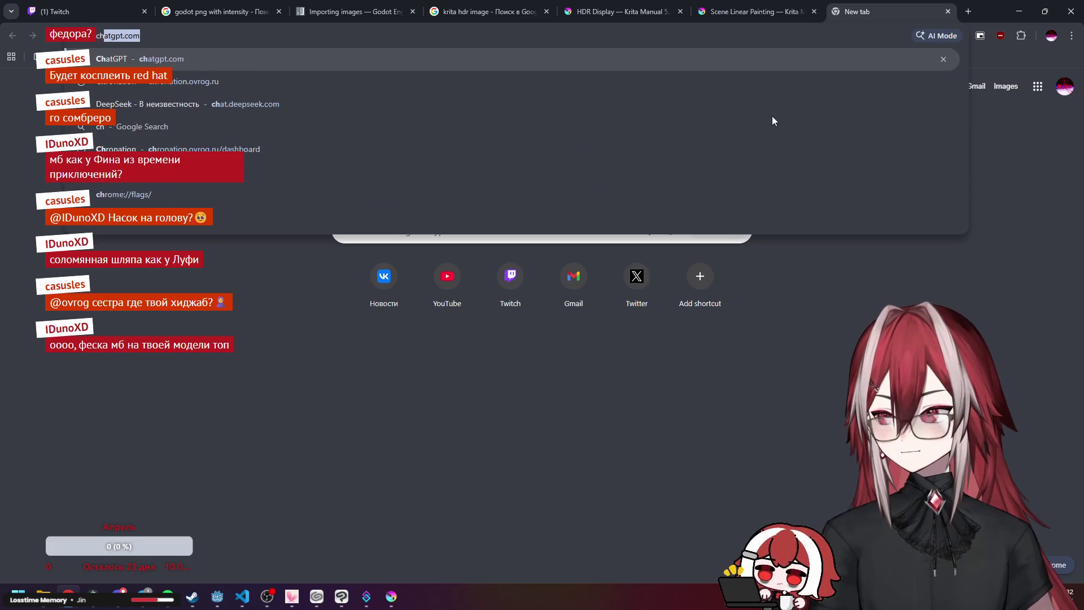
key(Return)
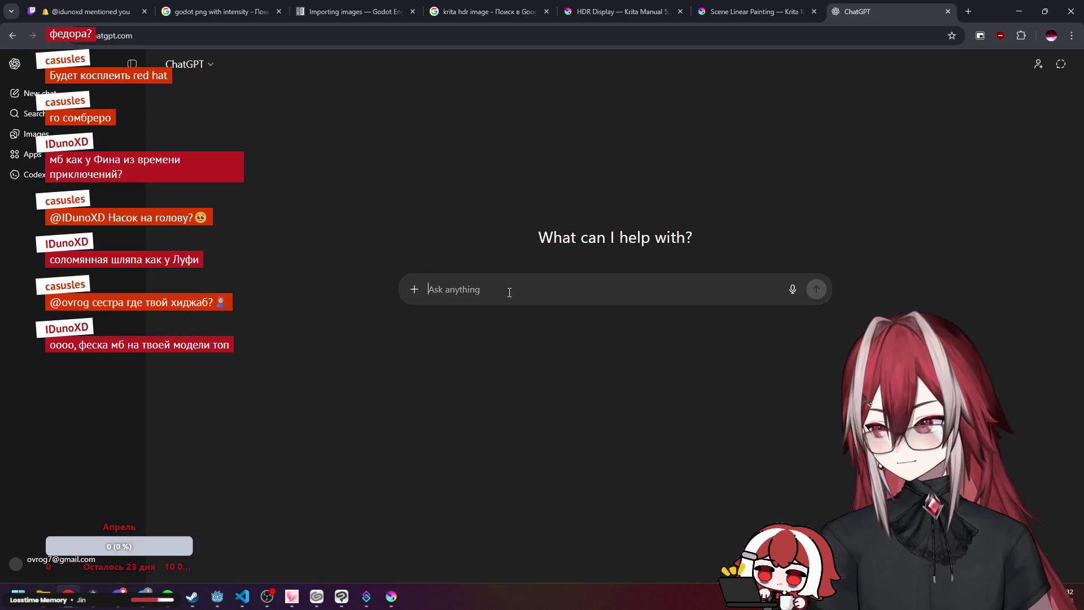
Ask ChatGPT how to make an HDR image for Godot, maybe in Krita, without an HDR monitor.
text(ho)
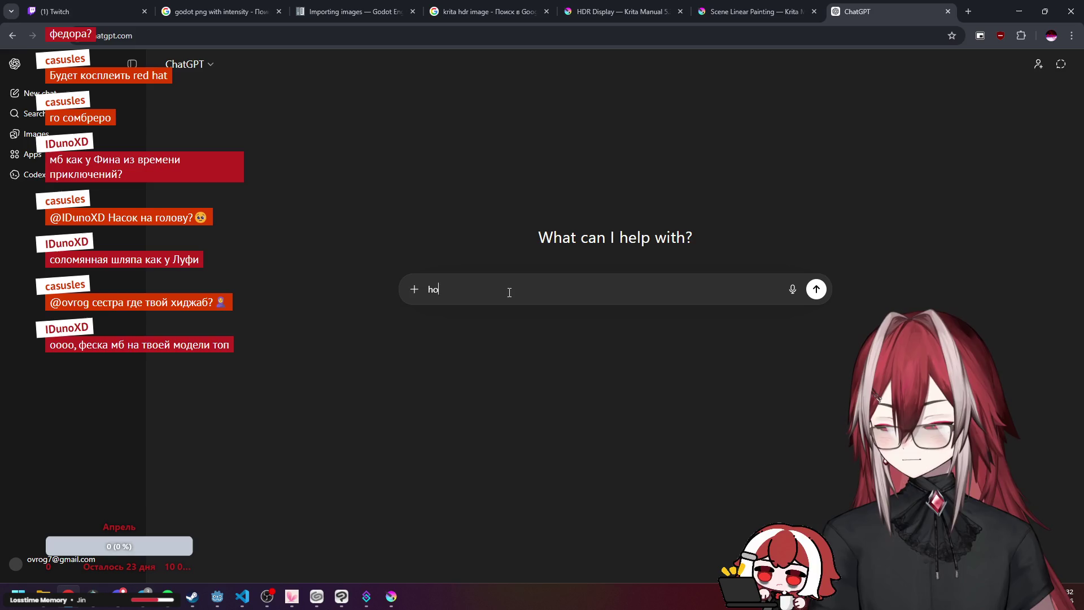
text(w i can)
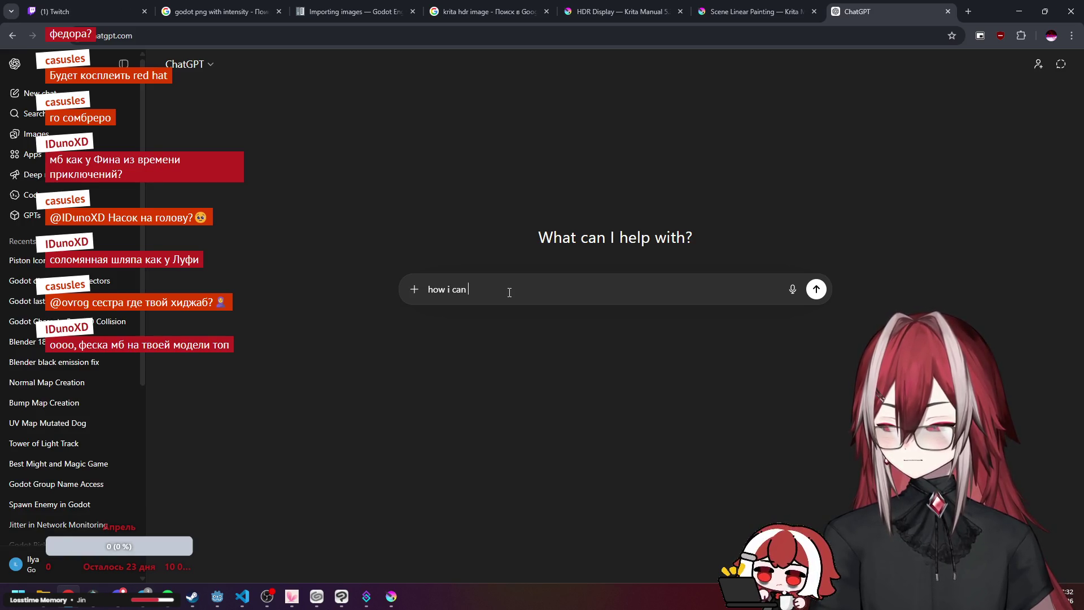
text(co)
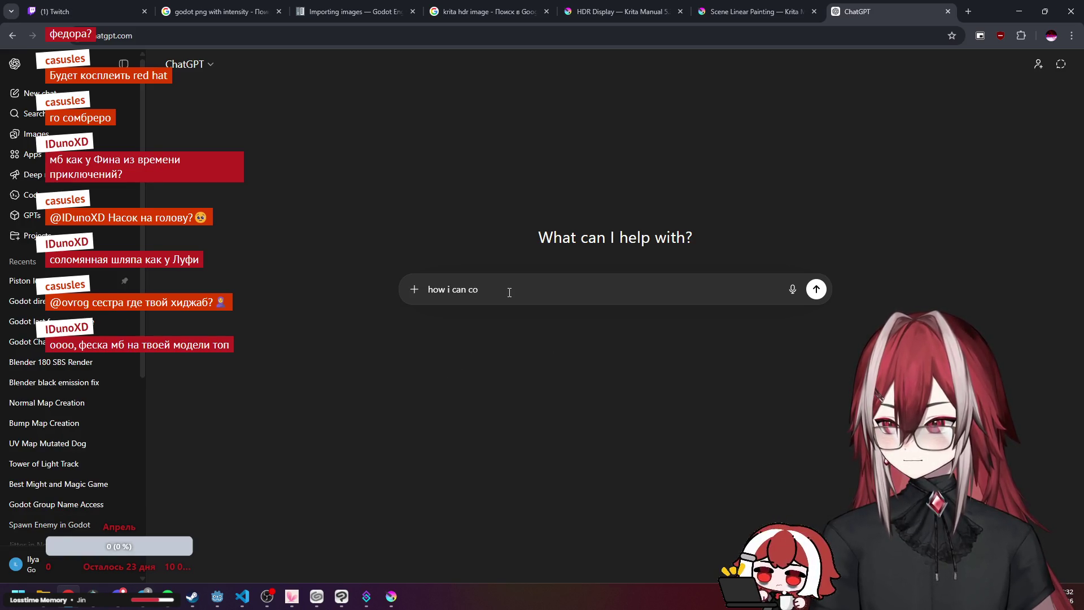
text(mp)
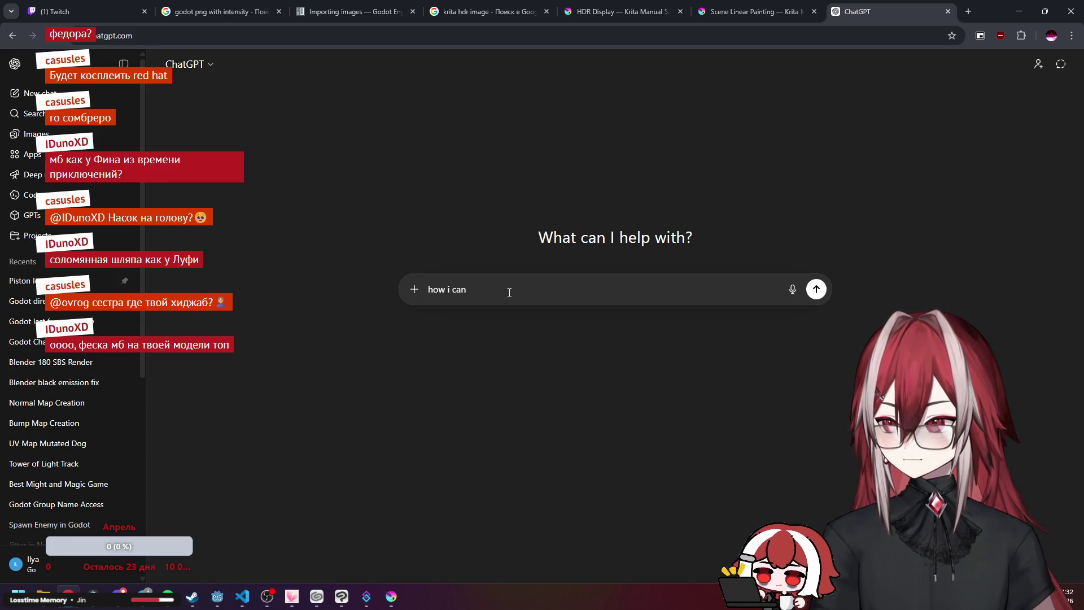
text(c)
text(ombine)
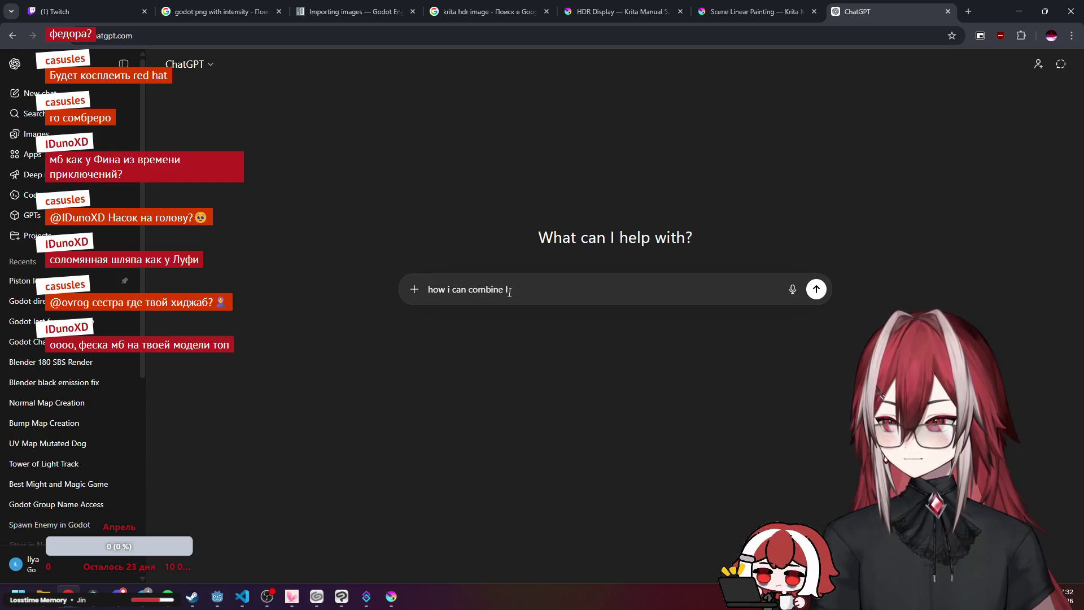
text(n m)
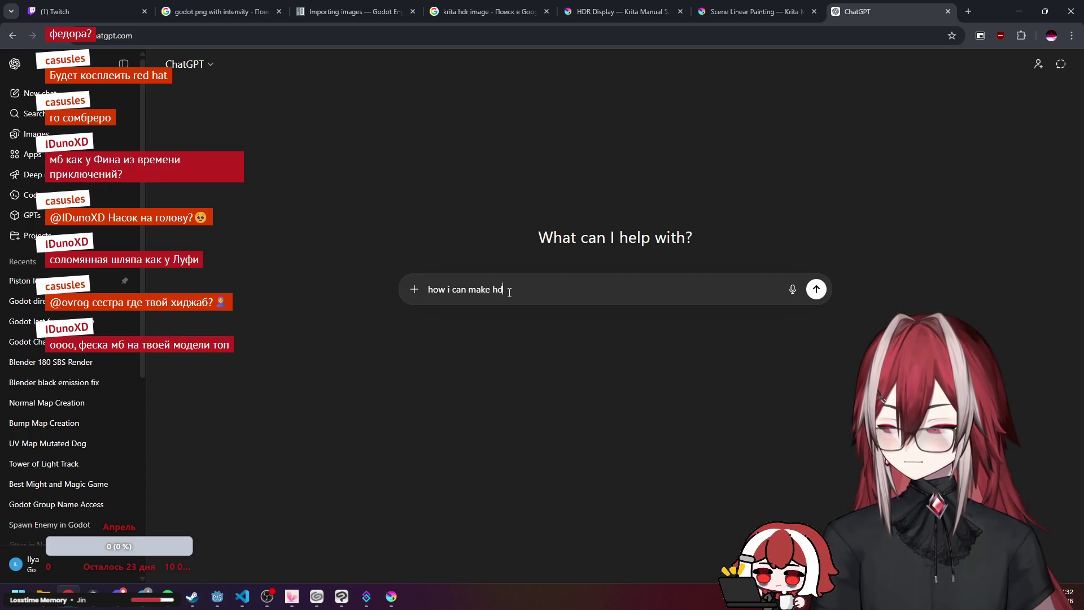
text(e for )
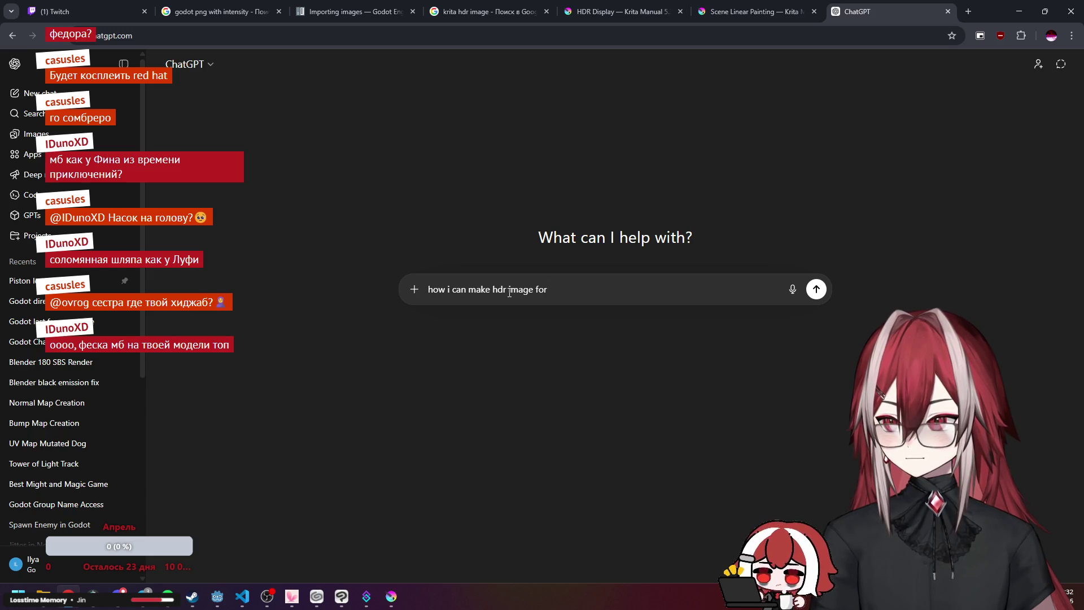
text(godot )
text())
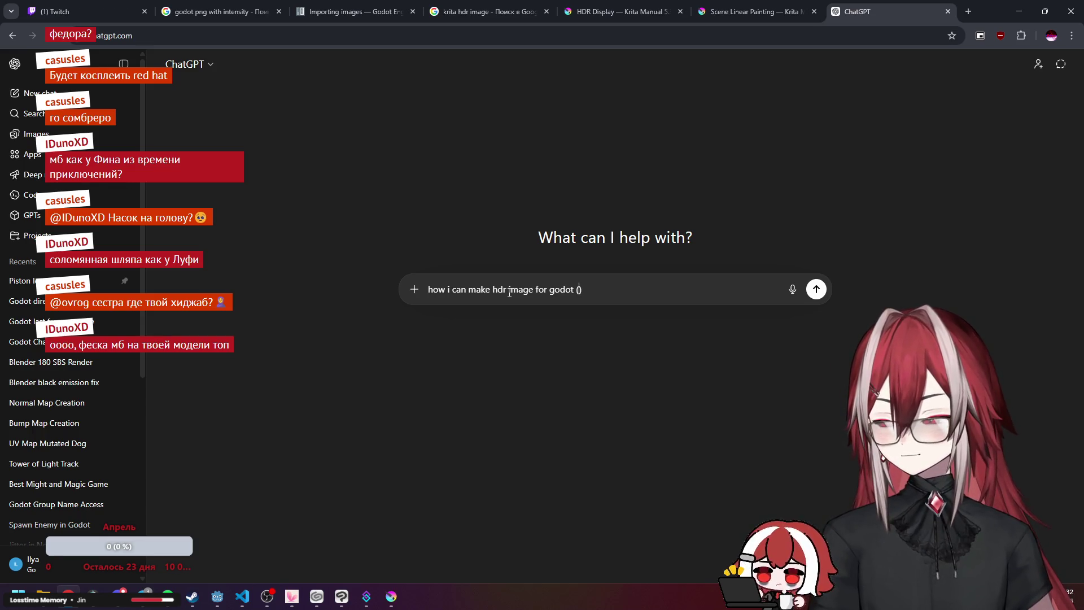
text( in krita)
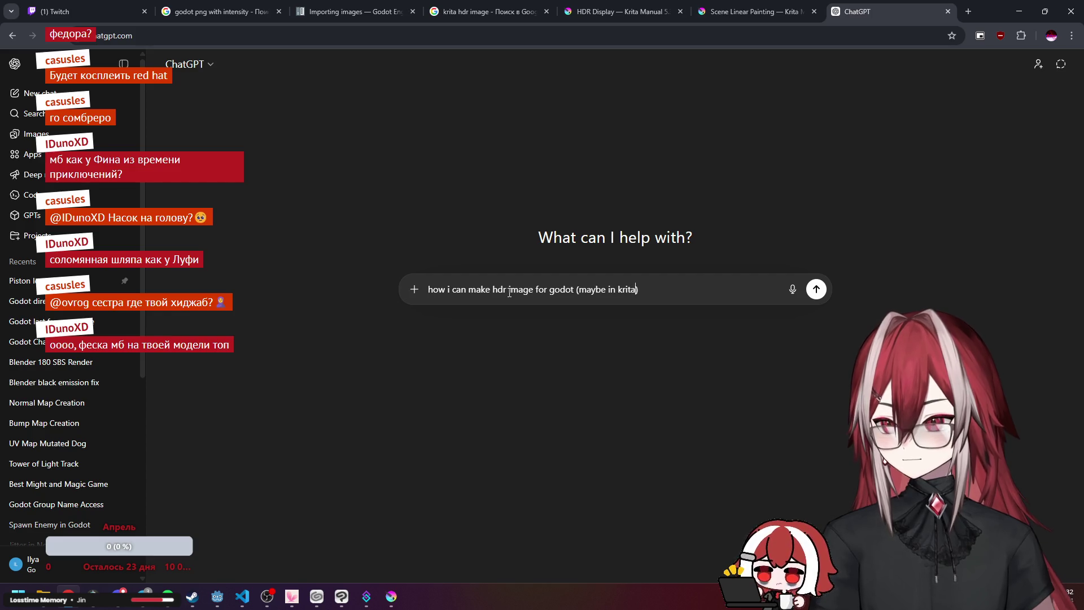
text(ith h)
text(r)
key(BackSpace)
key(BackSpace)
key(BackSpace)
key(BackSpace)
key(BackSpace)
key(BackSpace)
text(?())
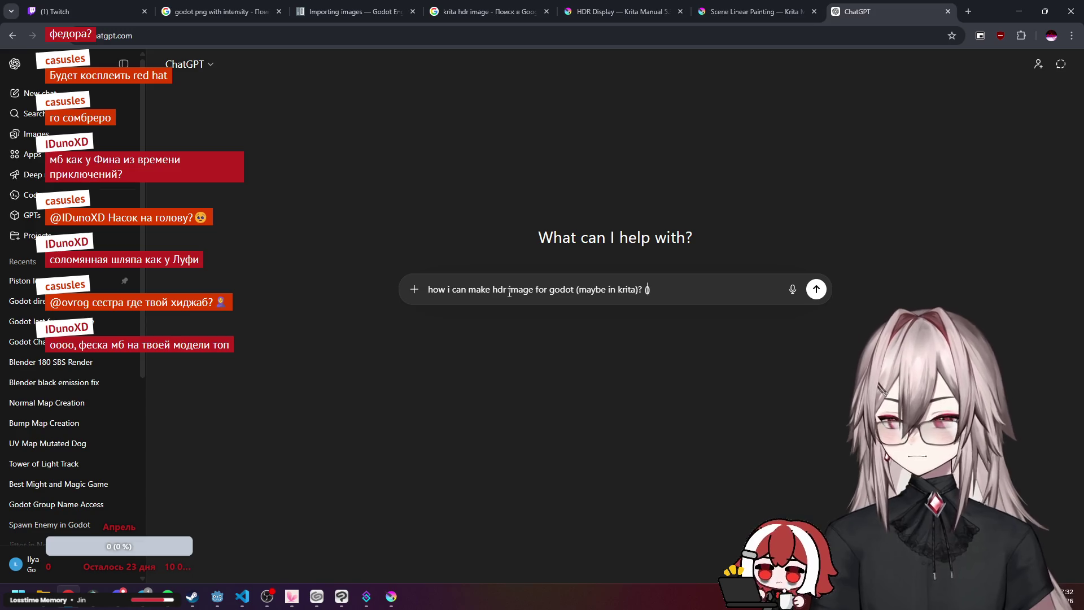
text(rob)
text(ably )
text(ithout hdr monitor)
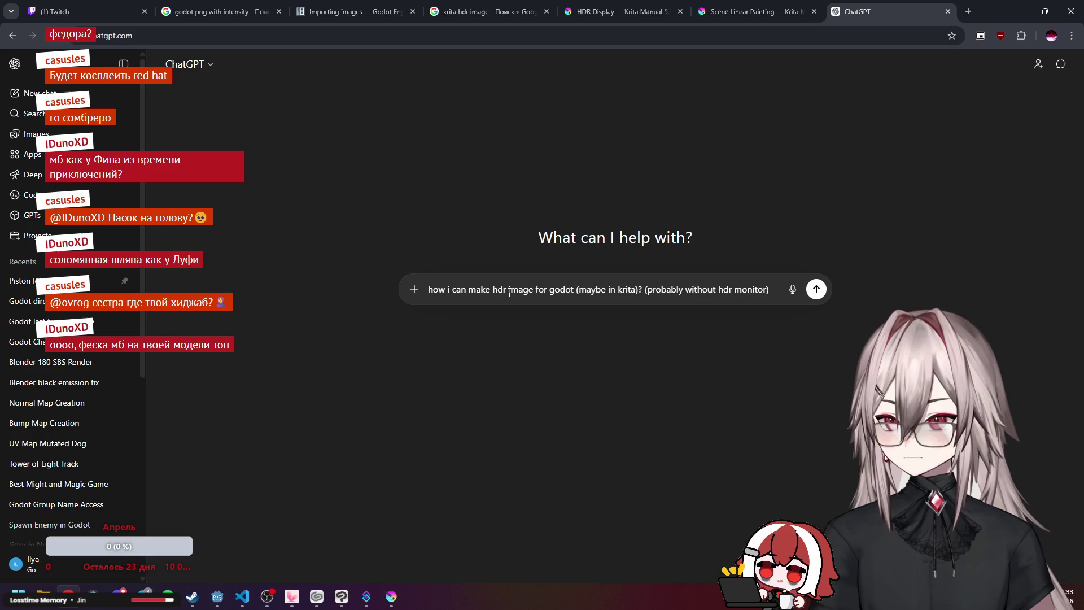
key(Return)
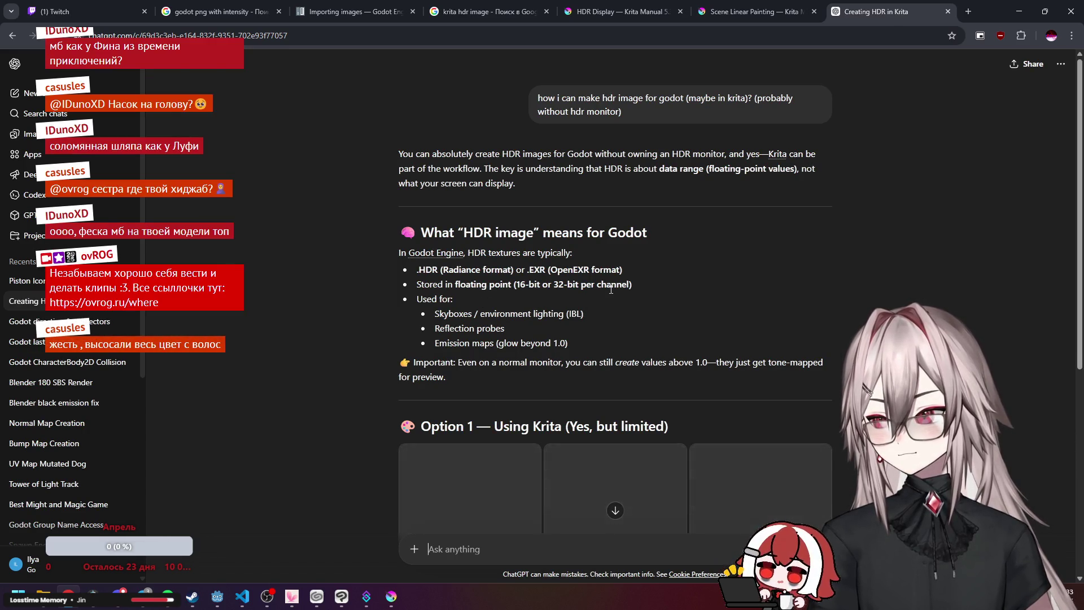
Read the Krita option (float RGBA, Linear Rec.709, OpenEXR export), then minimize Chrome.
scroll(610, 289, down, 1)
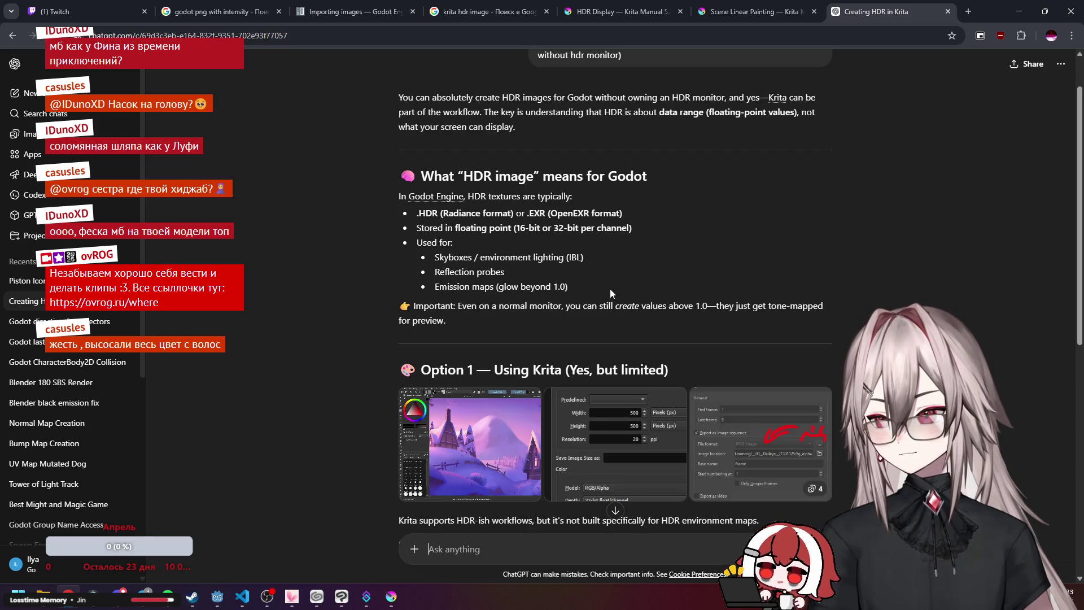
scroll(610, 292, down, 4)
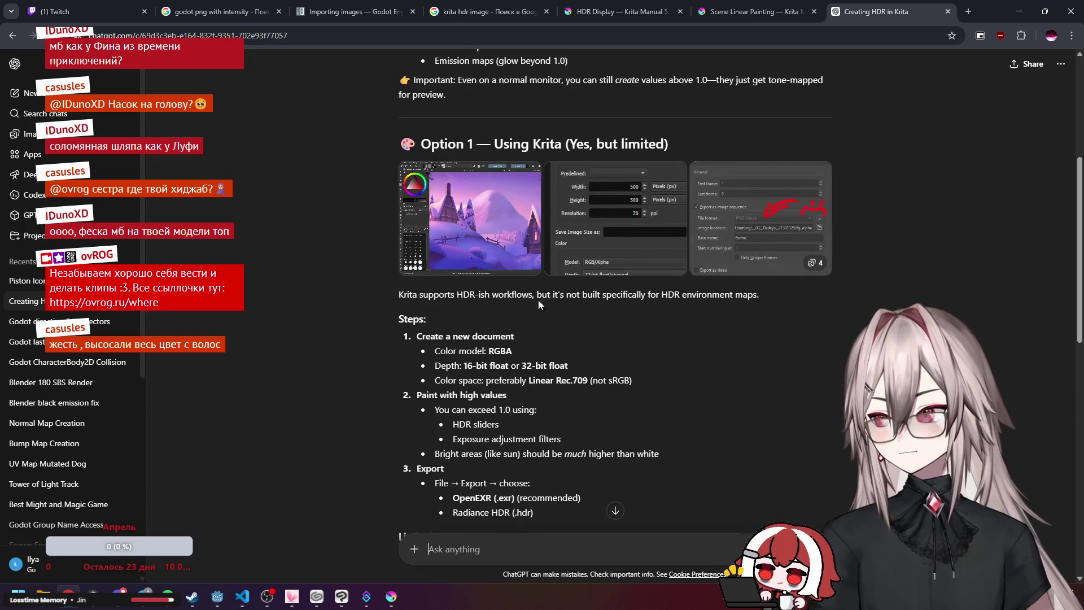
scroll(582, 314, down, 1)
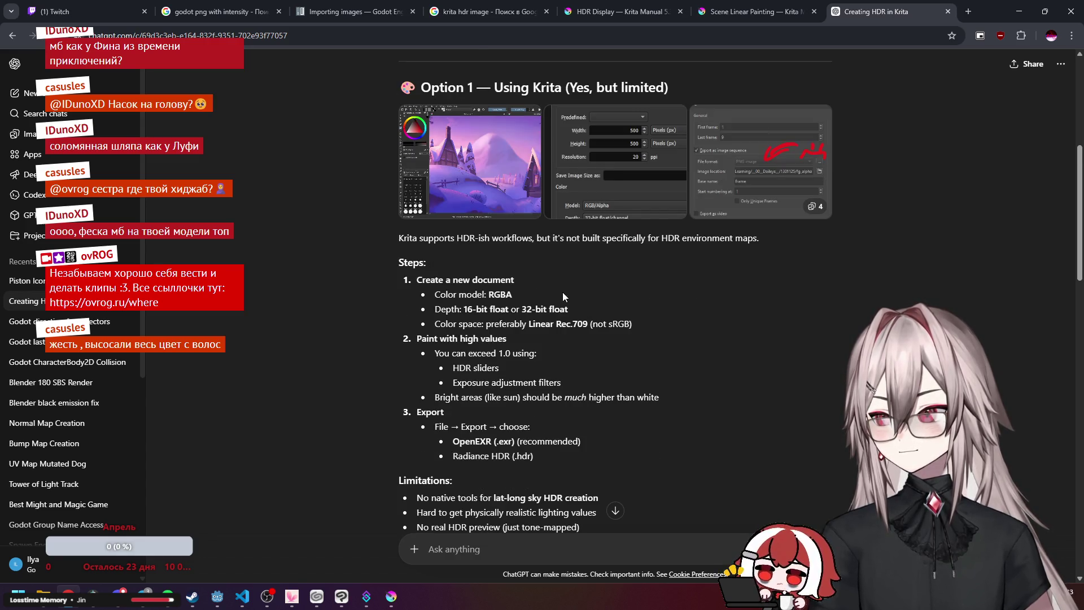
scroll(562, 292, down, 1)
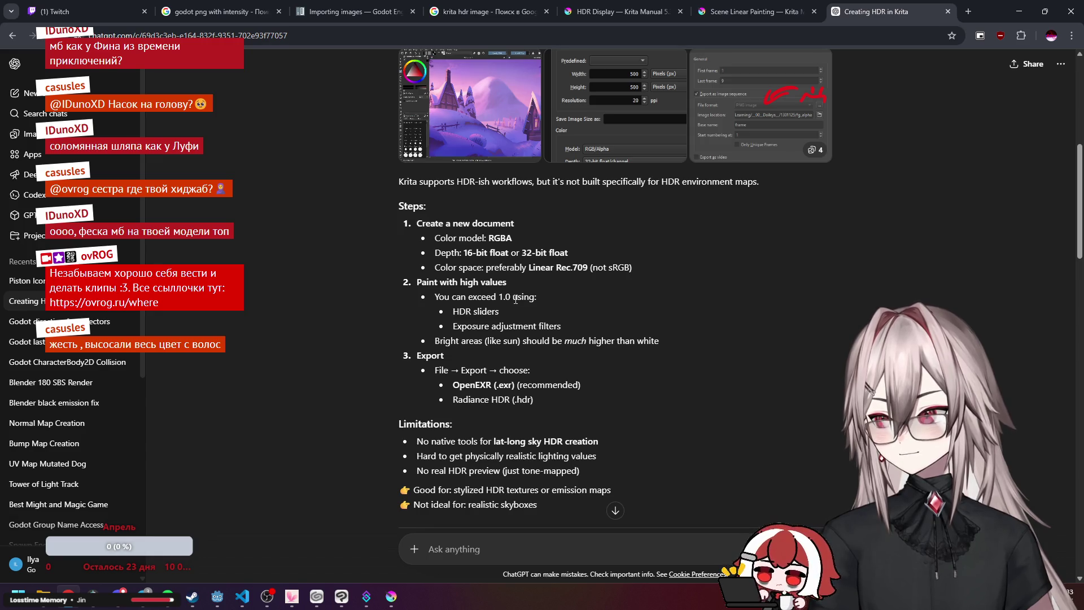
click(1019, 11)
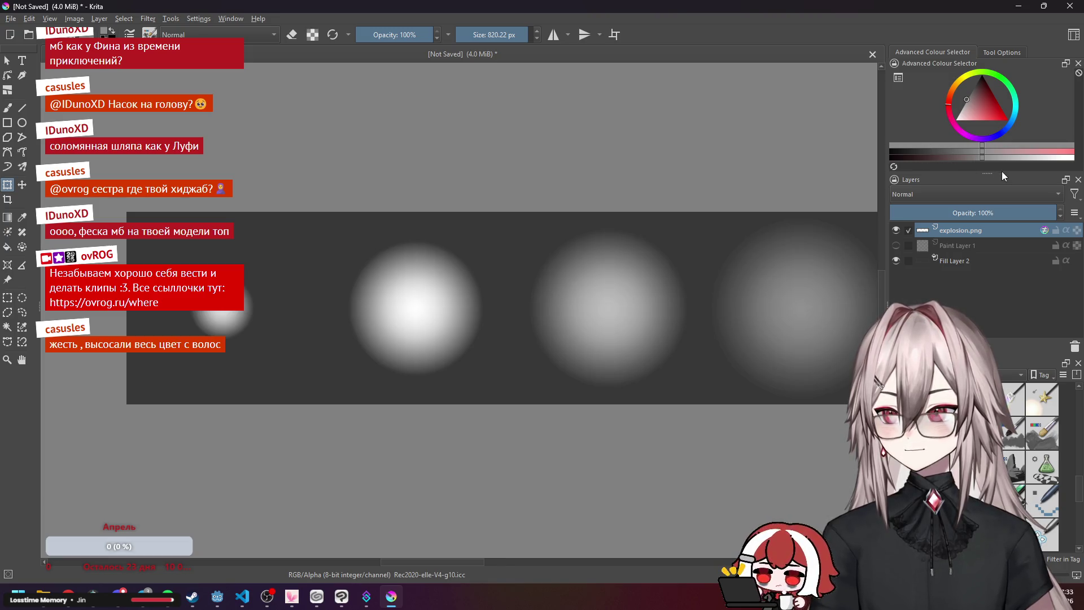
Make the colour selector docker slightly taller, then return to ChatGPT's Option 2 tool suggestions.
drag(1002, 172, 1002, 175)
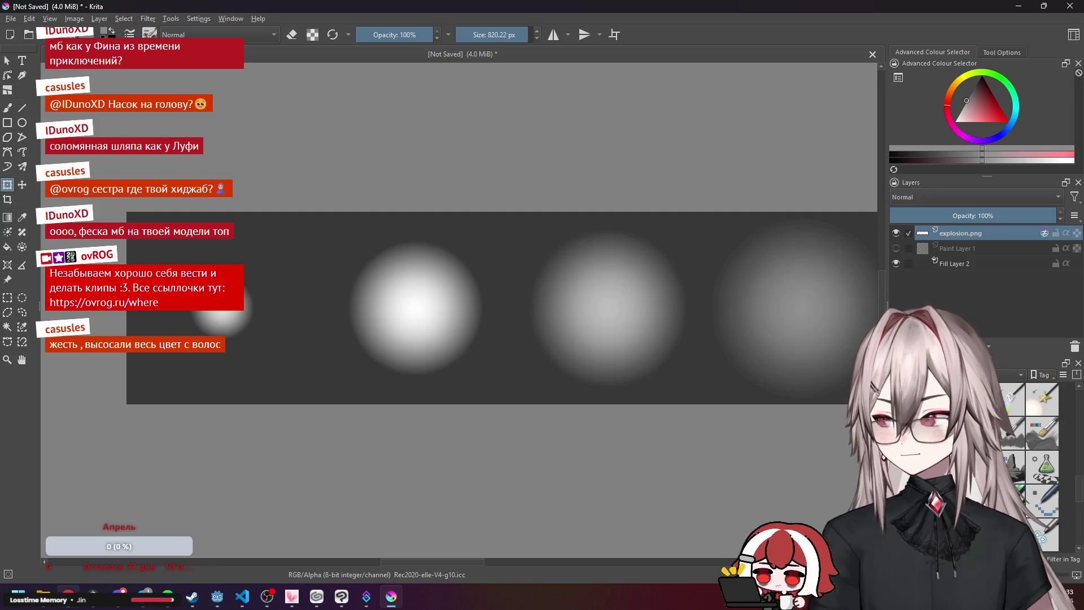
key(alt+Tab)
scroll(555, 308, down, 5)
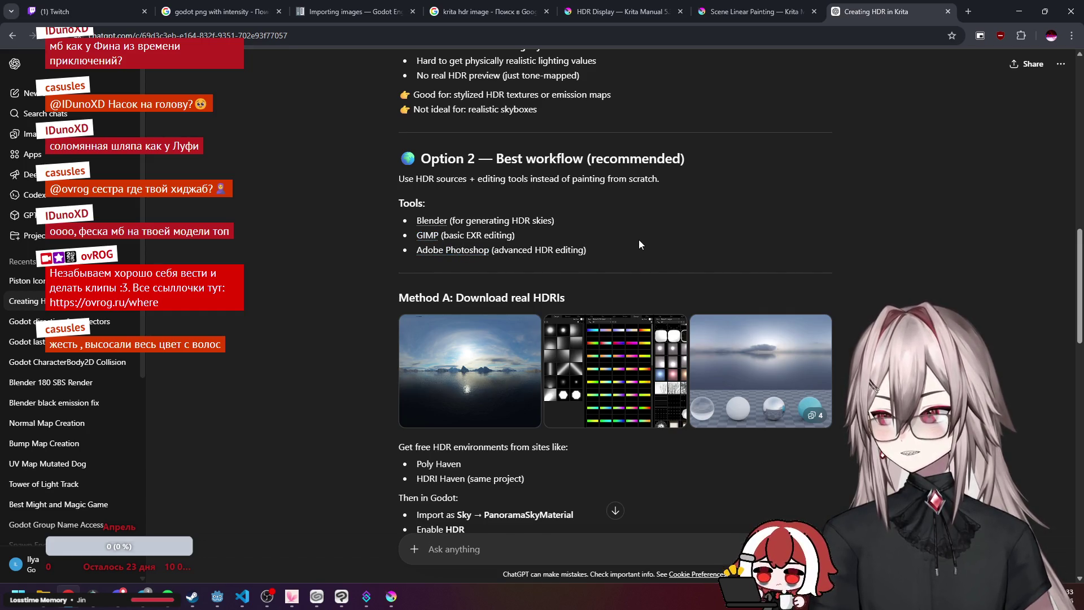
Scroll down through the rest of ChatGPT's answer.
scroll(638, 245, down, 3)
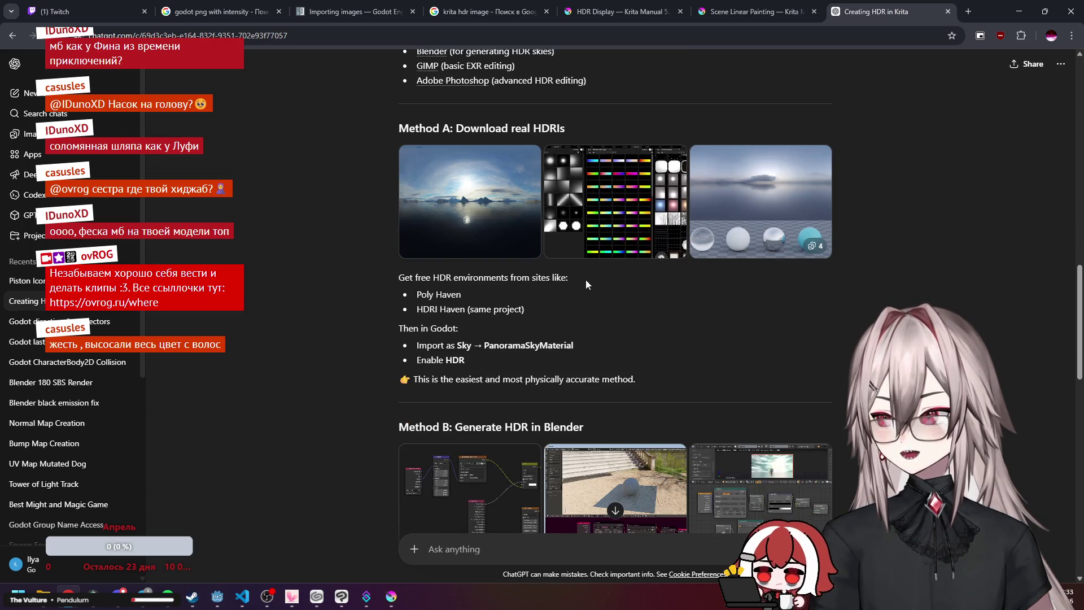
scroll(564, 285, down, 2)
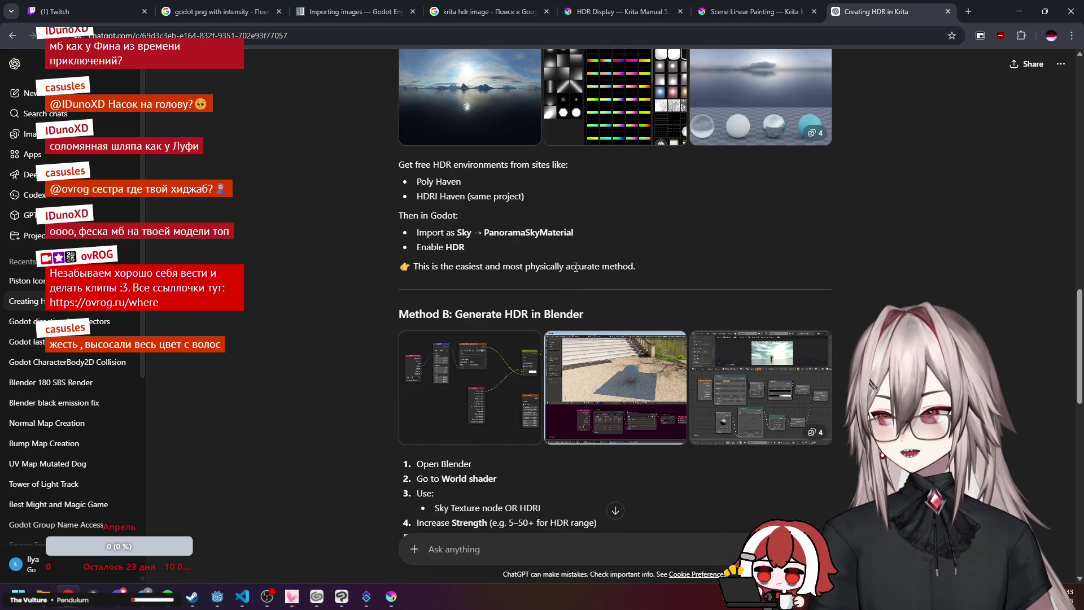
scroll(576, 269, down, 5)
scroll(601, 249, down, 2)
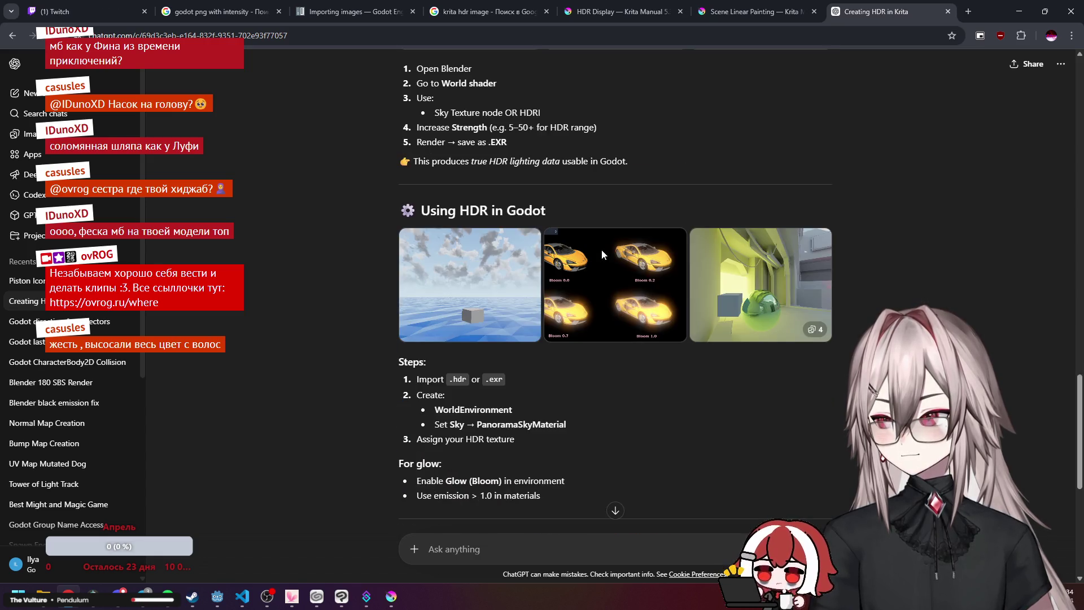
scroll(602, 256, down, 1)
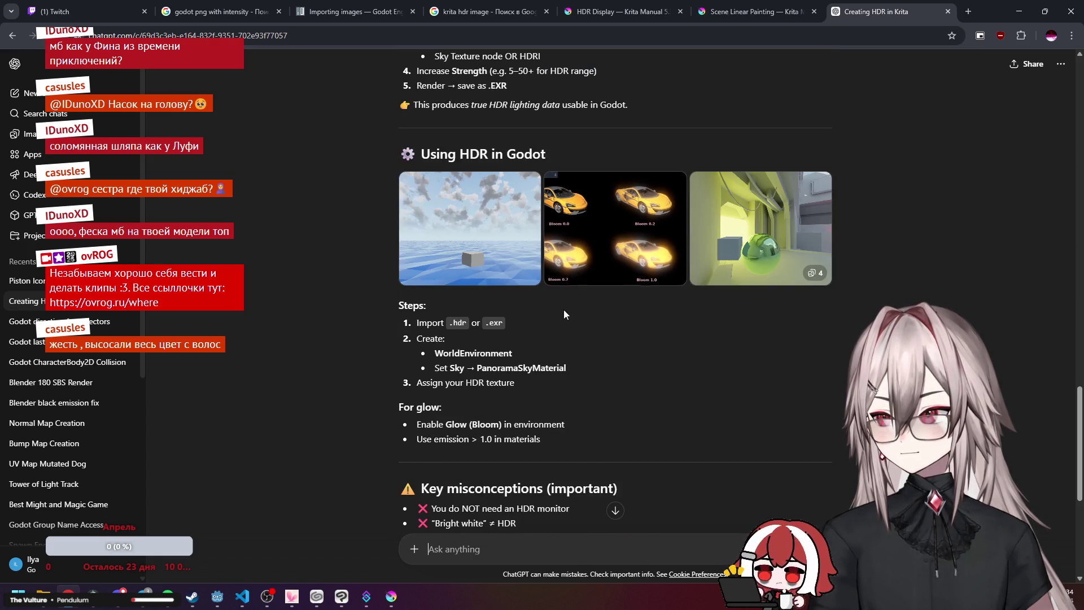
scroll(571, 325, down, 4)
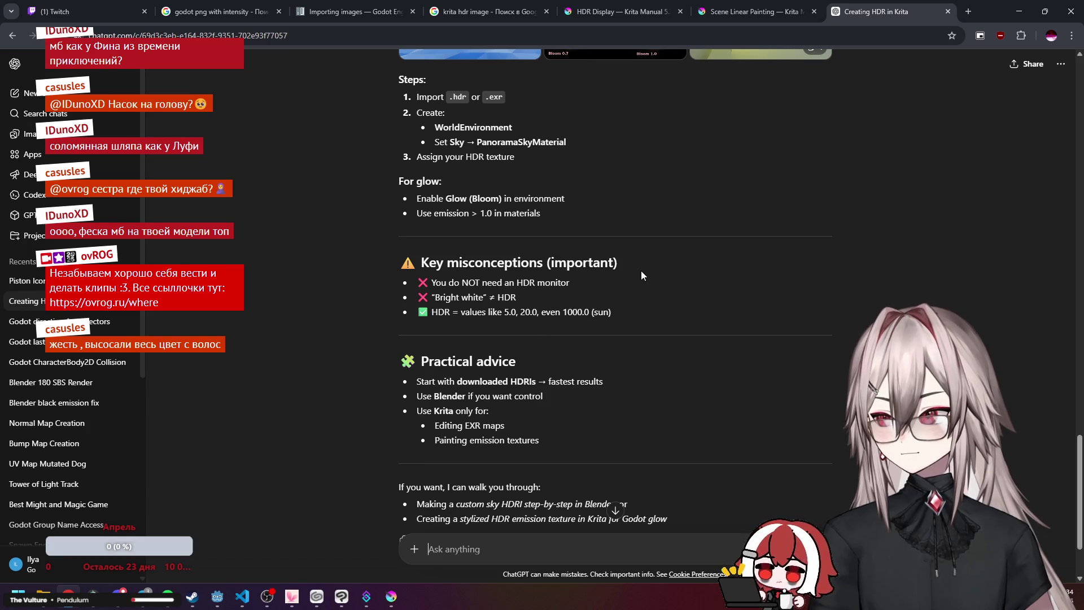
scroll(641, 274, down, 1)
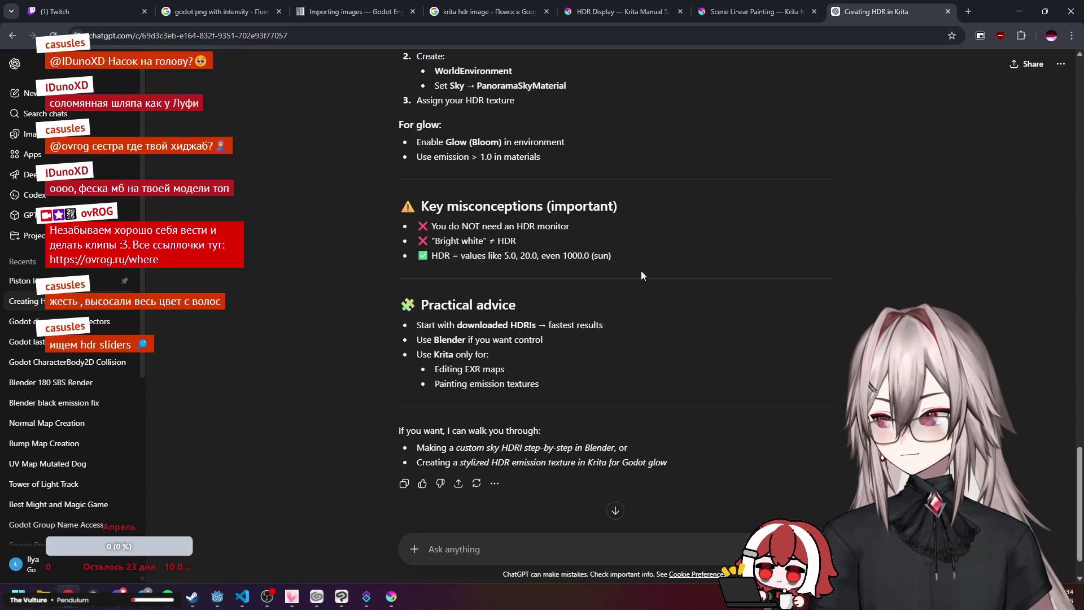
Scroll back up to the Krita steps, highlight a line, and minimize Chrome.
scroll(641, 271, up, 9)
scroll(641, 274, up, 15)
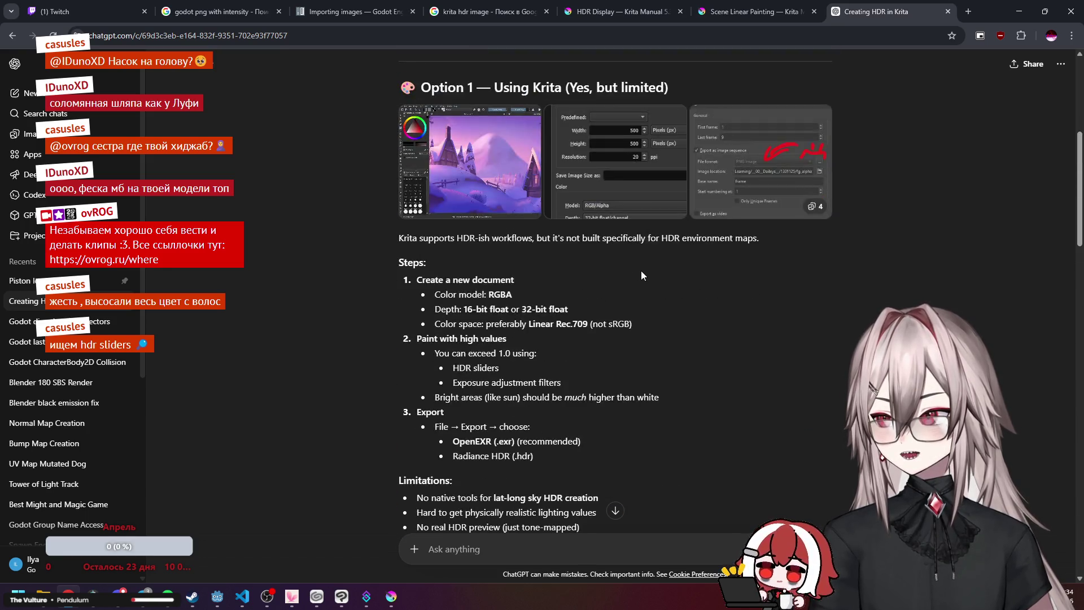
scroll(641, 275, up, 1)
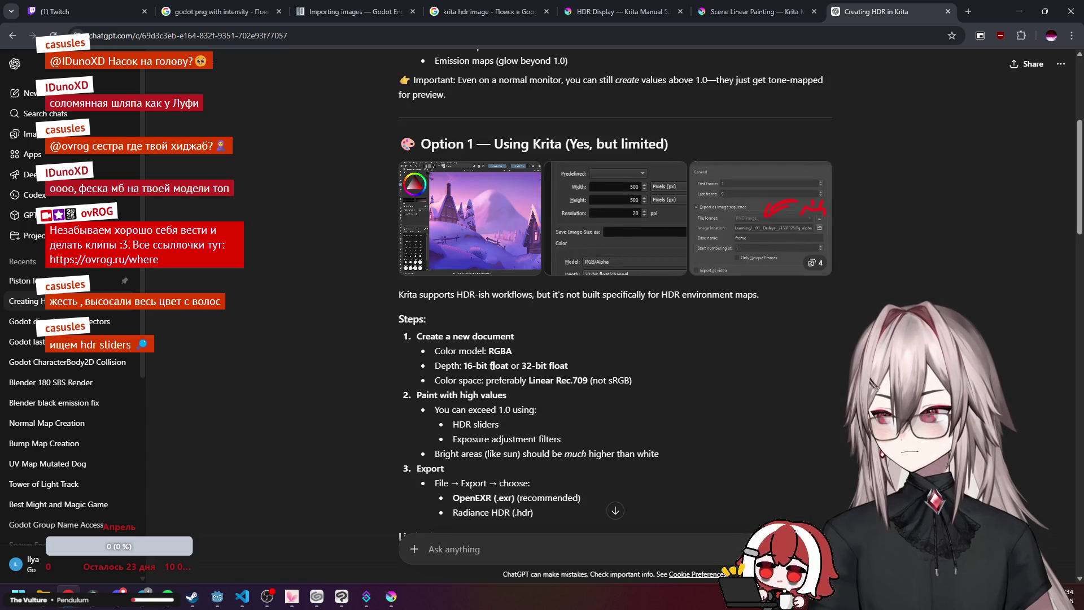
scroll(497, 363, down, 1)
drag(489, 385, 548, 384)
click(575, 383)
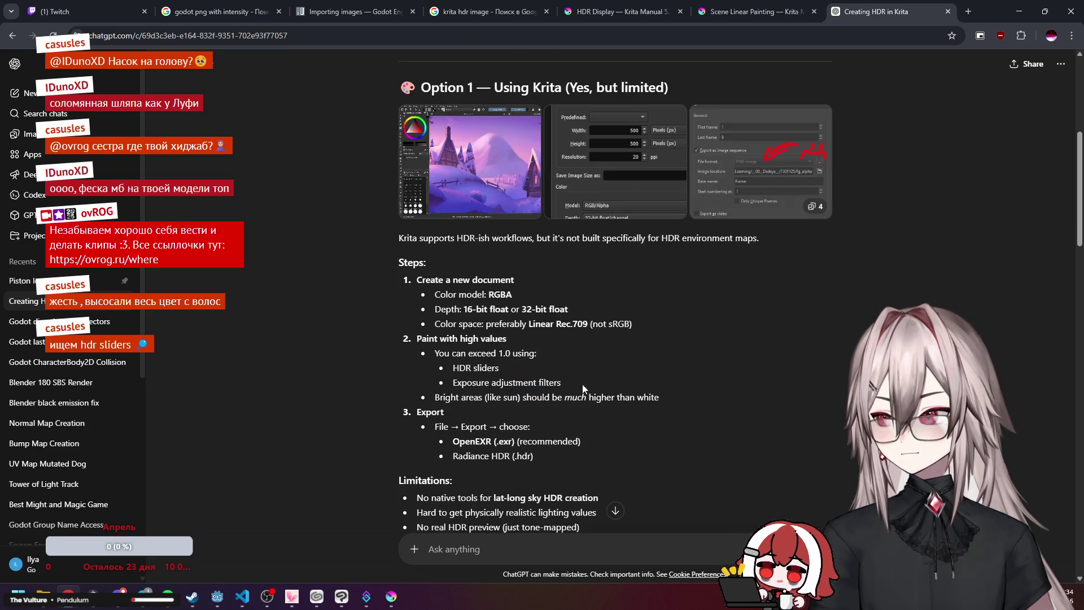
click(1018, 10)
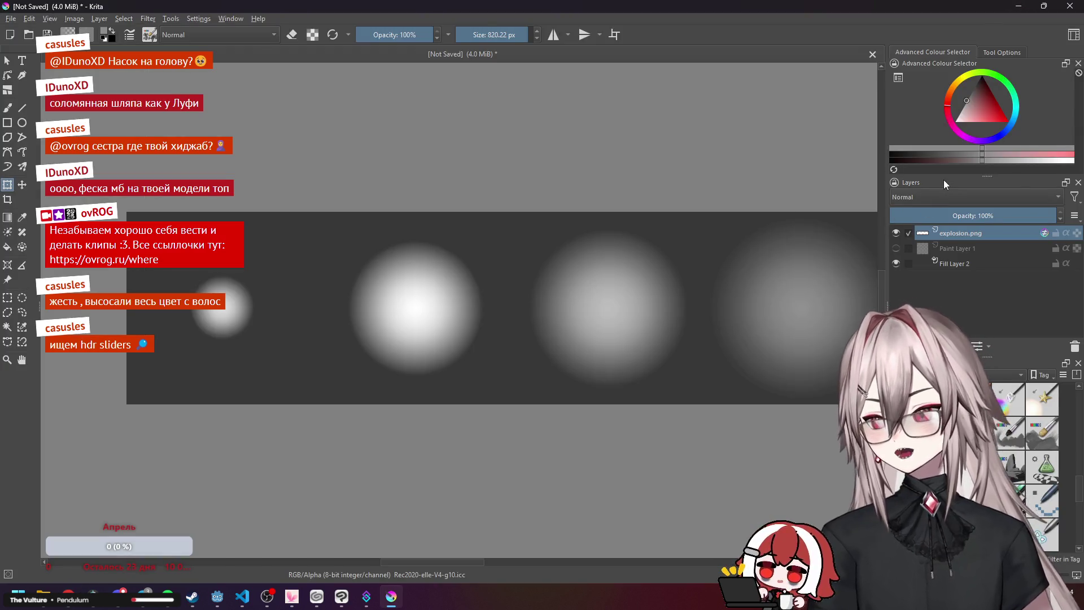
Open the Advanced Colour Selector settings and pick HSY' as the colour model.
click(900, 80)
click(504, 219)
click(509, 219)
click(509, 218)
click(506, 255)
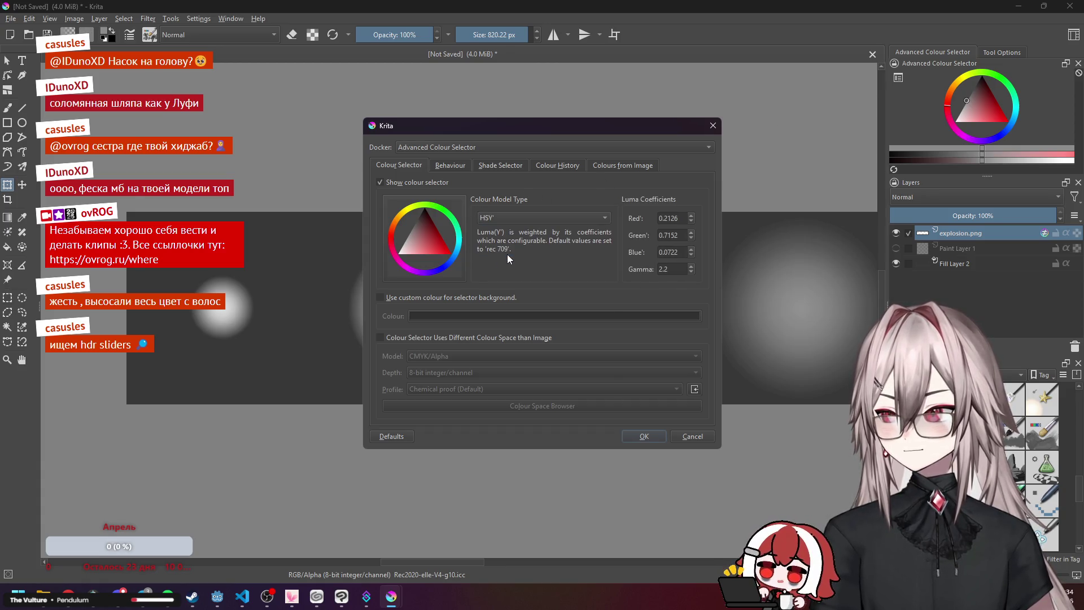
click(531, 220)
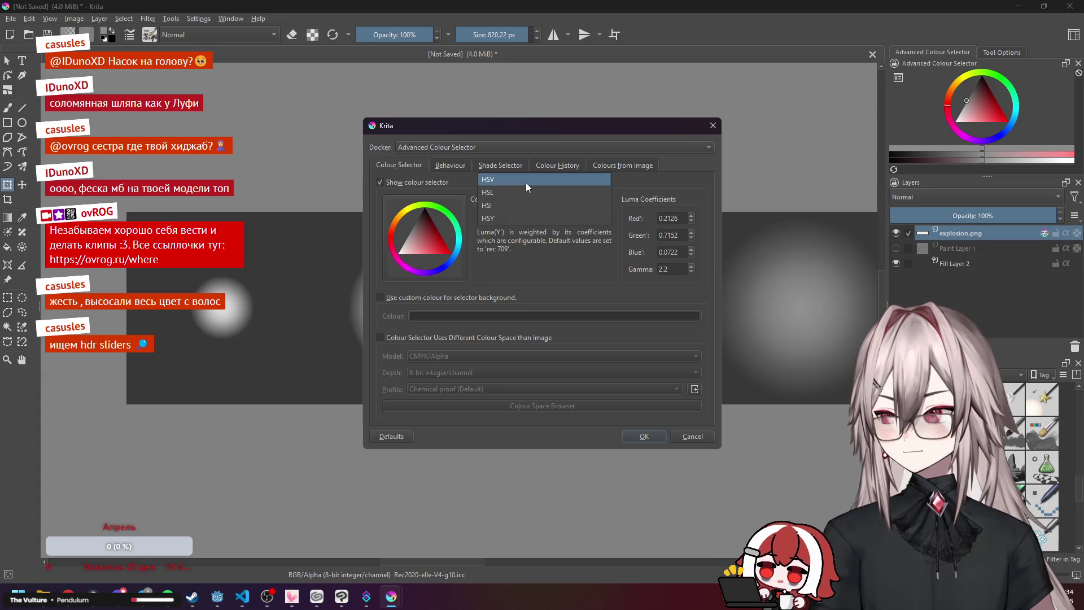
click(524, 244)
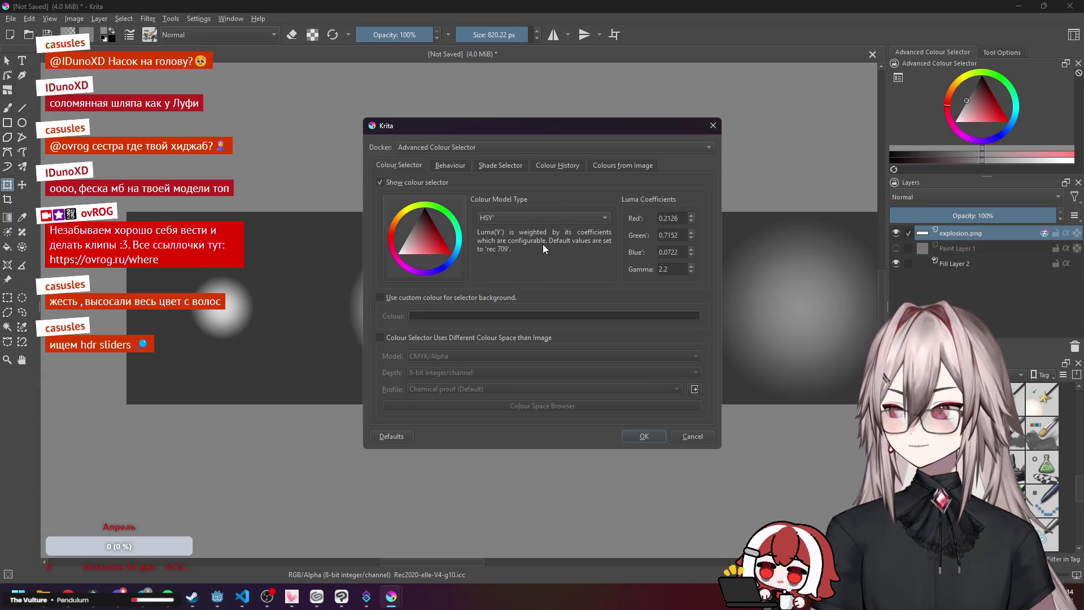
Try HSV and HSL, settle back on HSY', and apply the selector settings.
click(538, 217)
click(521, 179)
click(516, 215)
click(511, 219)
click(510, 219)
click(503, 236)
click(516, 216)
click(506, 236)
click(515, 216)
click(502, 236)
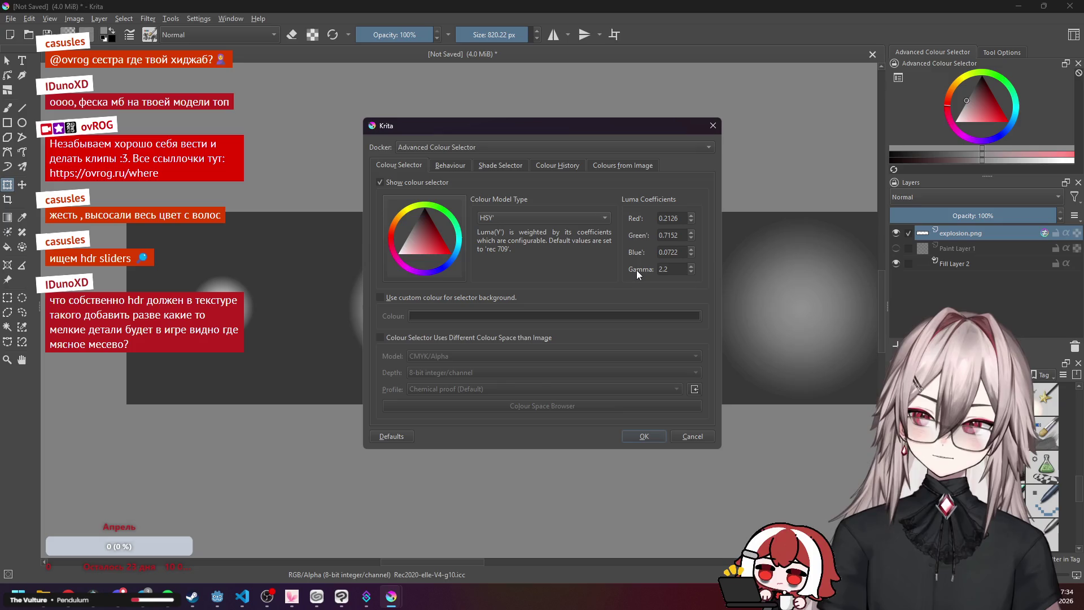
click(644, 437)
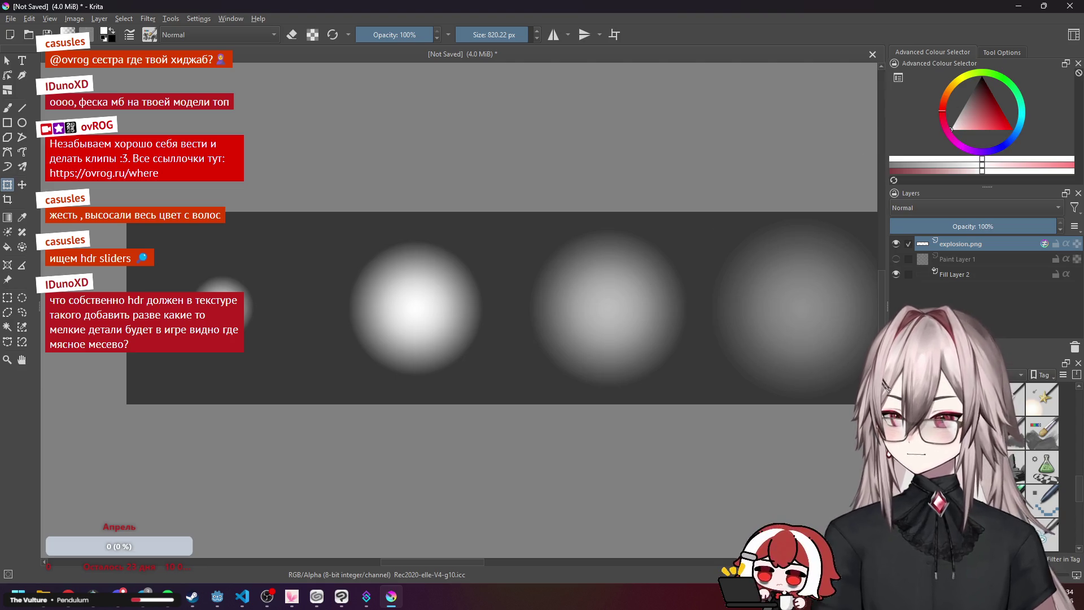
Add Paint Layer 3, switch to the freehand brush, and undo a test stroke.
key(Insert)
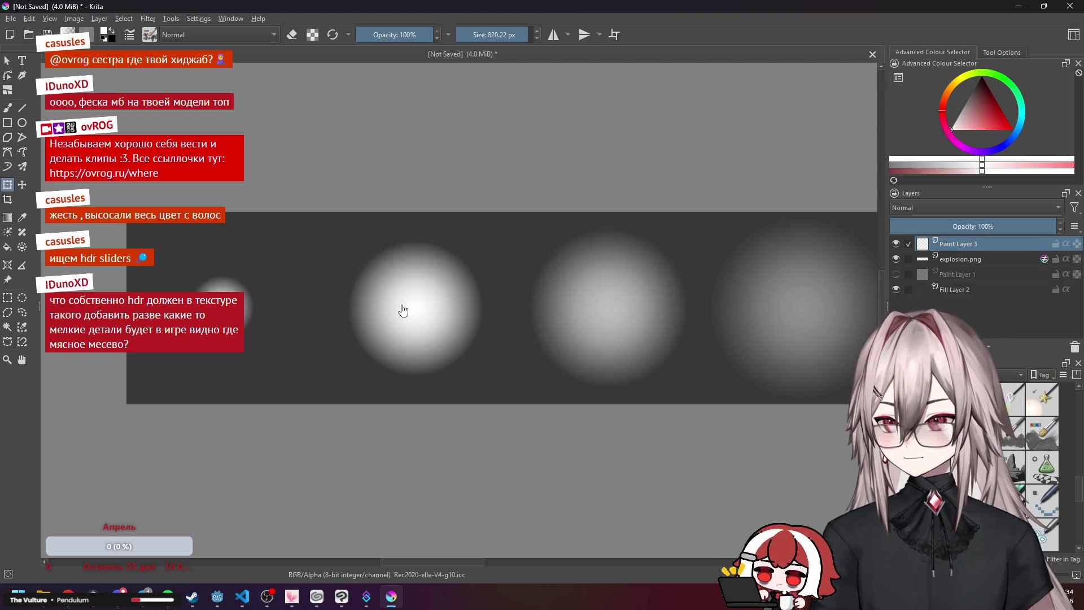
key(b)
drag(254, 304, 197, 271)
key(ctrl+z)
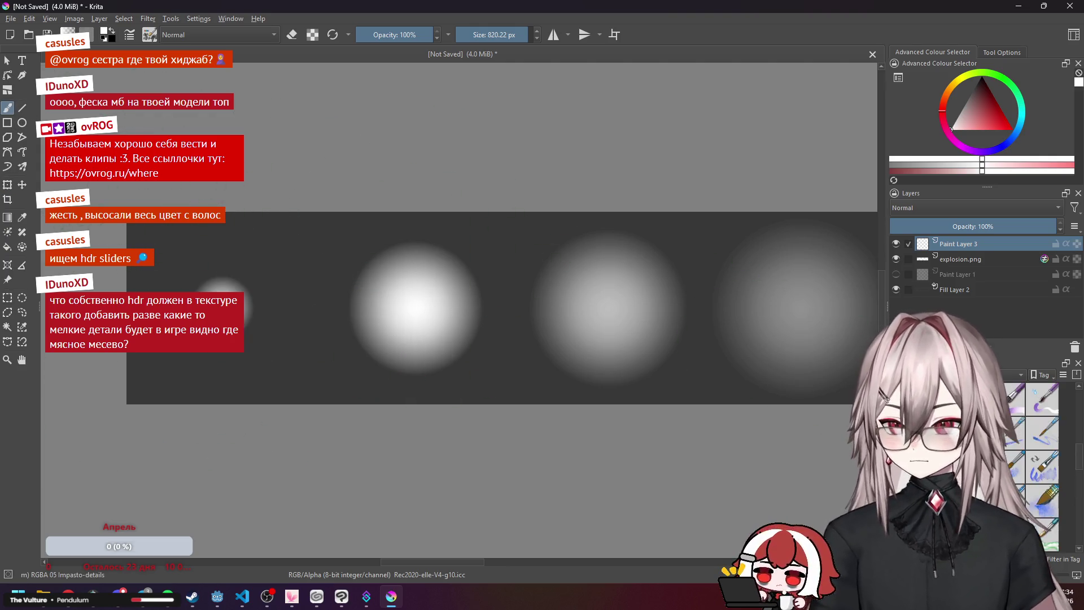
Switch to the Basic-2 Opacity preset and try, then undo, white strokes near the small blob.
scroll(1033, 462, down, 3)
key(slash)
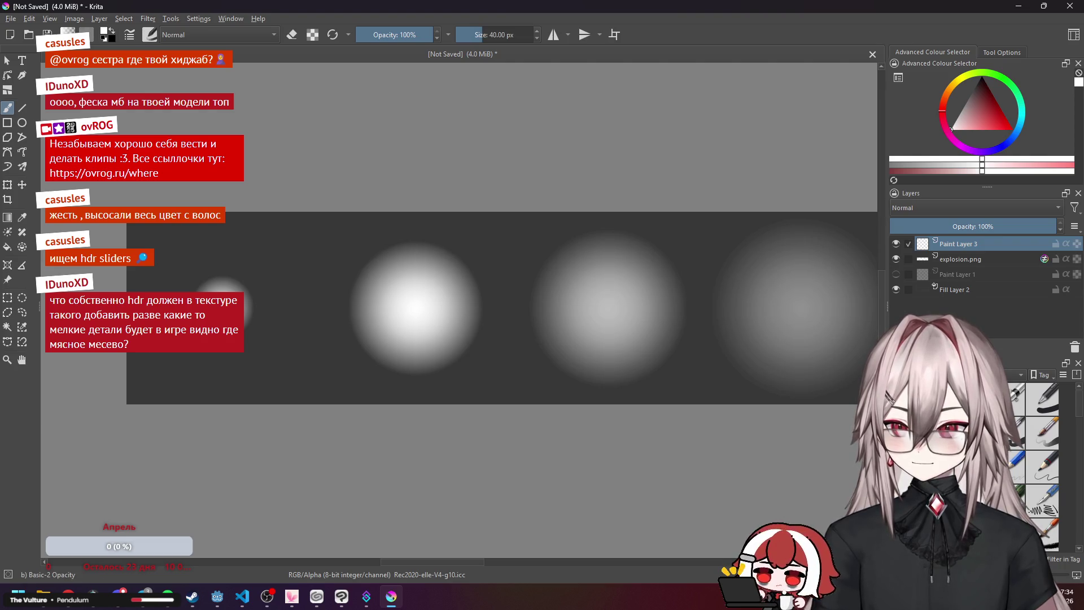
mouse_move(285, 315)
mouse_down()
mouse_move(254, 317)
mouse_move(305, 345)
mouse_up()
key(ctrl+z)
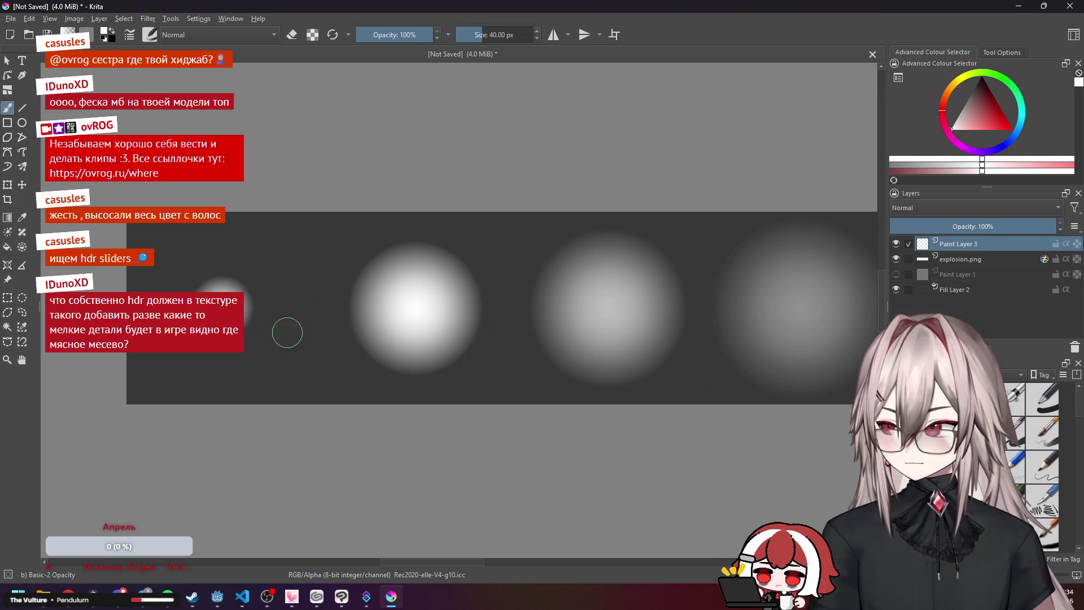
drag(266, 293, 304, 343)
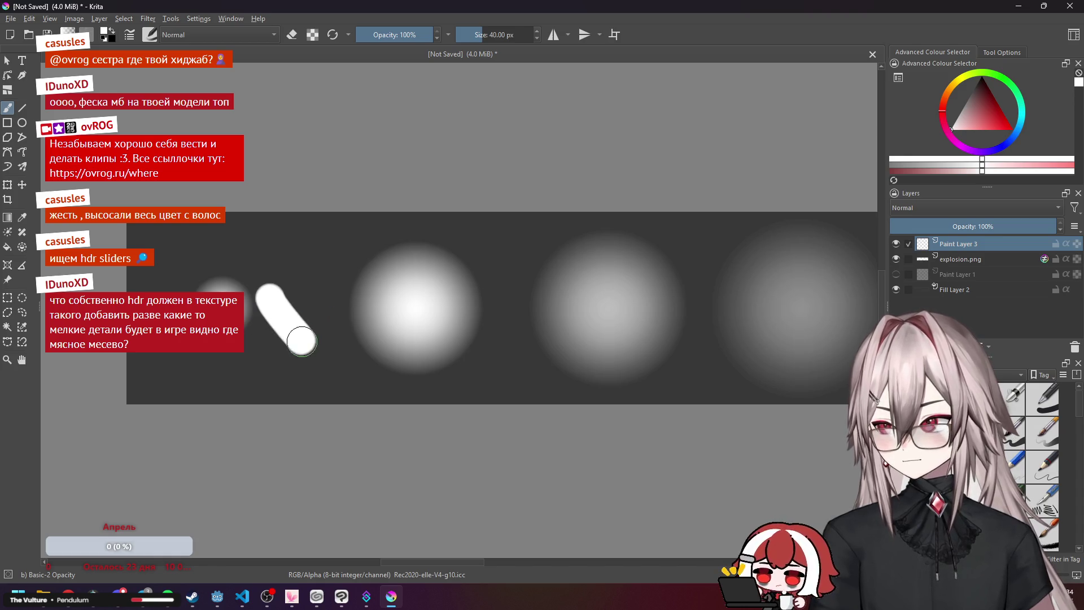
key(ctrl+z)
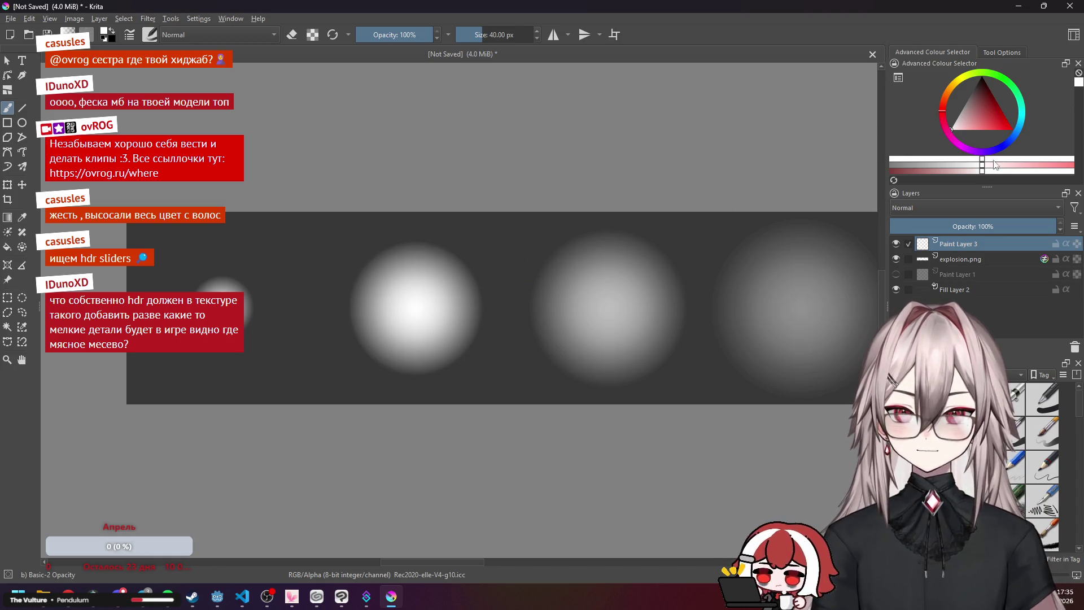
Explore the colour selector settings tabs and toggles, then close without applying changes.
click(898, 78)
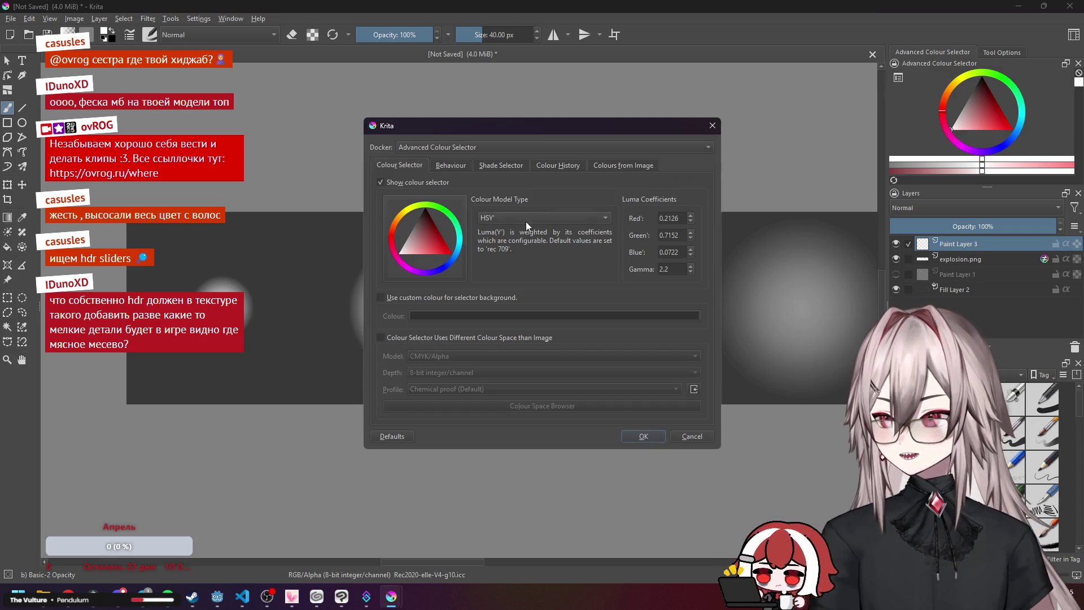
click(467, 297)
click(467, 297)
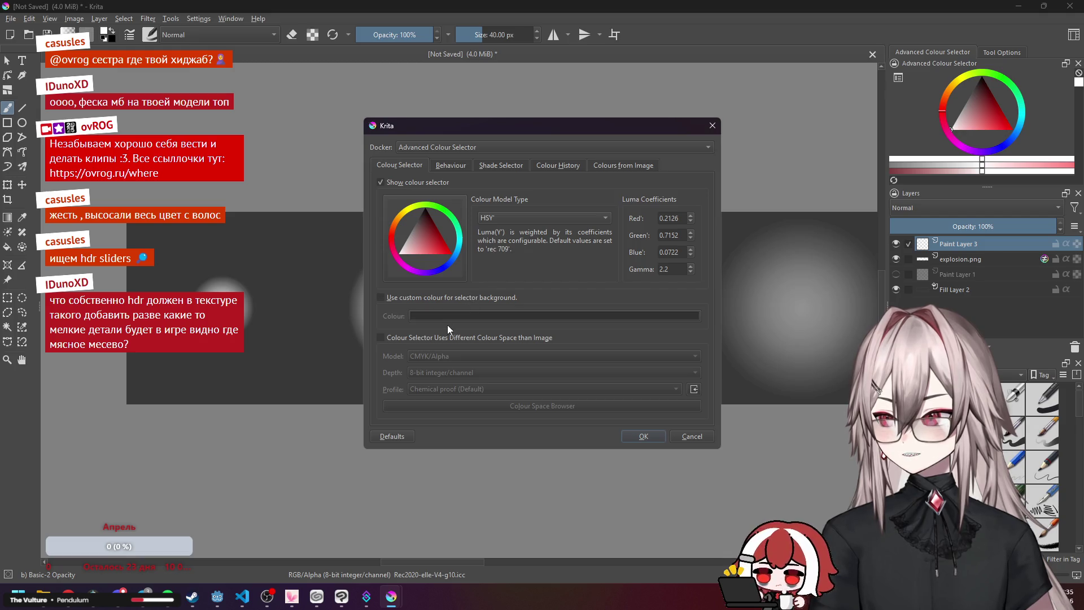
click(441, 341)
click(440, 341)
click(462, 161)
click(491, 164)
scroll(490, 164, up, 1)
click(558, 165)
click(627, 165)
click(501, 165)
click(446, 163)
click(467, 148)
click(711, 125)
click(712, 126)
Set the Advanced Colour Selector's colour model to HSV and apply.
click(900, 78)
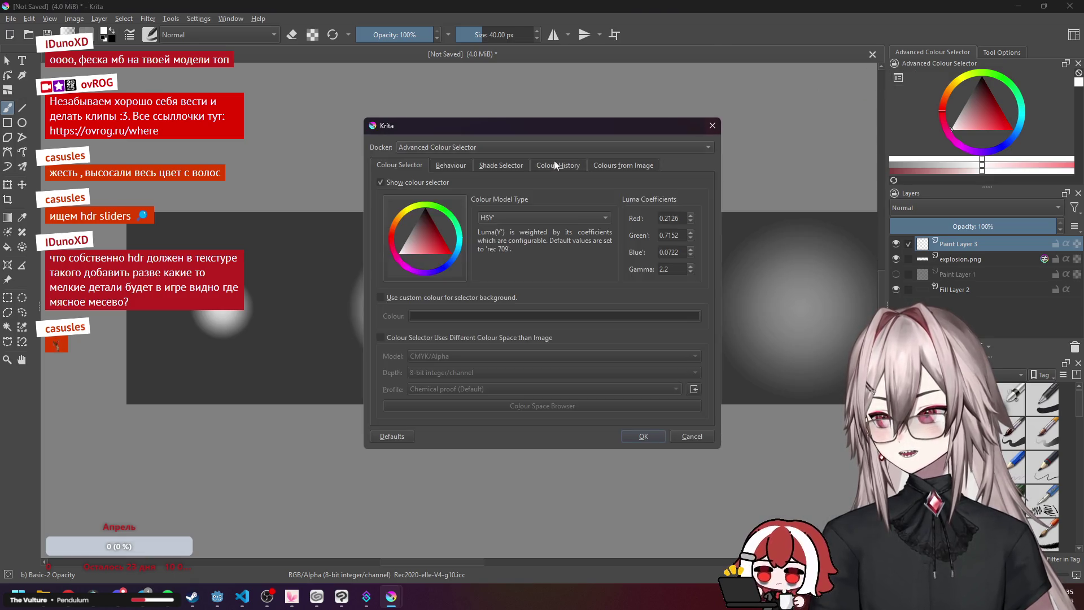
click(501, 218)
click(508, 175)
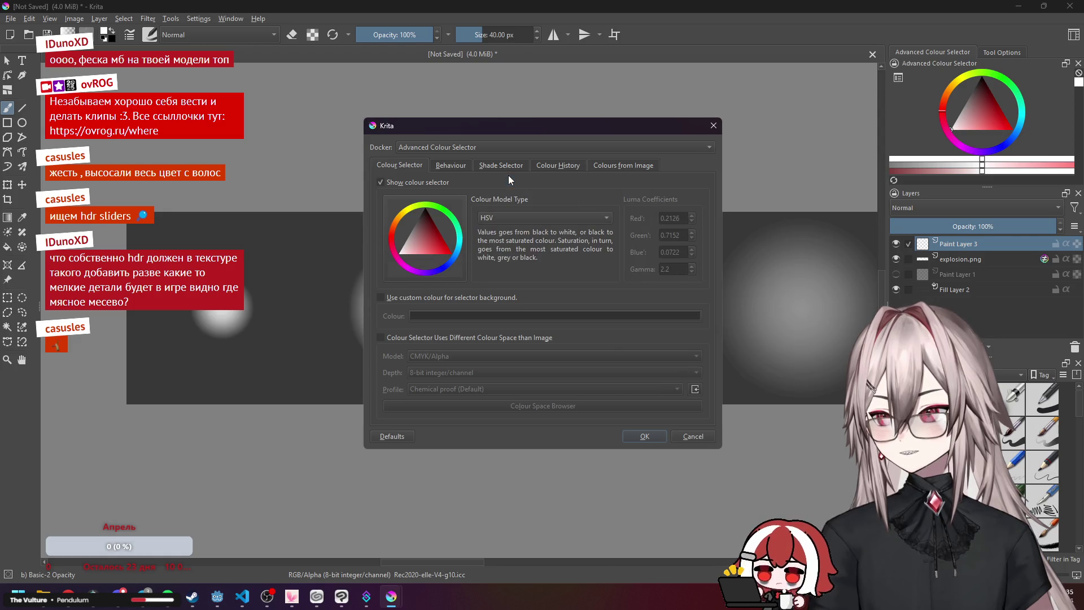
click(646, 437)
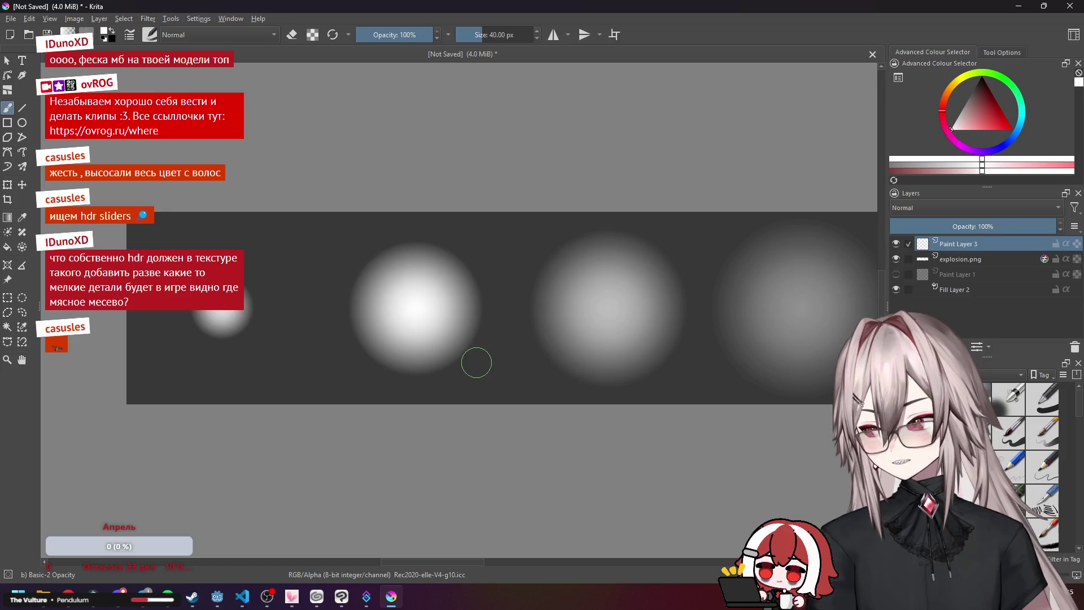
mouse_move(338, 598)
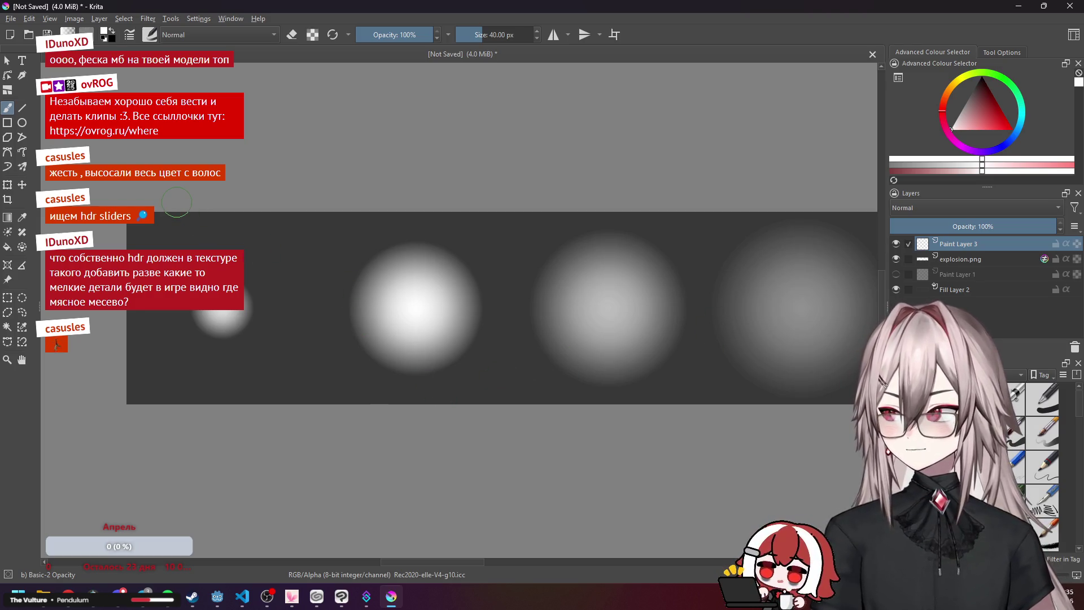
click(223, 603)
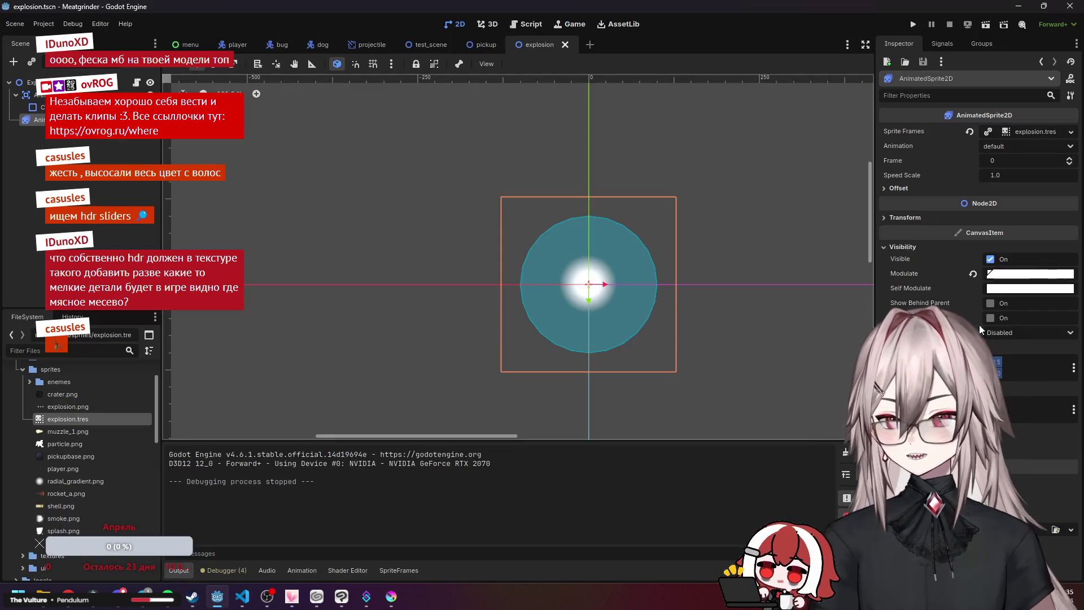
Check the AnimatedSprite2D's Modulate colour in Godot without changing it, dismiss the music player, and return to Krita.
click(998, 275)
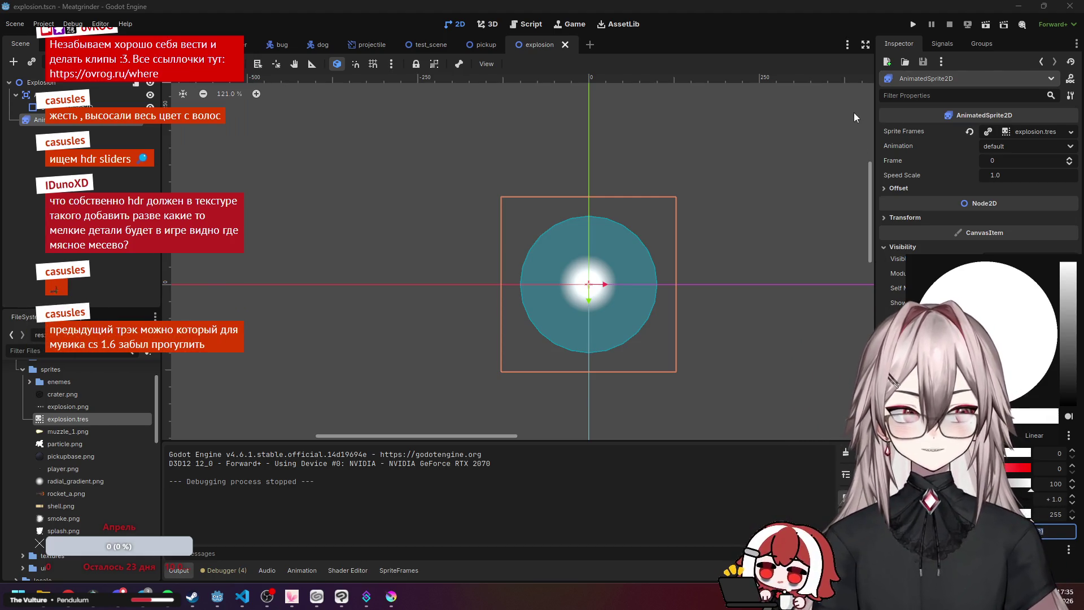
click(861, 89)
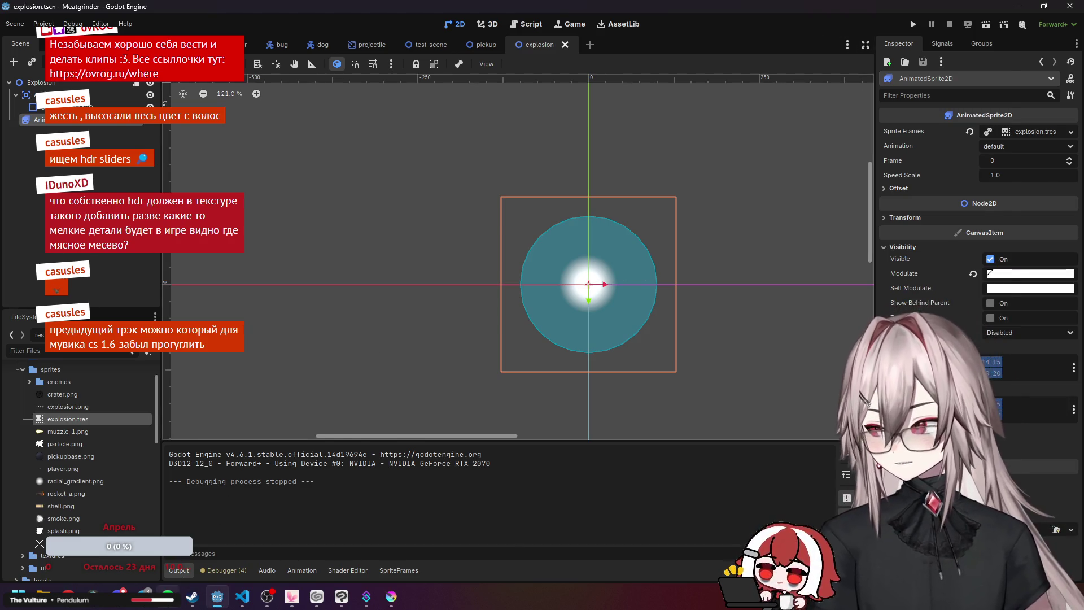
click(168, 597)
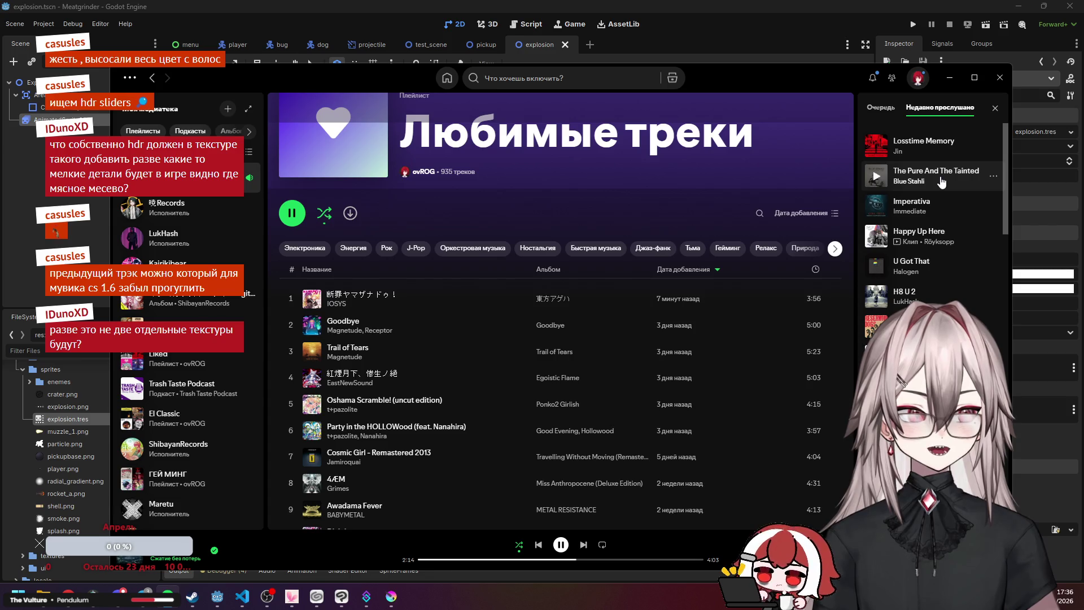
click(950, 78)
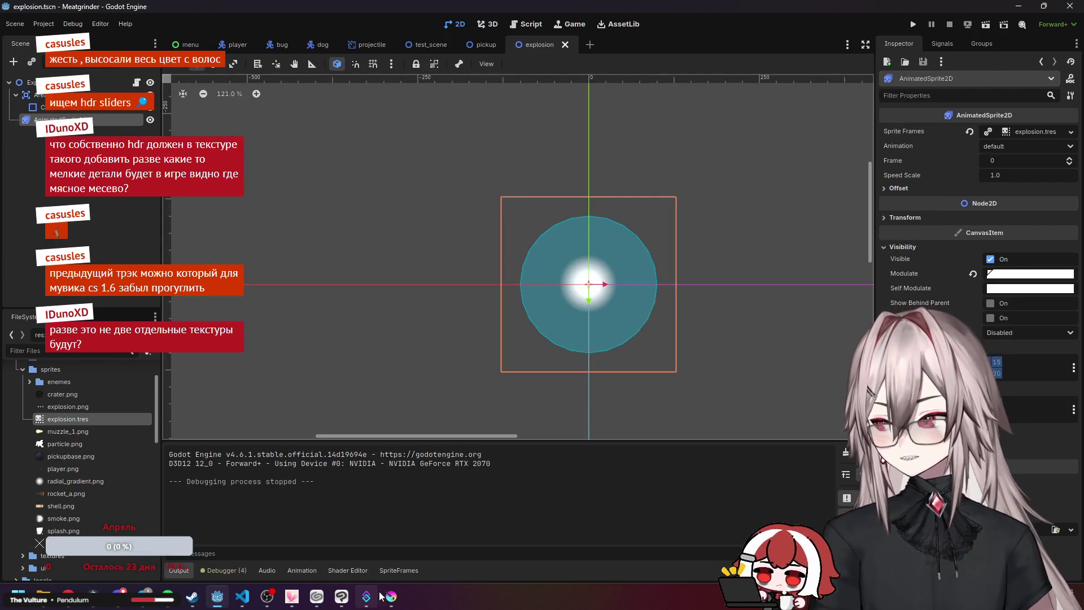
click(391, 597)
scroll(592, 299, down, 3)
Zoom in and out over the explosion blobs, then switch back to the ChatGPT HDR answer.
scroll(531, 260, up, 3)
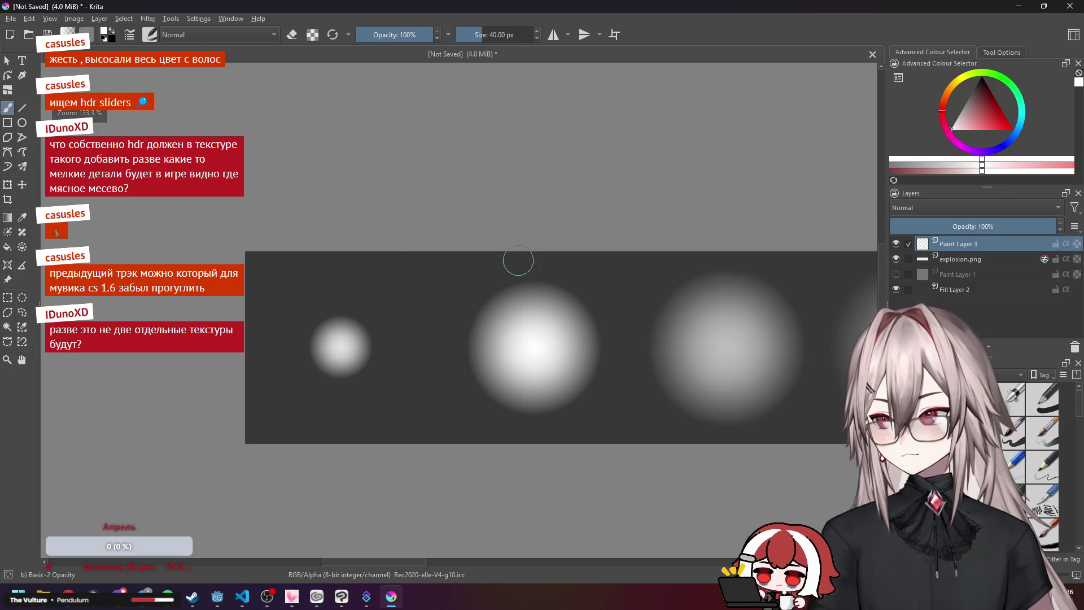
scroll(518, 260, up, 2)
scroll(560, 266, down, 4)
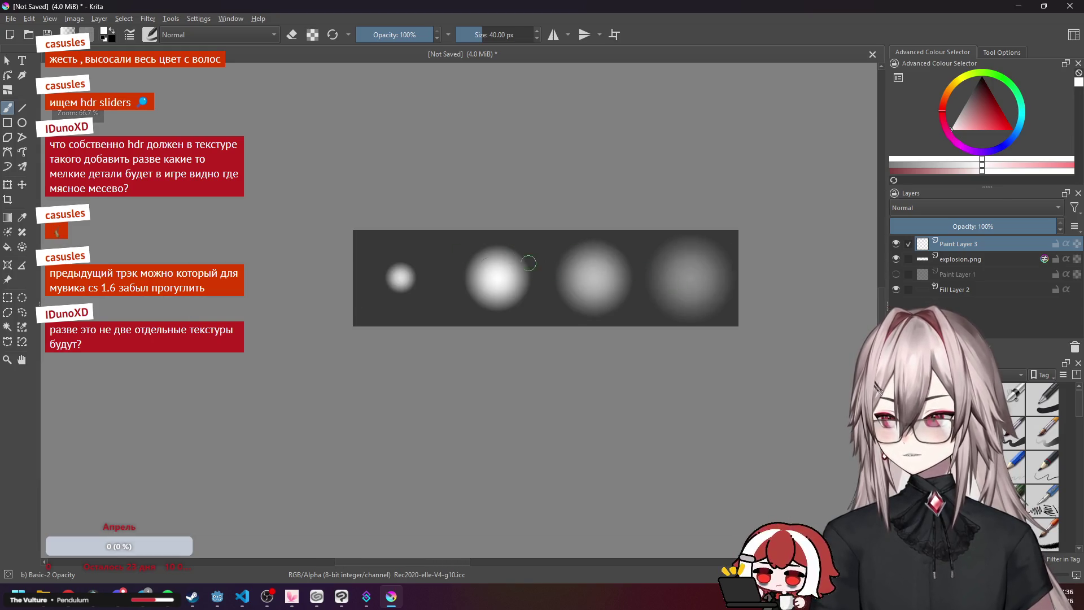
scroll(560, 266, up, 4)
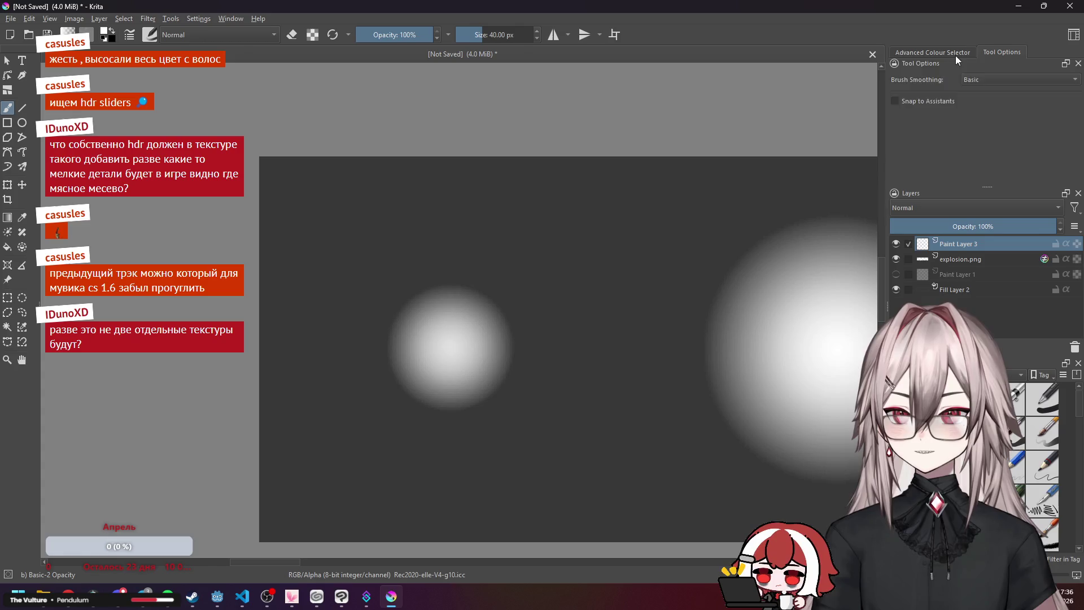
key(alt+Tab)
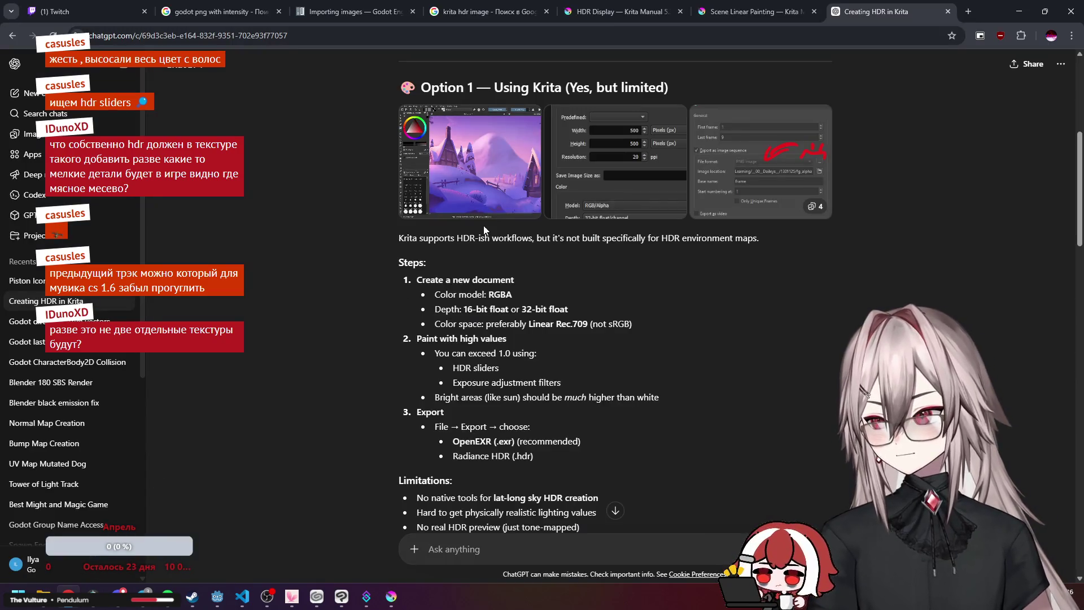
Follow the Scene Linear Painting manual page's link to the Small Color Selector page, then return to Krita.
click(724, 13)
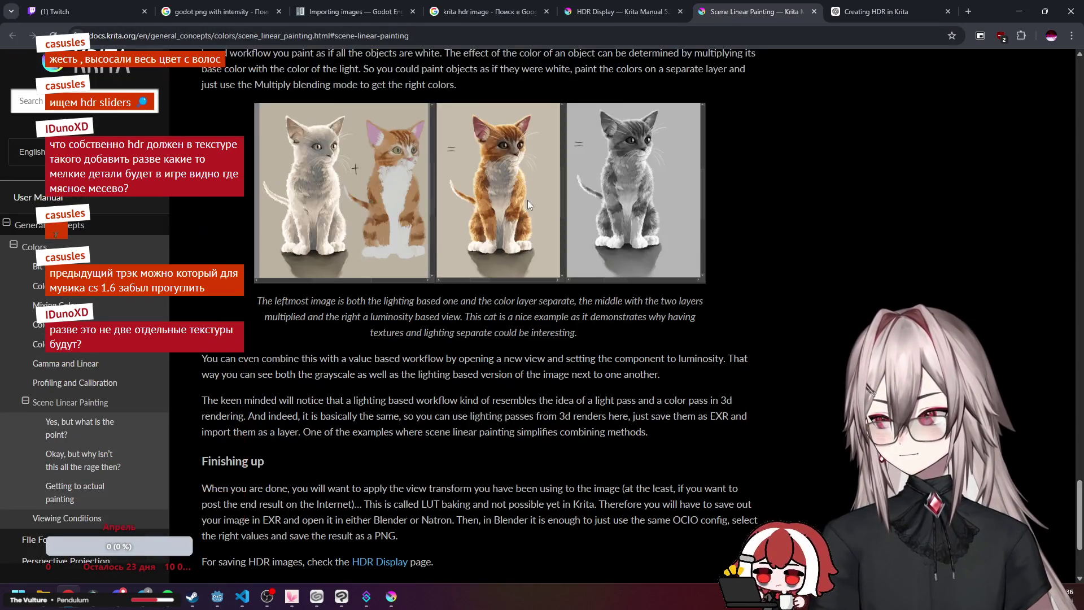
scroll(390, 269, up, 15)
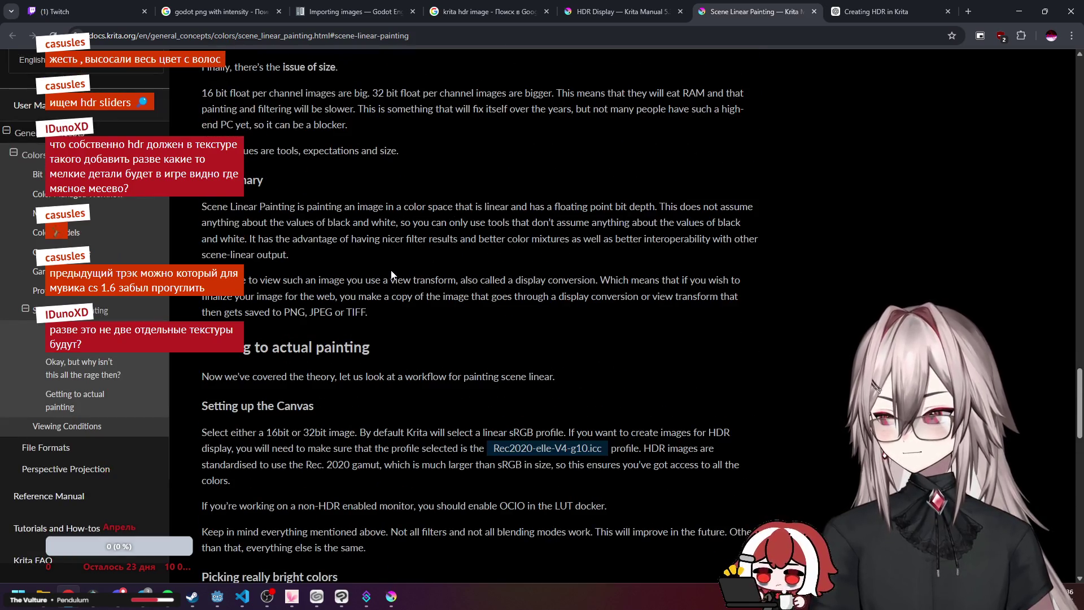
scroll(391, 273, down, 4)
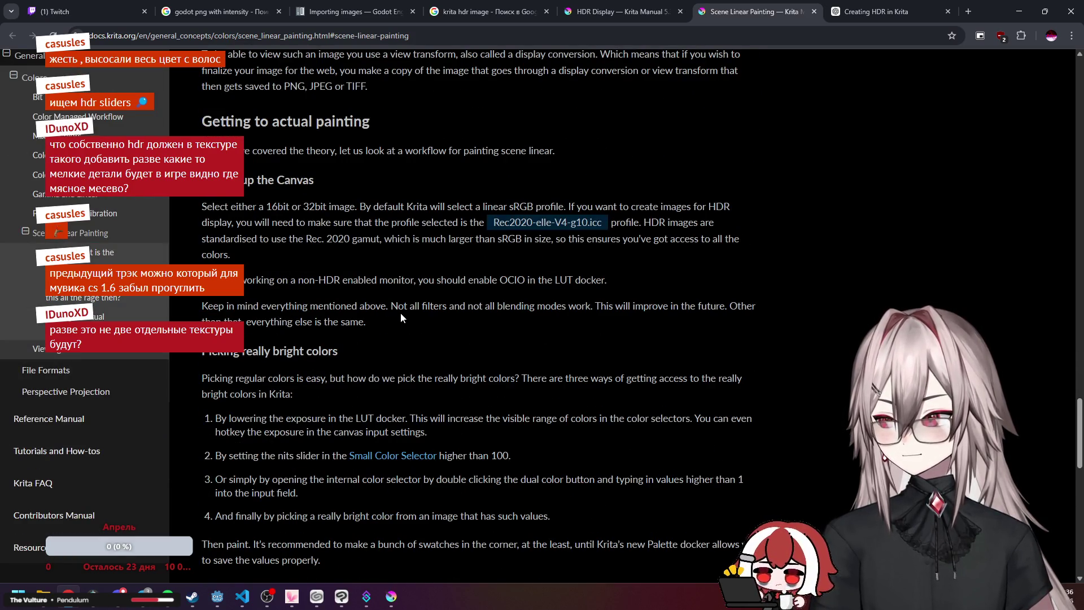
click(373, 460)
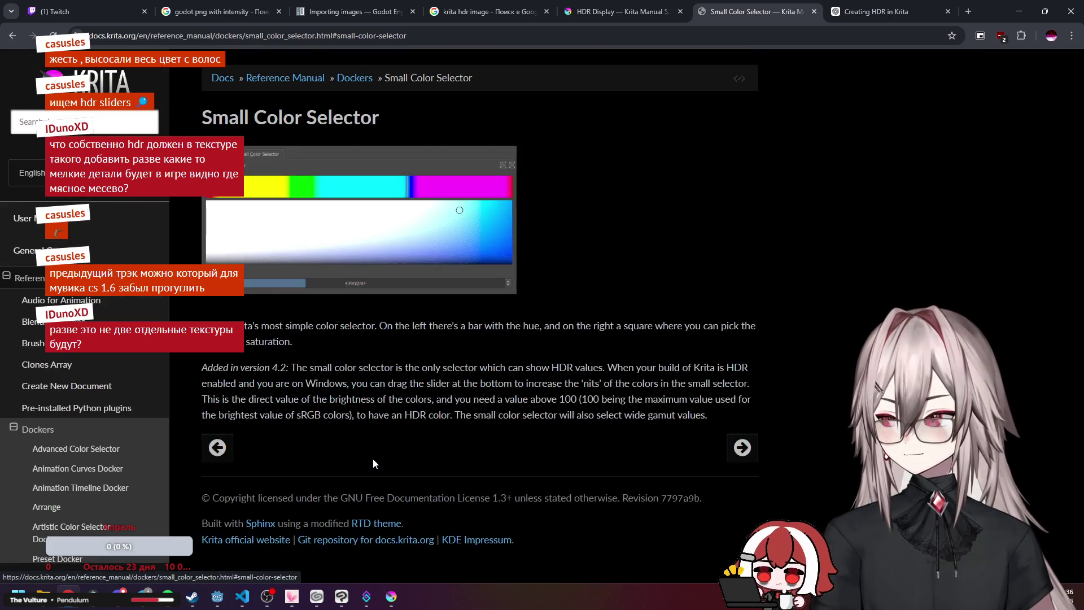
key(alt+Tab)
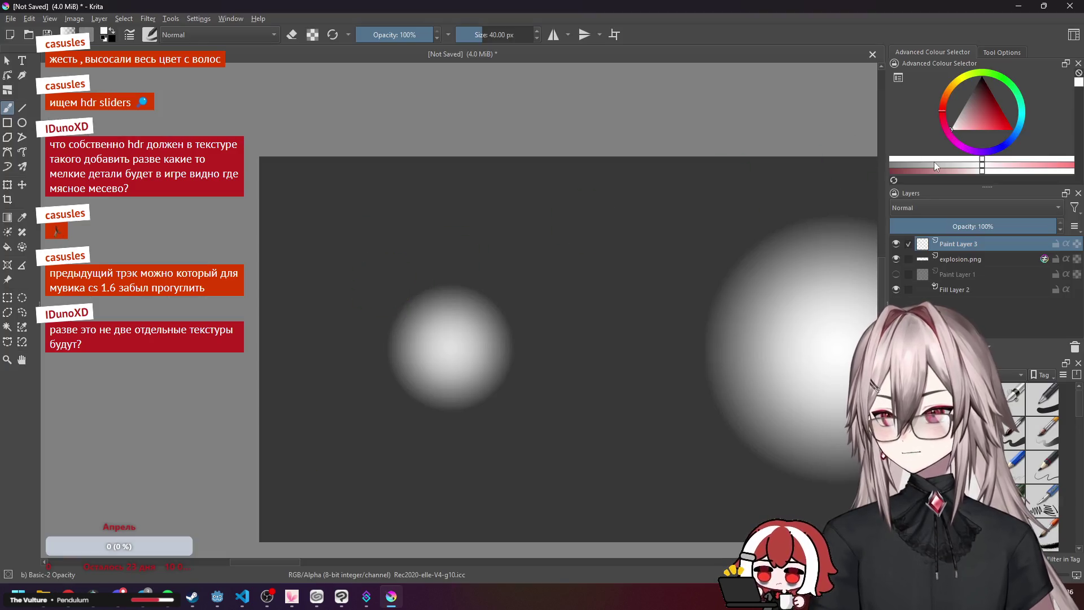
Browse the Filter, Window, View and Layer menus, then add the Small Colour Selector from Settings > Dockers.
click(146, 19)
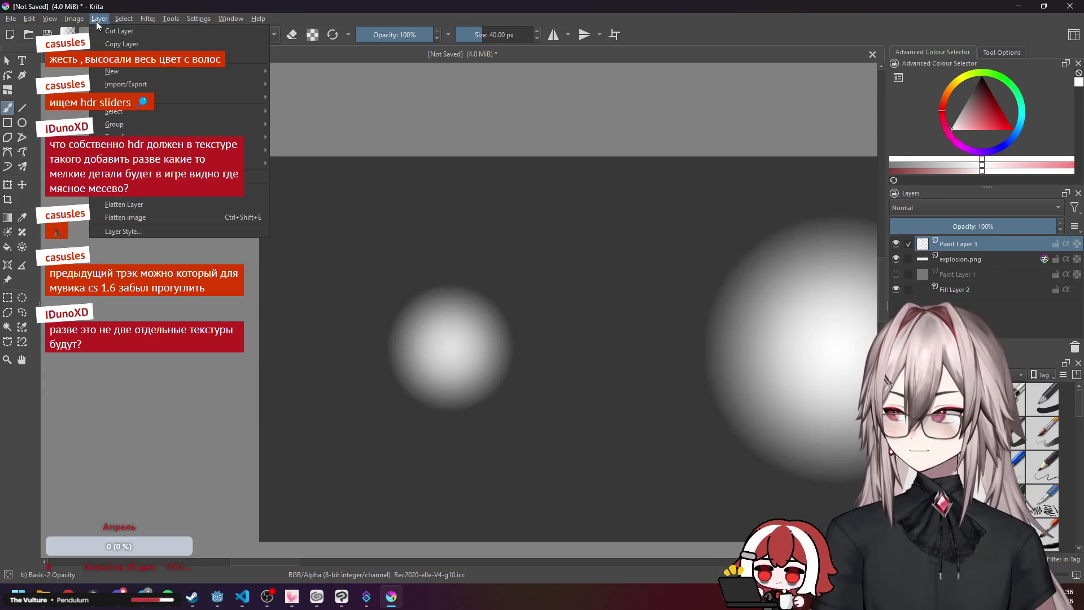
click(158, 19)
click(192, 17)
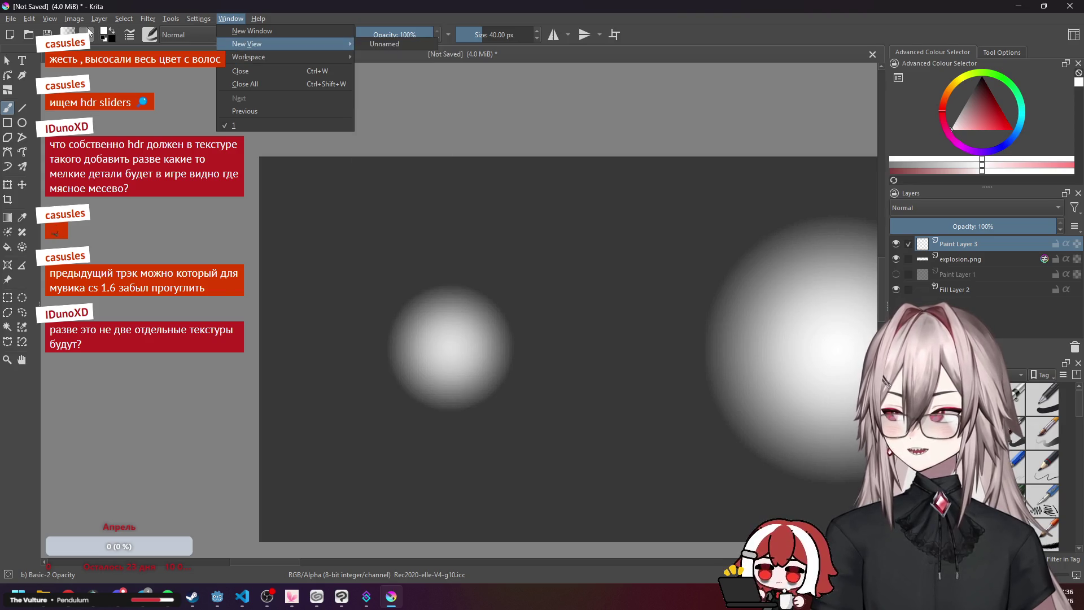
mouse_move(44, 23)
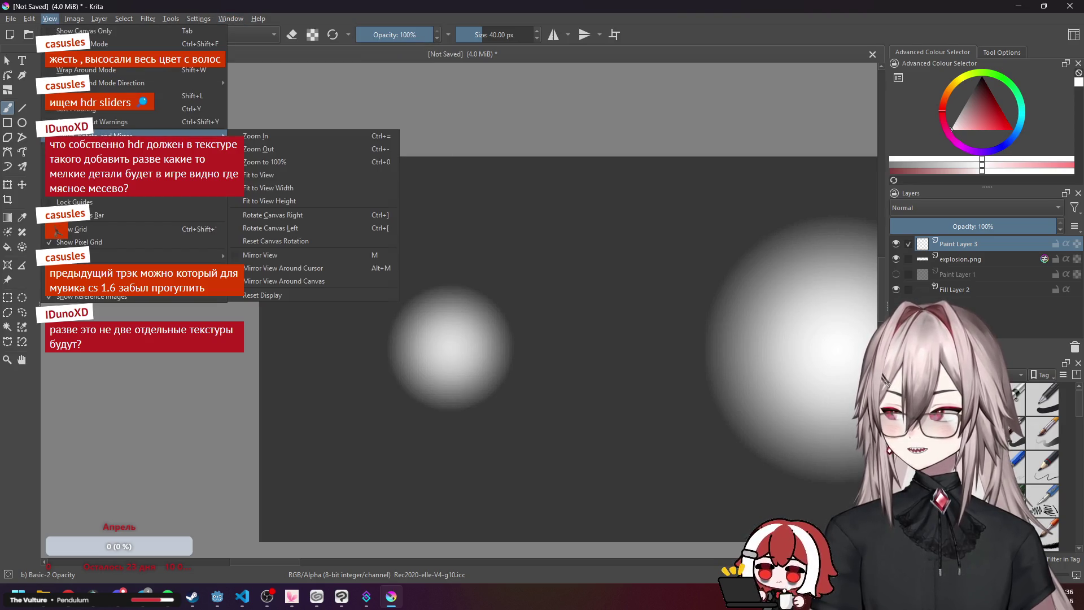
mouse_move(98, 22)
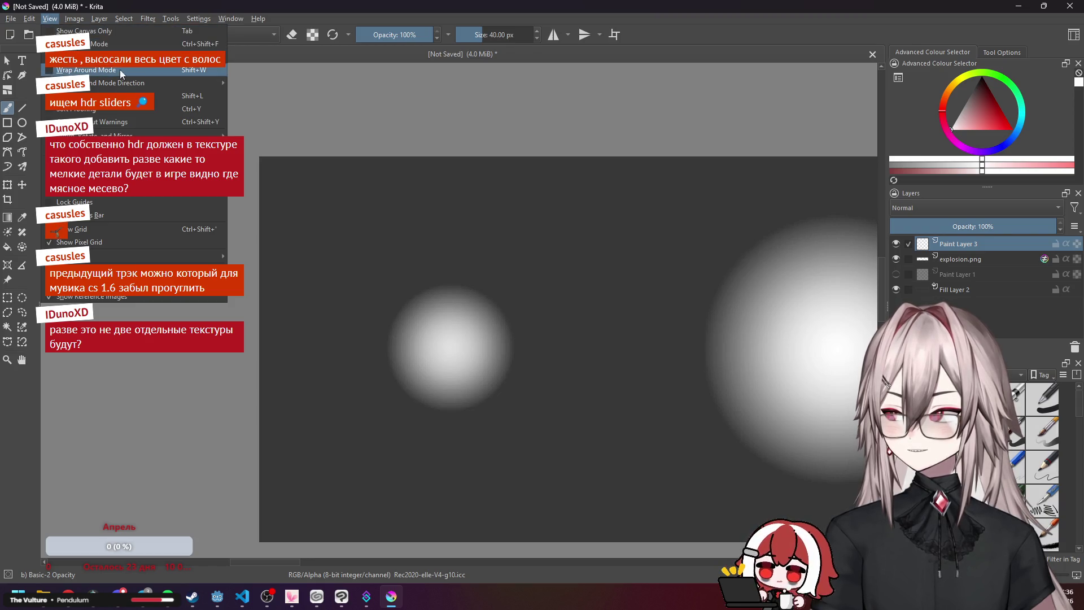
mouse_move(162, 84)
mouse_move(141, 136)
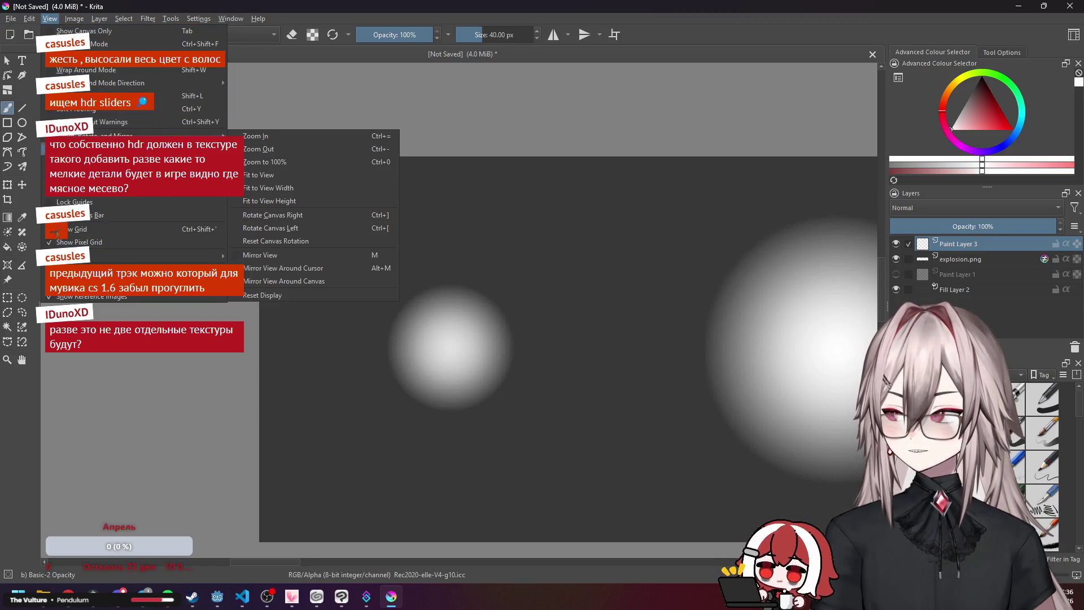
mouse_move(231, 19)
mouse_move(270, 56)
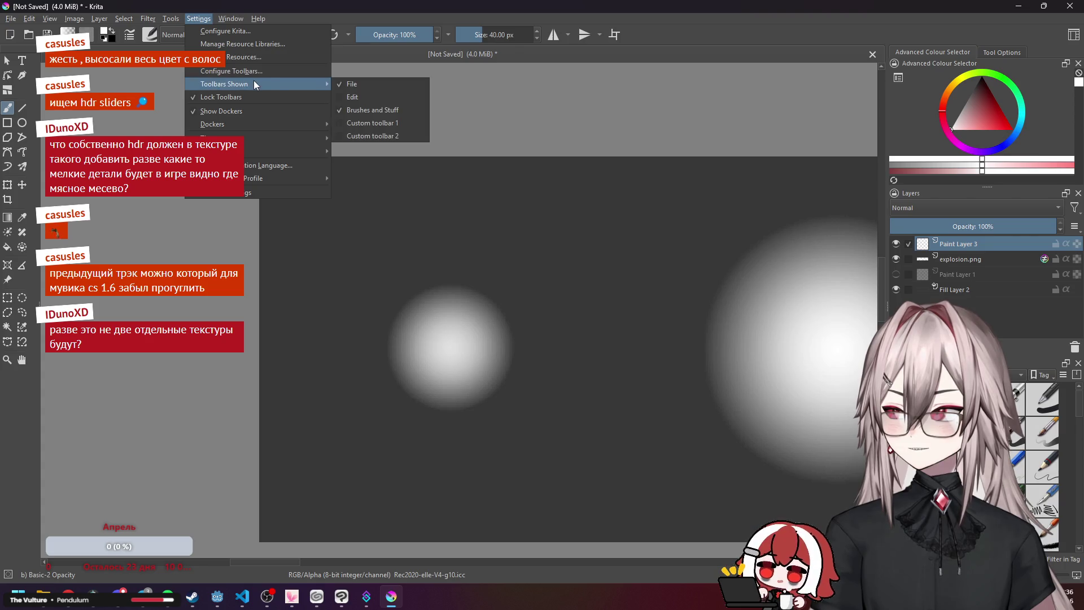
mouse_move(270, 123)
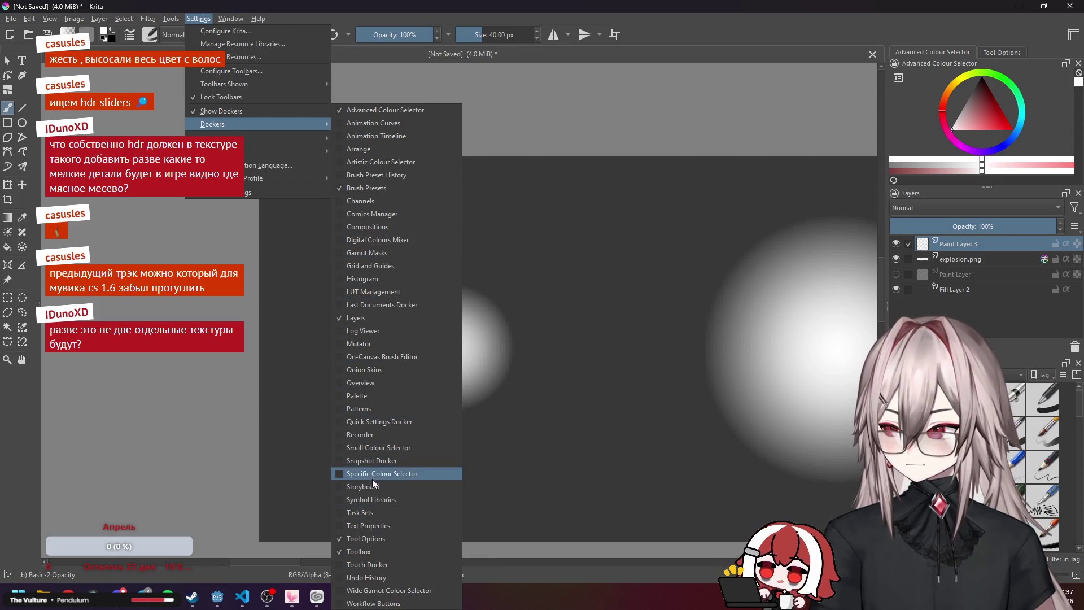
click(342, 447)
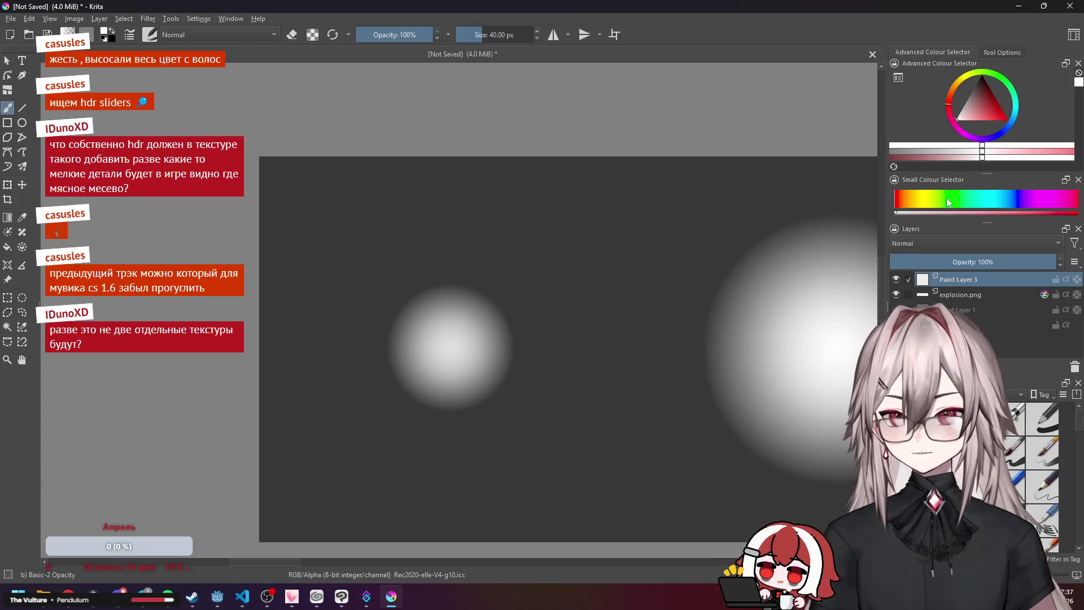
Dock the Small Colour Selector beside the Advanced Colour Selector and enlarge its colour square.
drag(934, 181, 1005, 79)
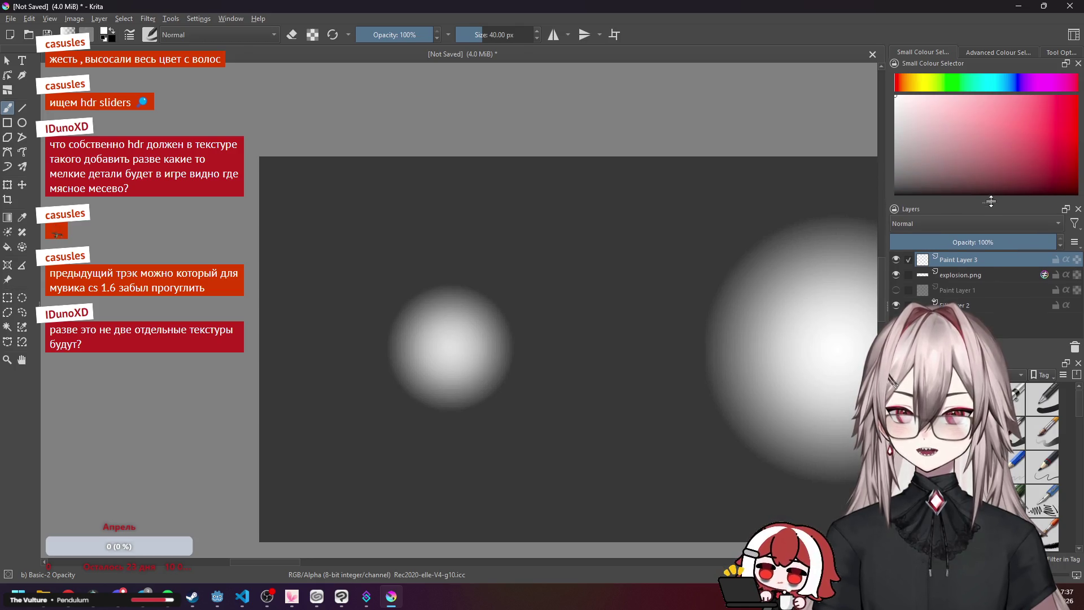
click(68, 592)
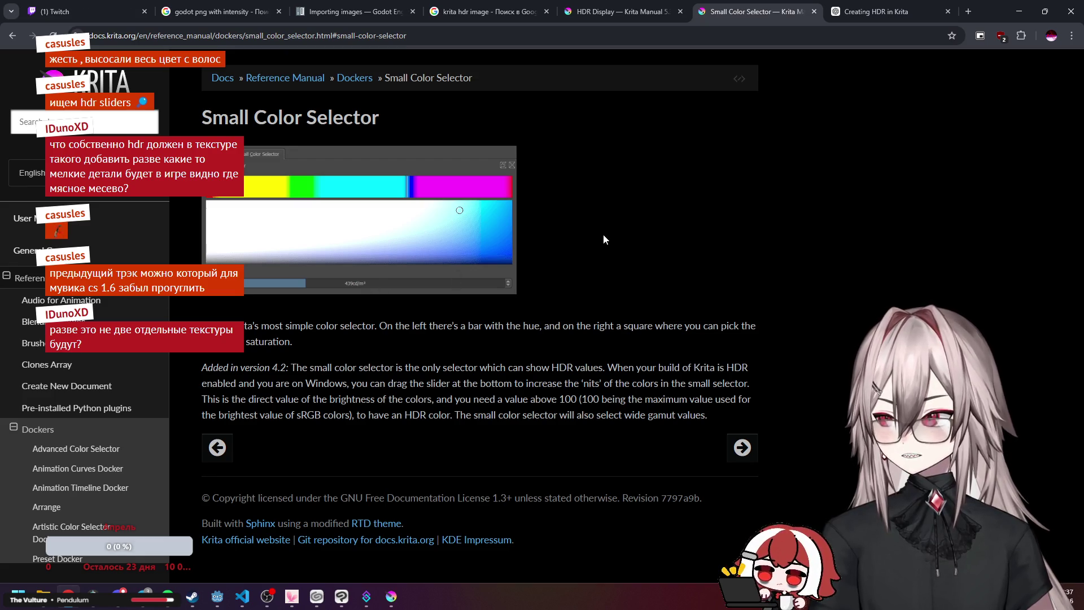
click(1019, 12)
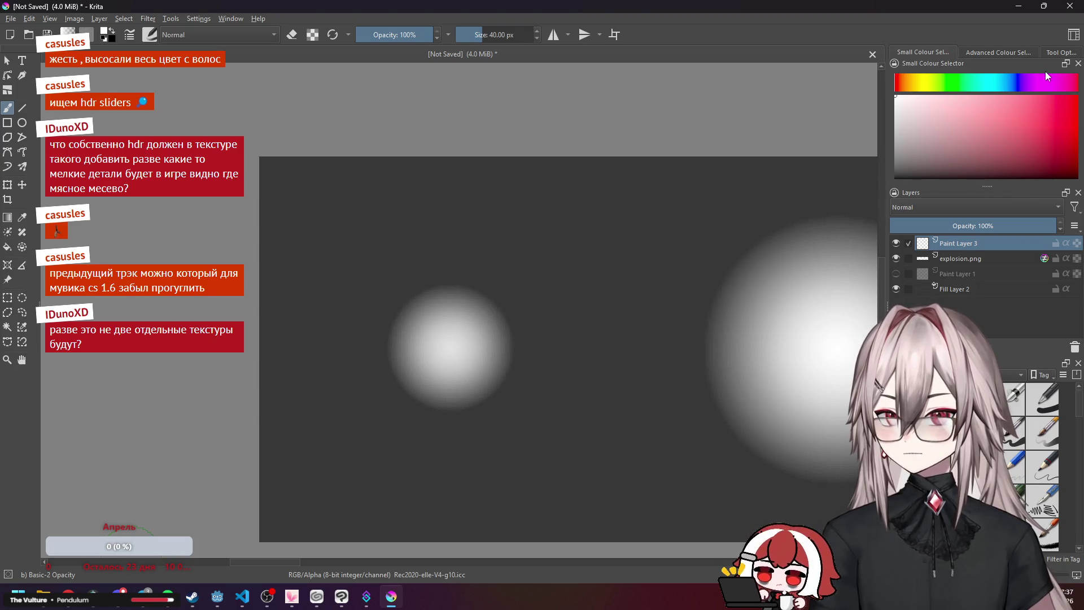
mouse_move(988, 187)
mouse_down()
mouse_move(988, 231)
mouse_move(989, 202)
mouse_up()
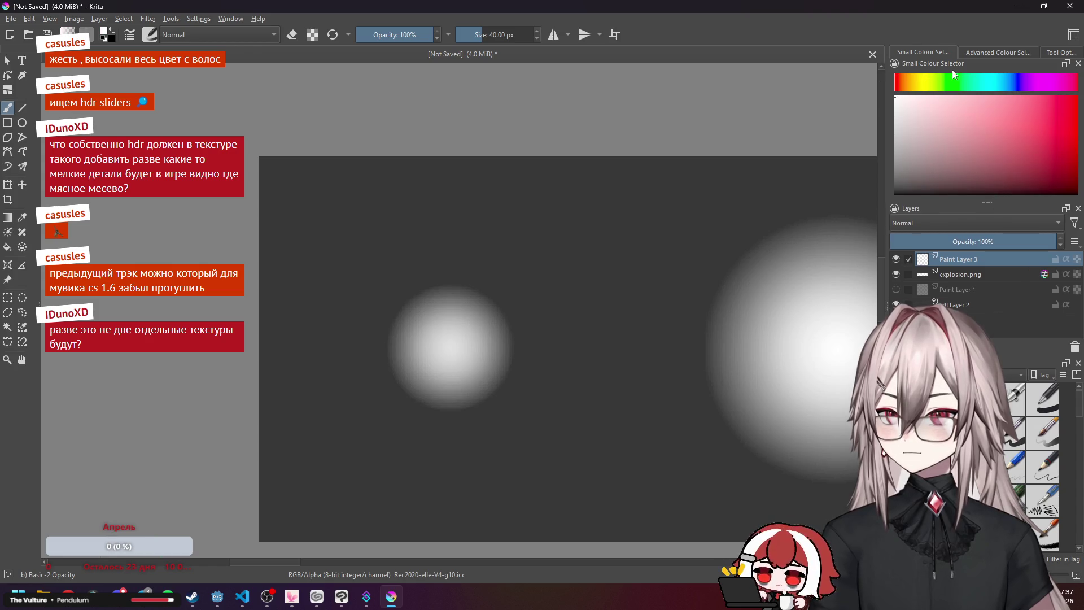
drag(933, 65, 975, 51)
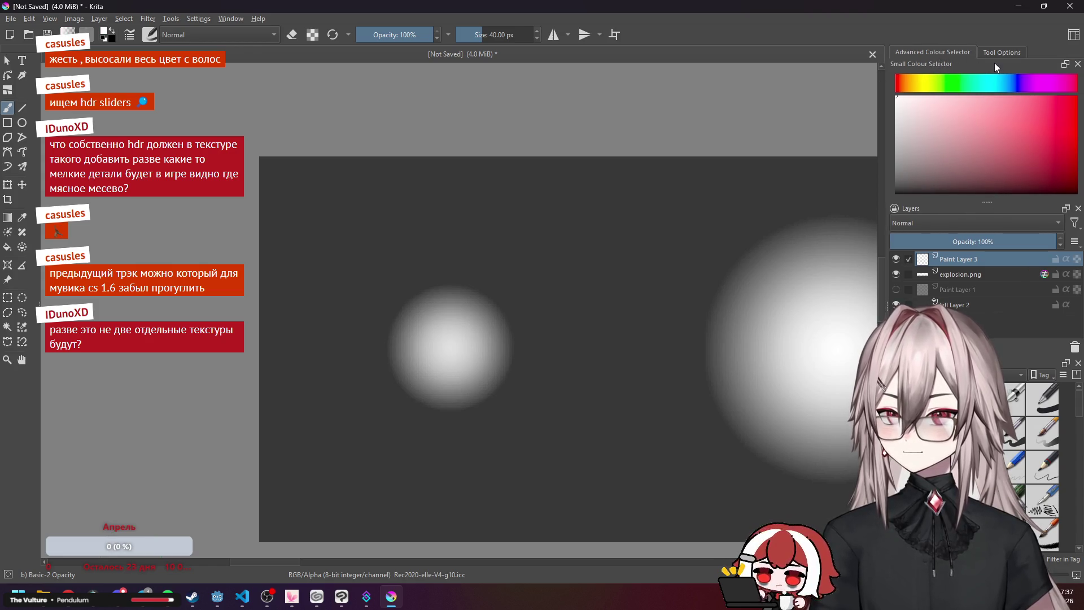
mouse_move(968, 65)
mouse_down()
mouse_move(930, 63)
mouse_move(933, 52)
mouse_up()
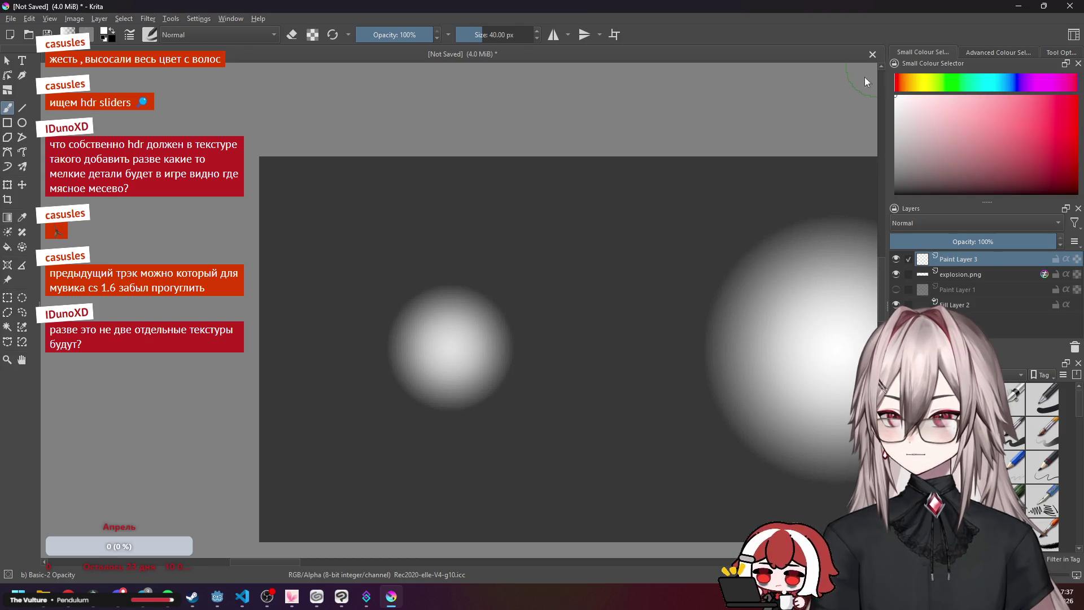
Pick white as the foreground colour and compare the Advanced and Small Colour Selector tabs.
click(895, 96)
click(192, 19)
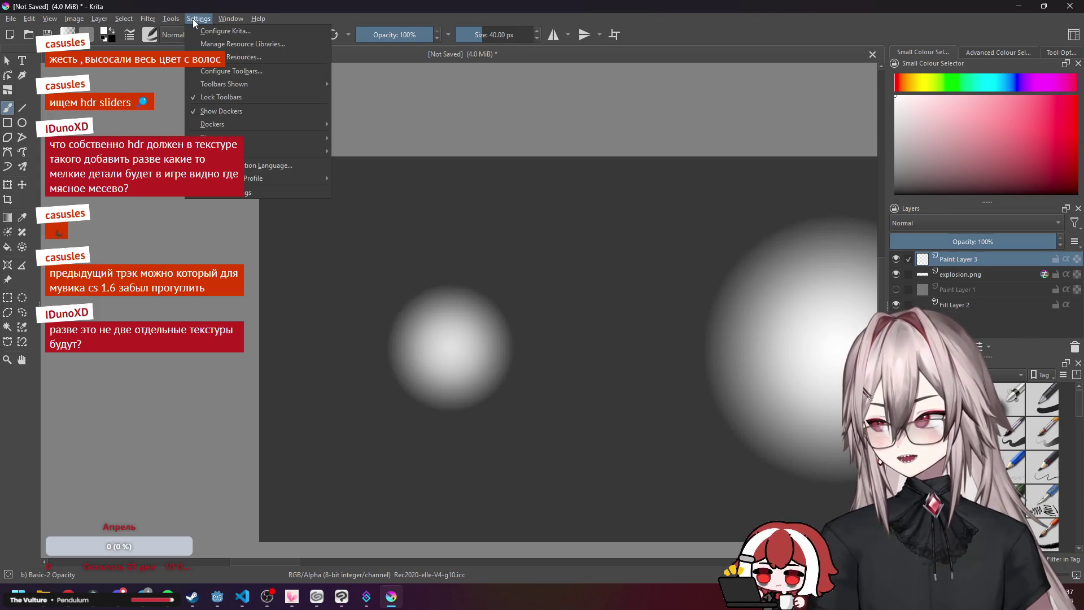
click(974, 51)
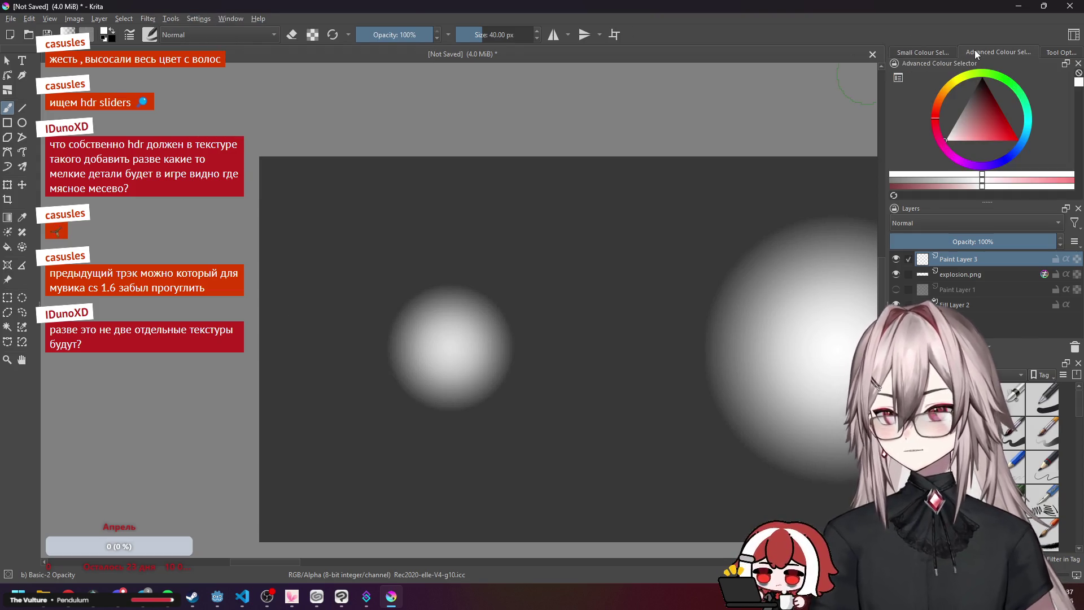
click(915, 50)
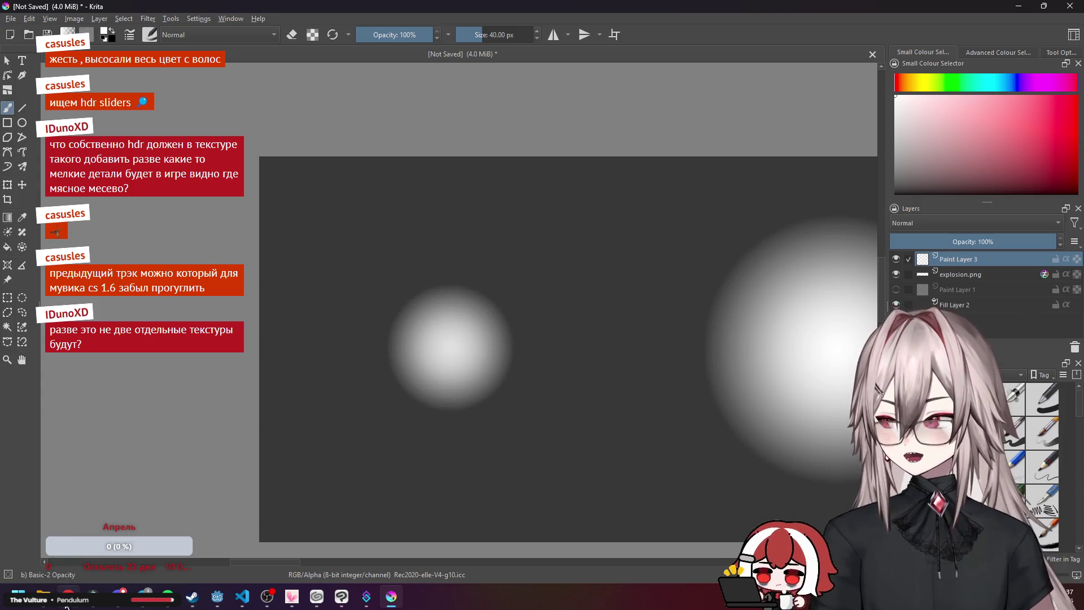
Read the Small Color Selector docs, highlighting the hue bar, version 4.2 and HDR-value sentences.
key(alt+Tab)
drag(341, 326, 528, 326)
drag(539, 326, 543, 325)
drag(245, 368, 547, 368)
click(552, 361)
mouse_move(333, 367)
mouse_down()
mouse_move(745, 367)
mouse_move(744, 379)
mouse_up()
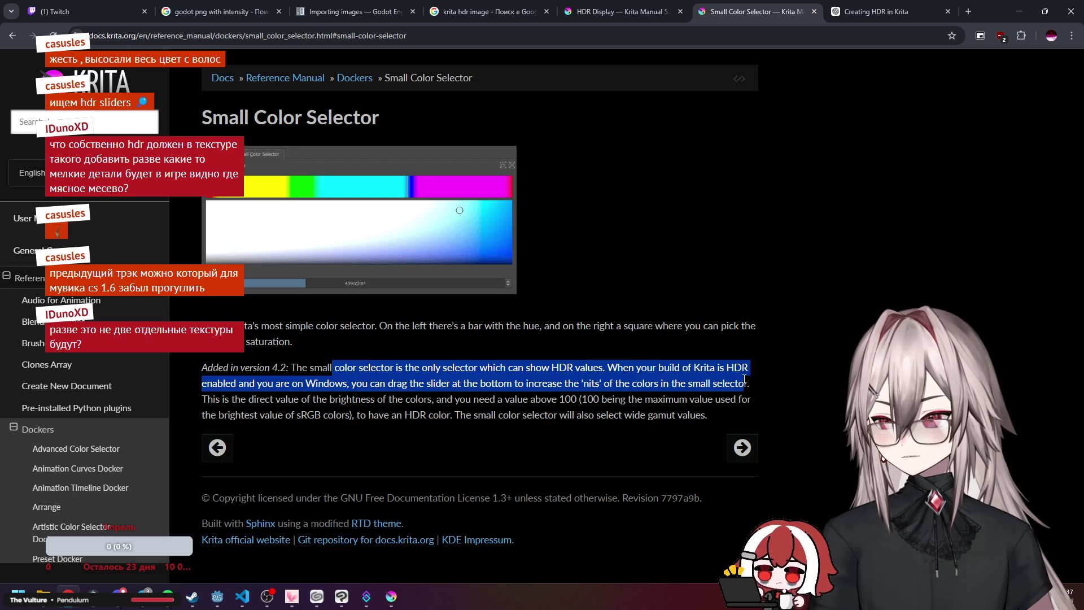
click(744, 379)
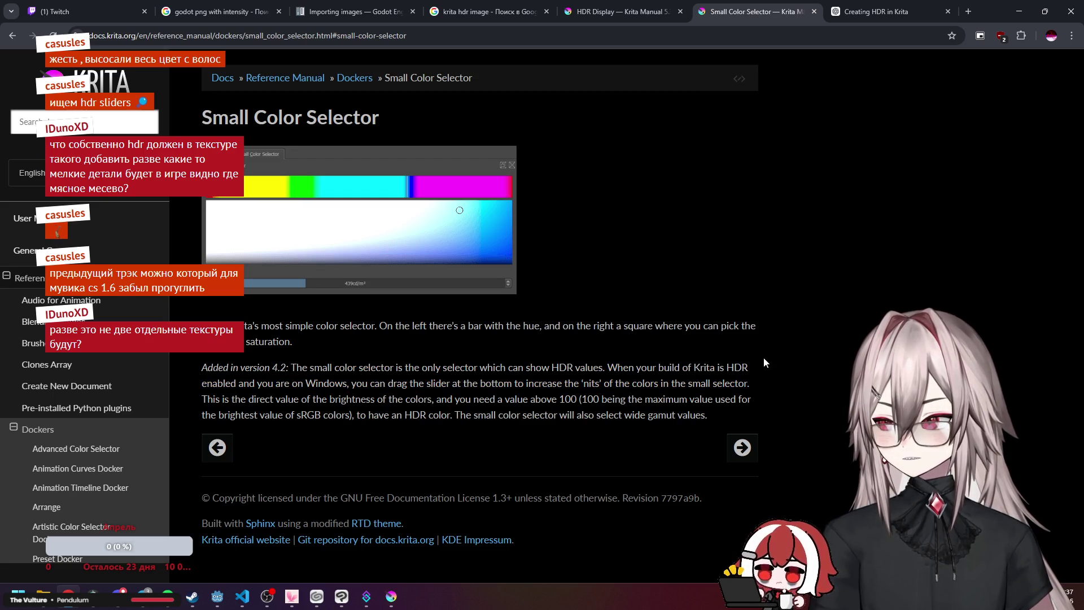
click(391, 596)
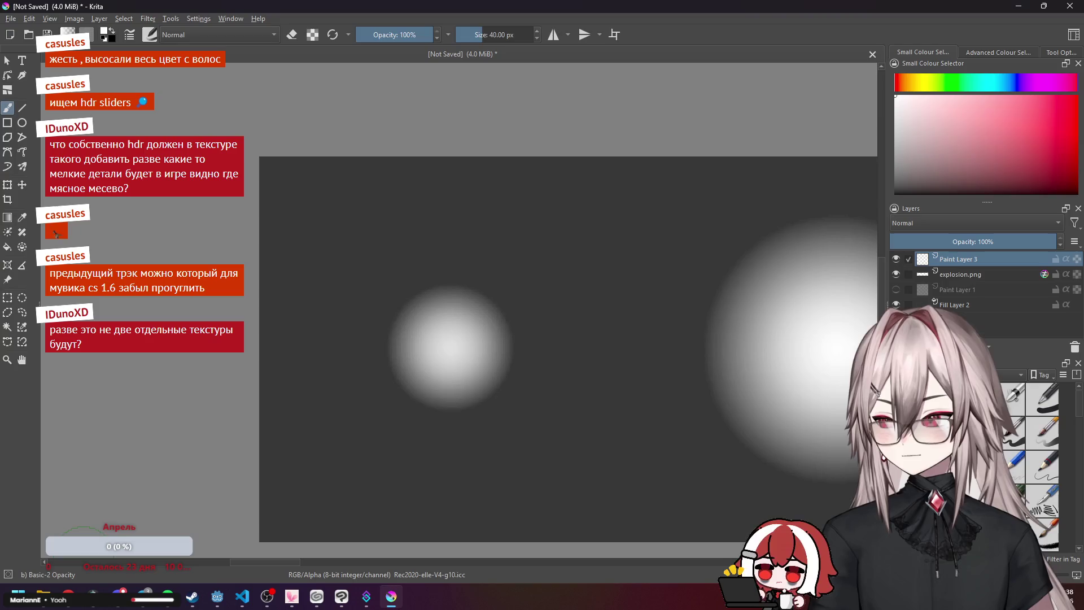
Browse the File, Edit and View menus, then bring up Configure Krita on the Display page.
click(8, 18)
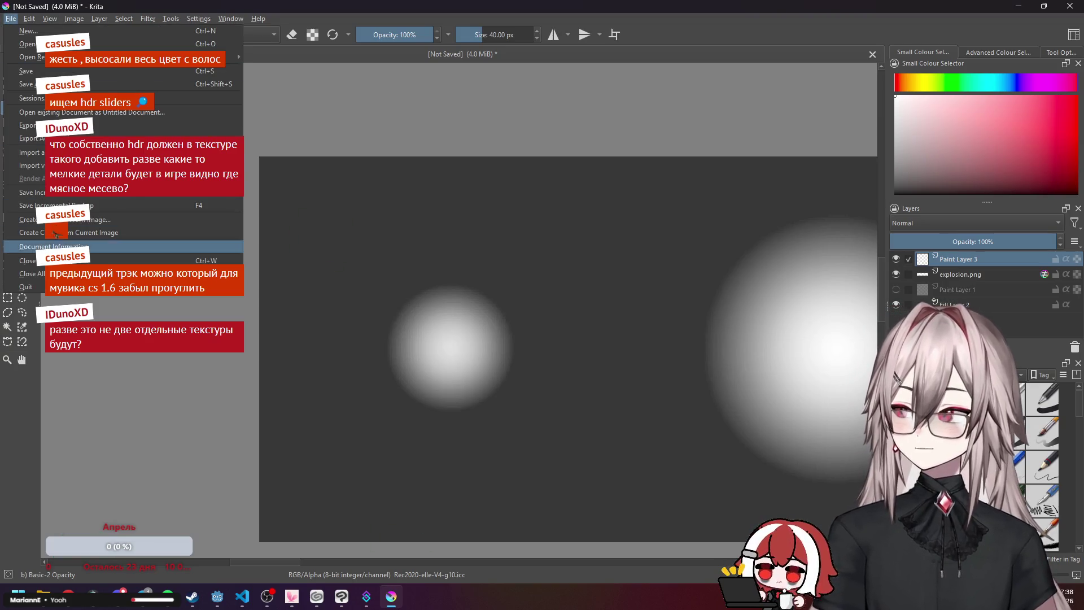
mouse_move(35, 18)
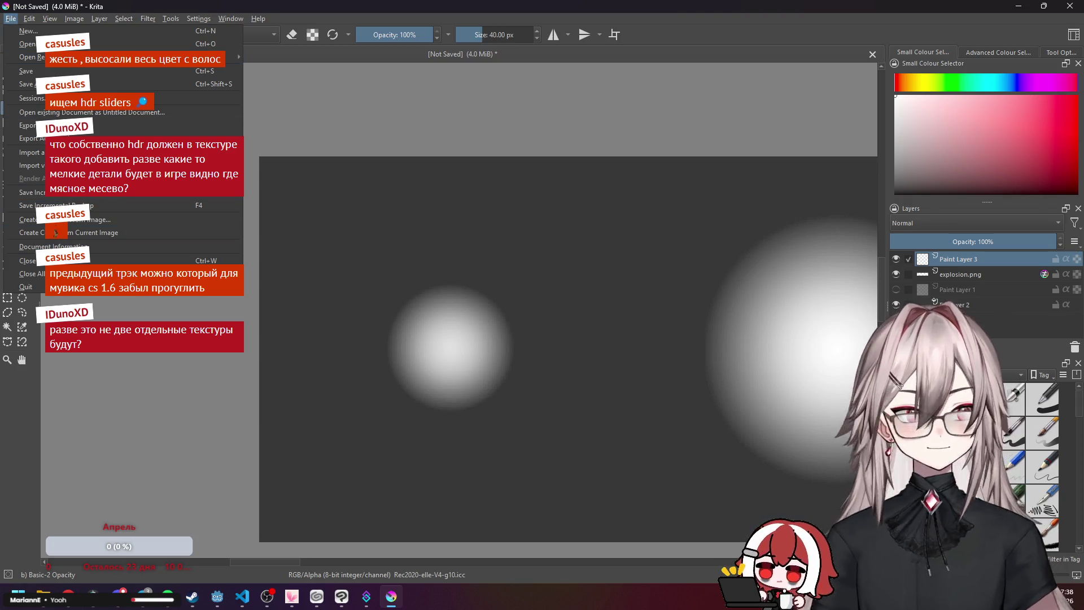
click(11, 18)
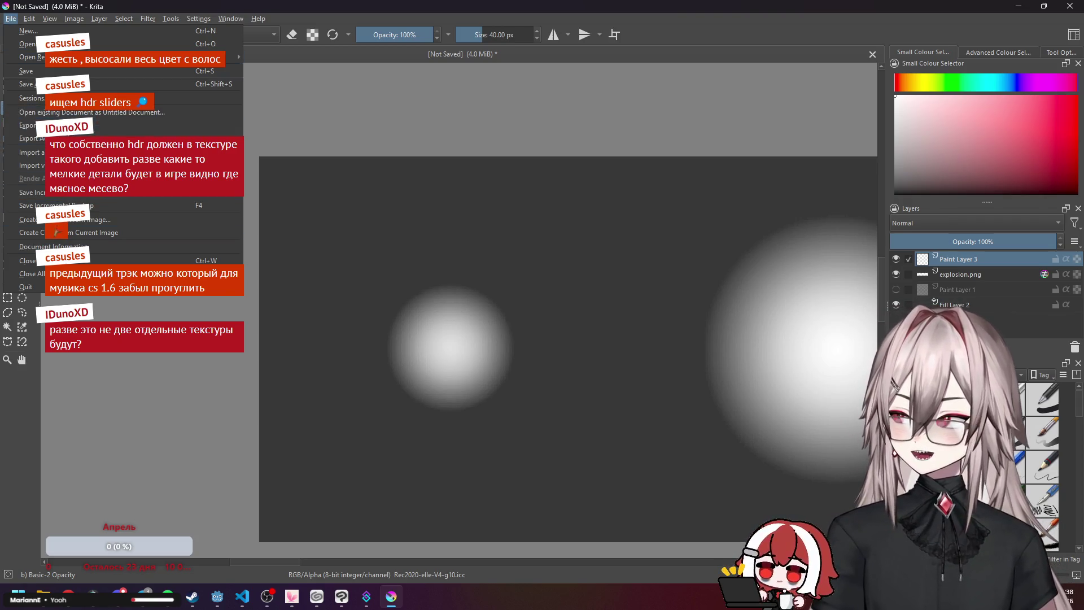
click(29, 18)
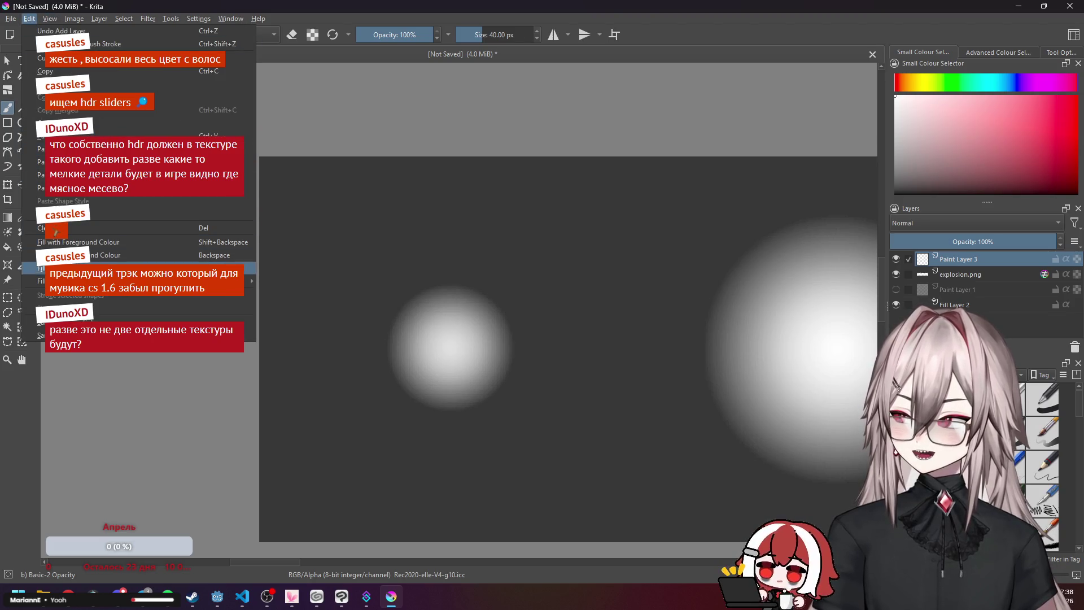
mouse_move(56, 21)
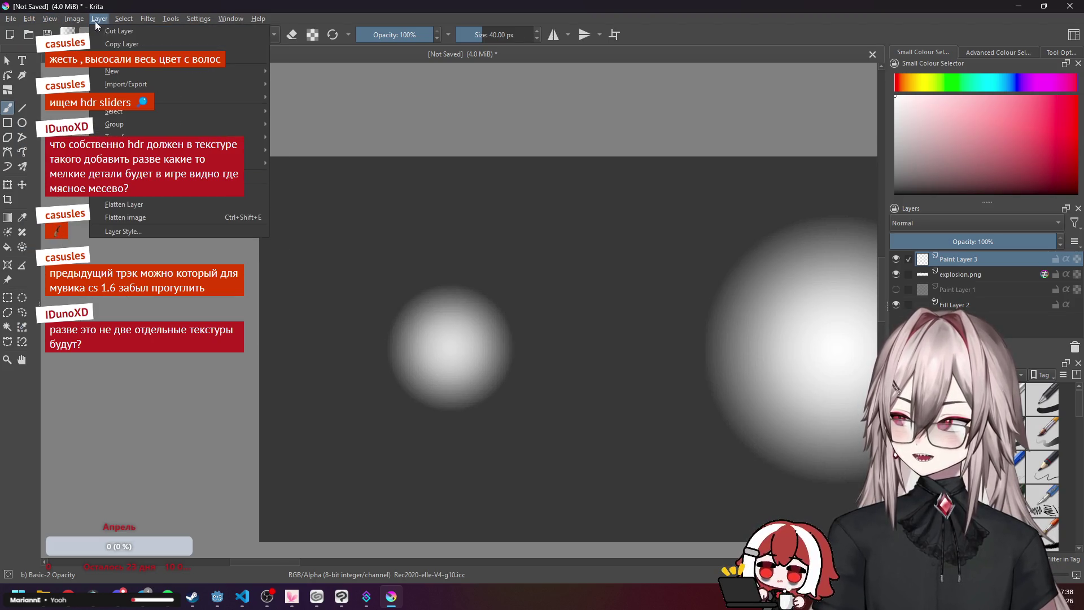
mouse_move(131, 19)
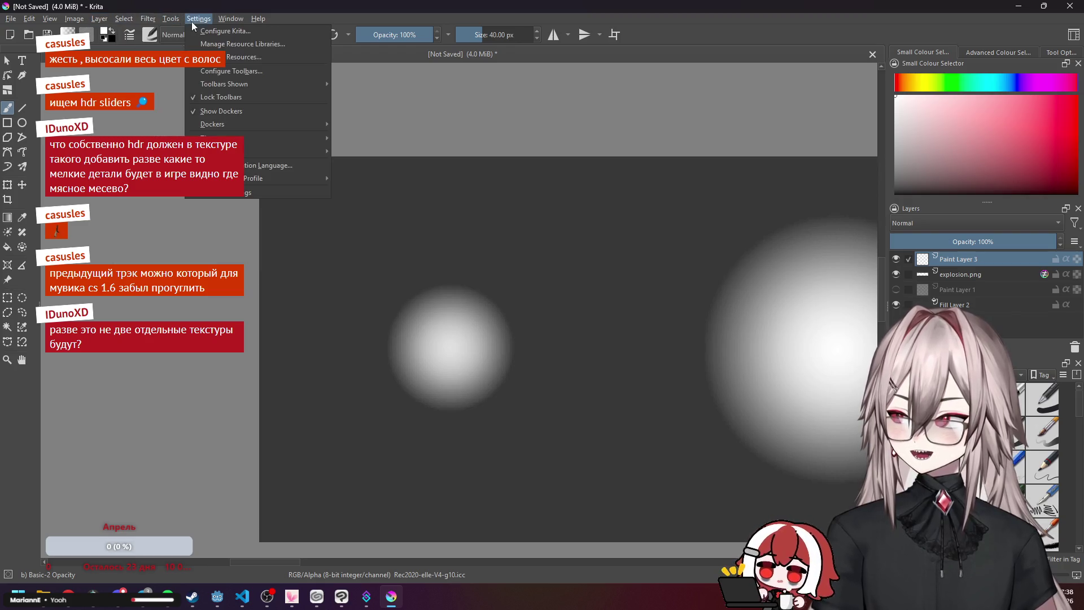
key(Escape)
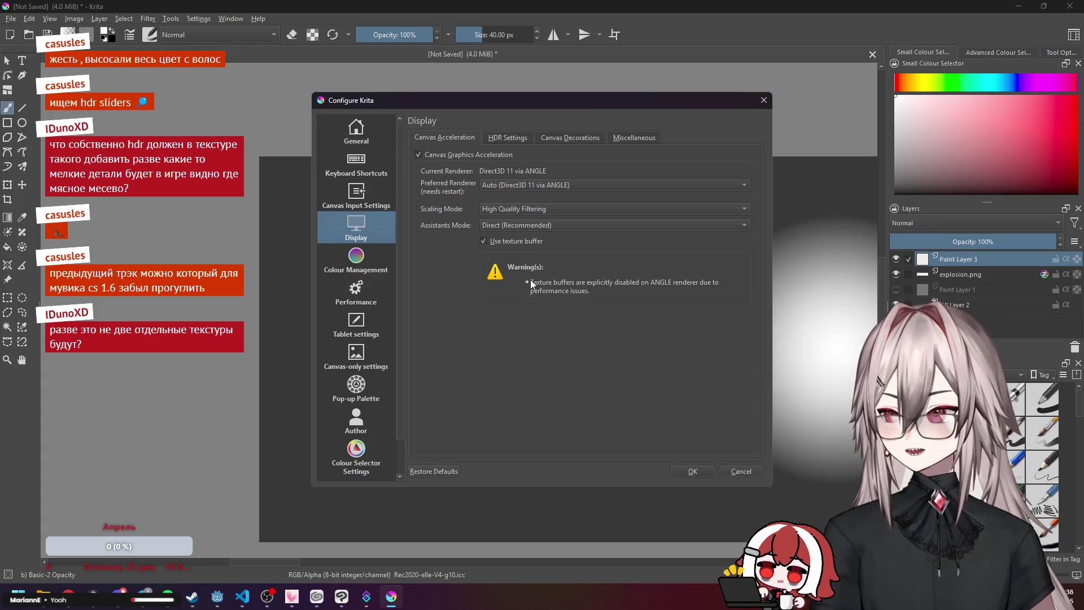
Look over the preferred renderer and assistant mode options on the Display page.
click(531, 184)
click(532, 184)
click(533, 184)
click(533, 184)
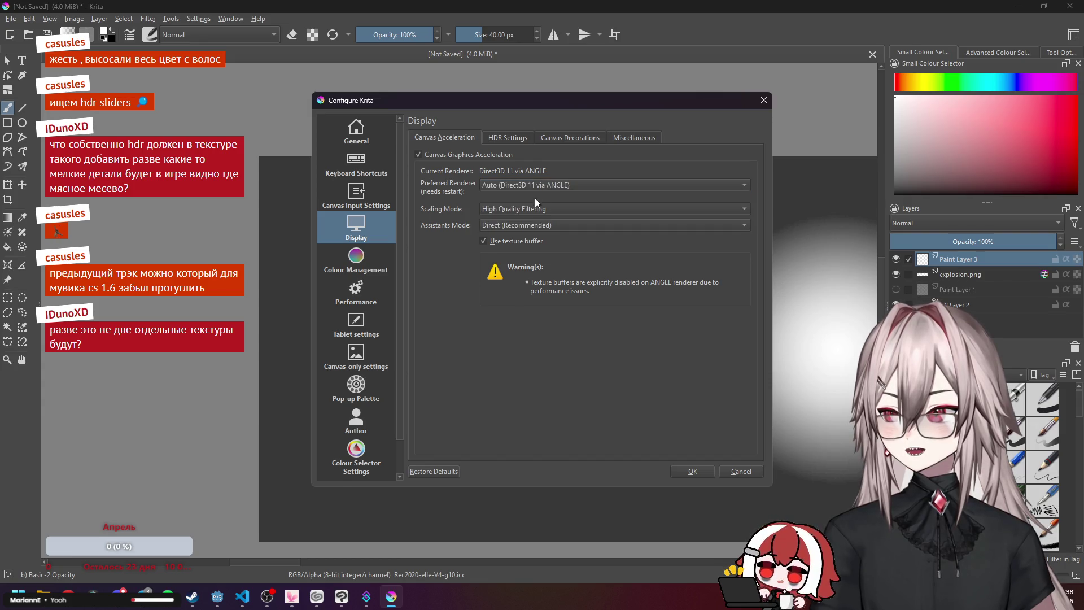
click(528, 225)
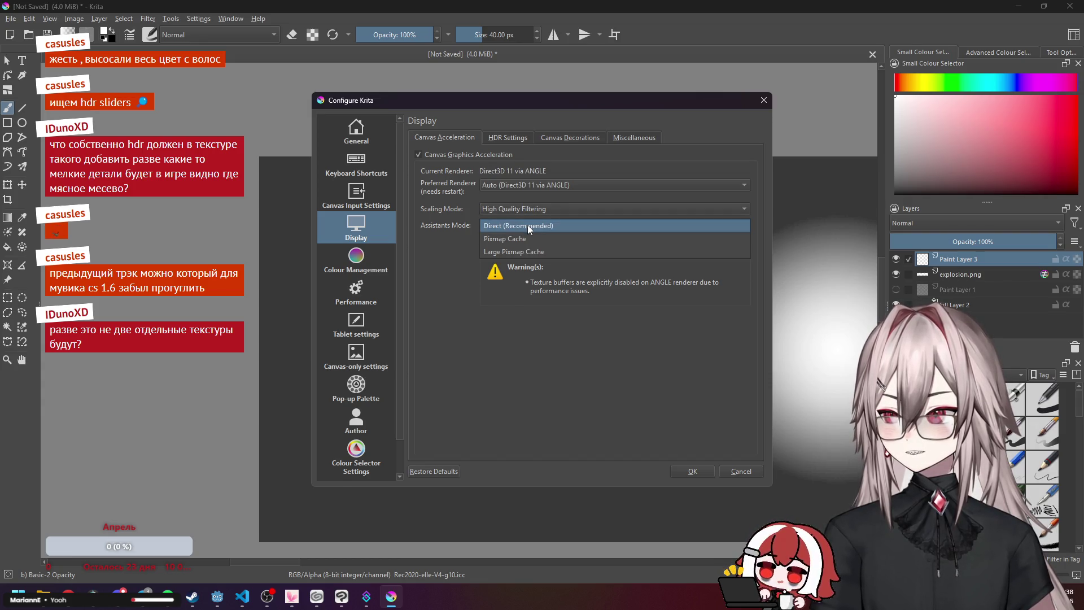
click(527, 225)
click(506, 138)
Try Rec. 2020 PQ, Rec. 709 Linear and sRGB output, then apply Rec. 2020 PQ (10 bit).
click(526, 180)
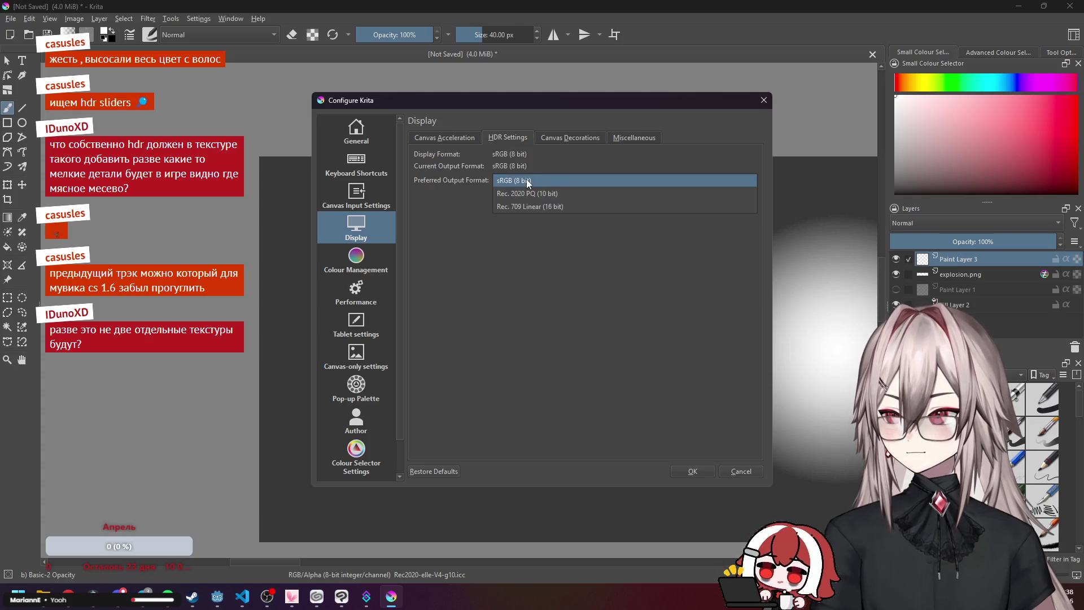
click(575, 194)
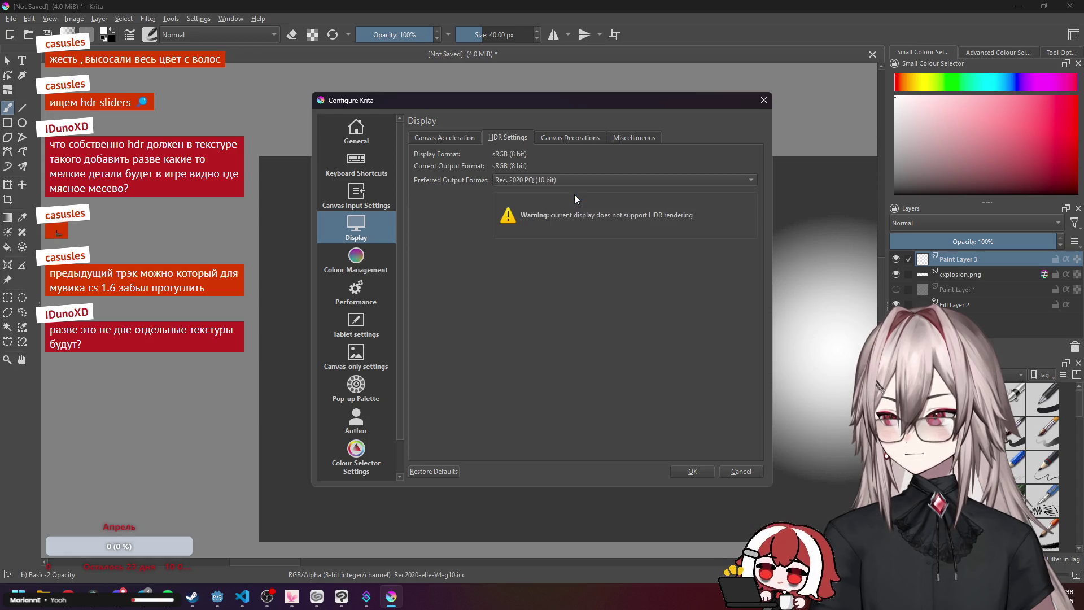
click(585, 178)
click(573, 194)
click(580, 176)
click(563, 156)
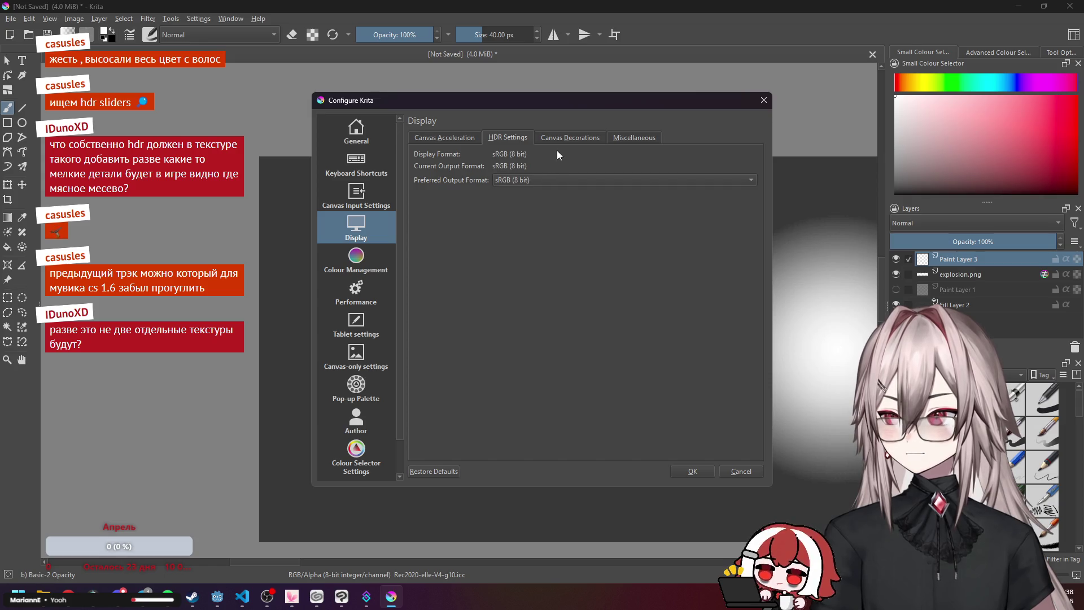
click(551, 138)
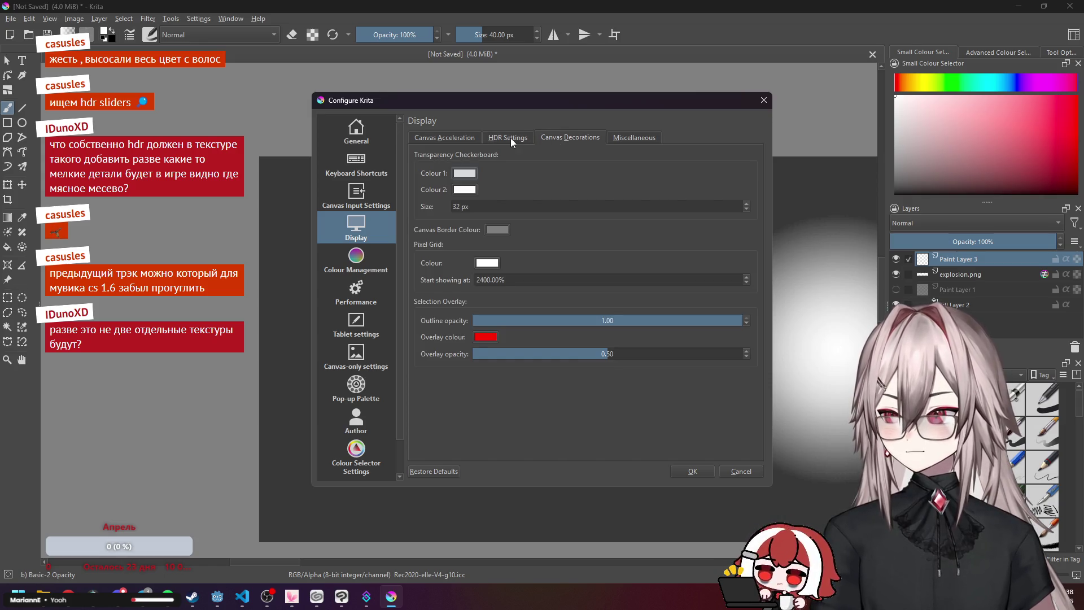
click(510, 138)
click(615, 137)
click(520, 136)
click(539, 179)
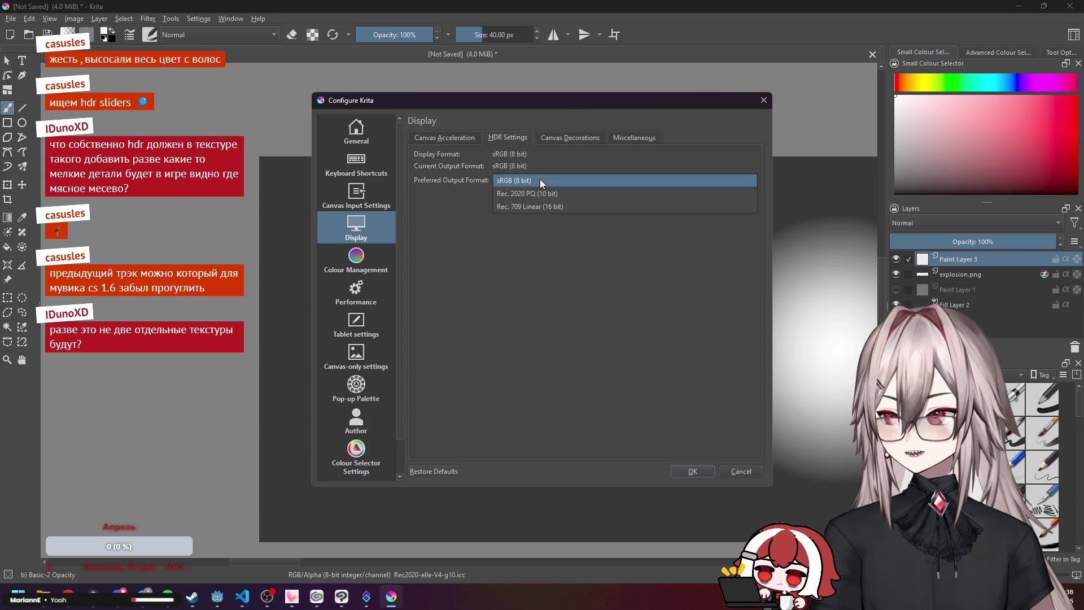
click(543, 193)
click(693, 472)
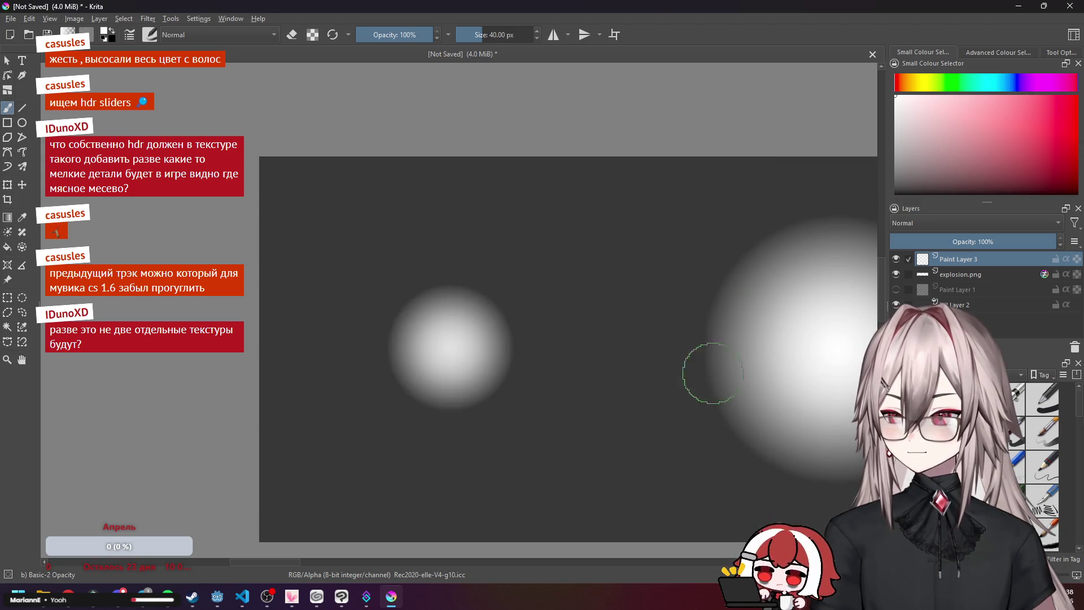
Reopen the preferences and apply Rec. 709 Linear (16 bit) as the preferred output format.
click(28, 19)
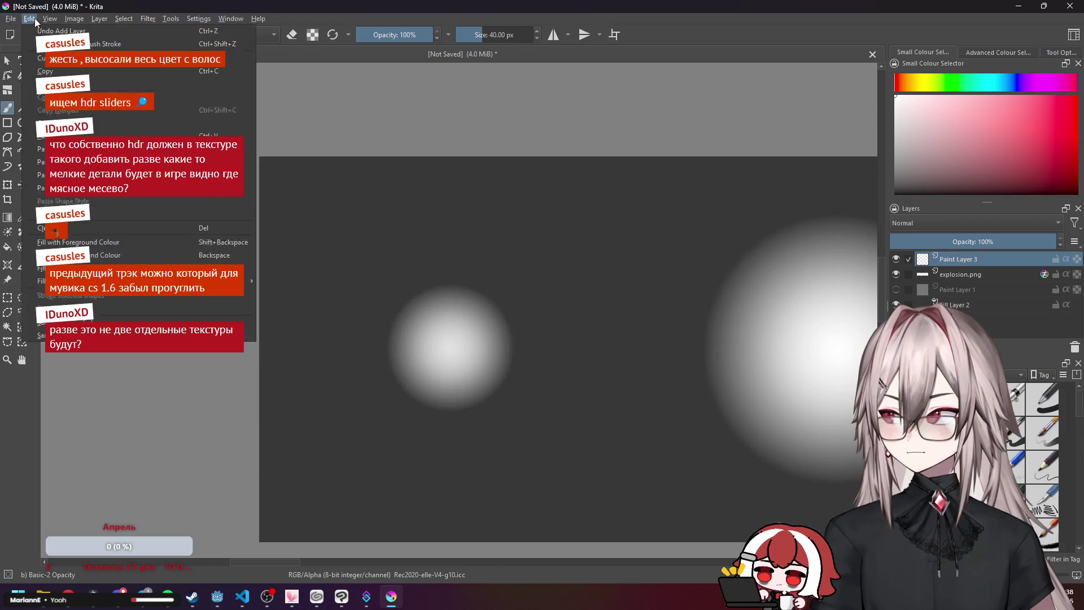
click(226, 31)
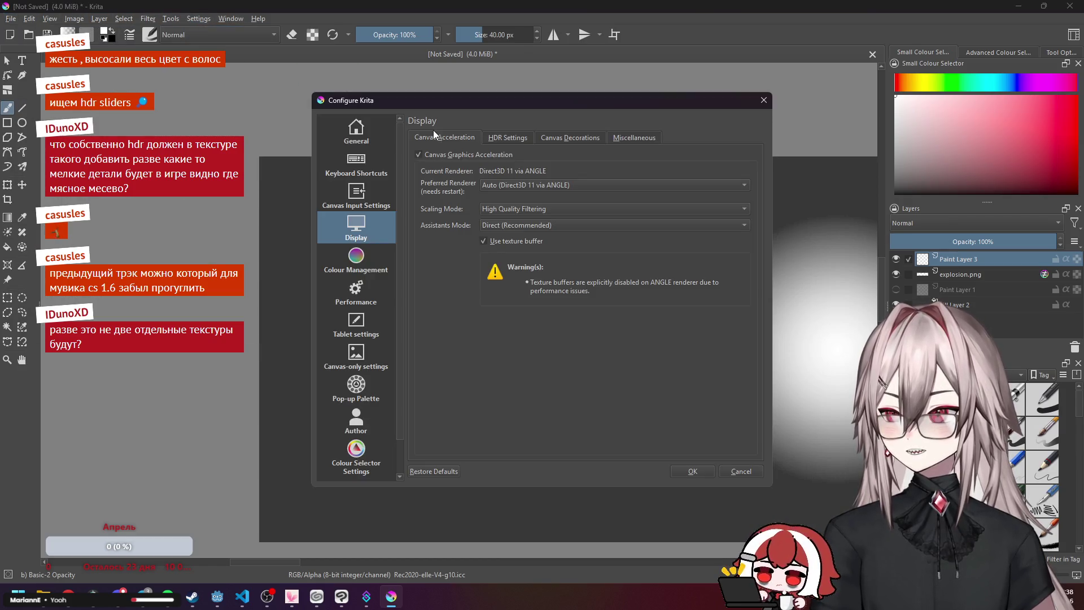
click(546, 137)
click(507, 138)
click(567, 180)
click(555, 193)
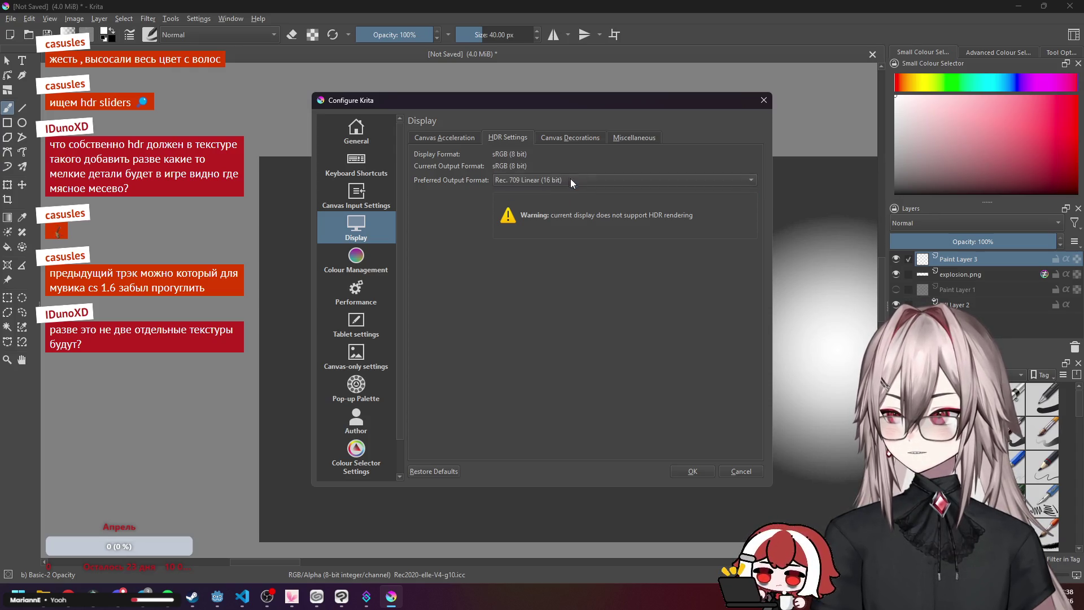
click(728, 471)
Reopen the preferences and set the preferred output format back to sRGB (8 bit).
scroll(621, 203, down, 4)
scroll(621, 203, up, 4)
click(105, 19)
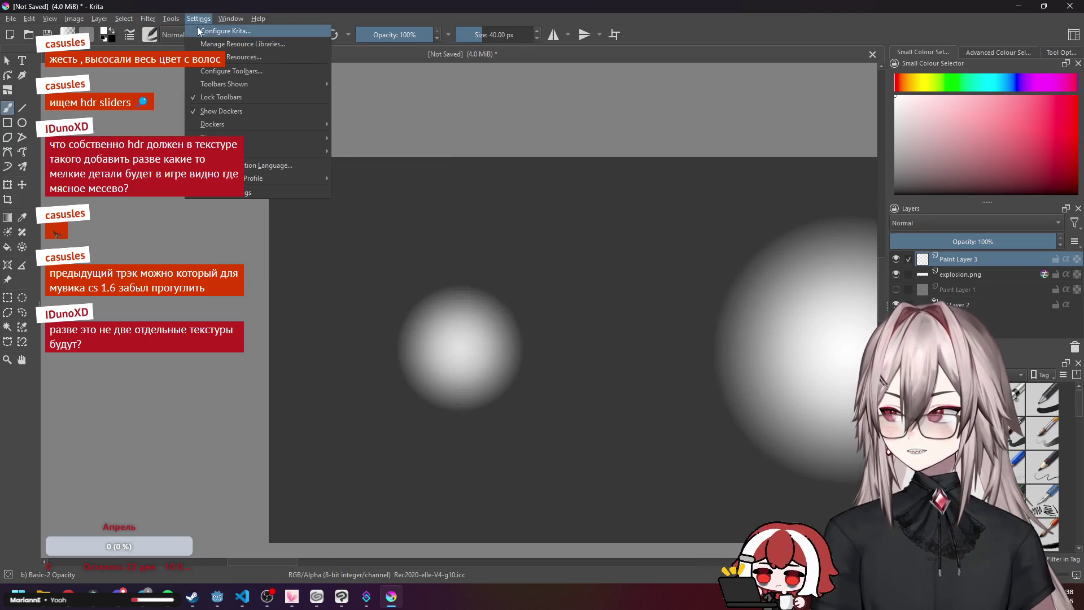
click(200, 31)
click(508, 139)
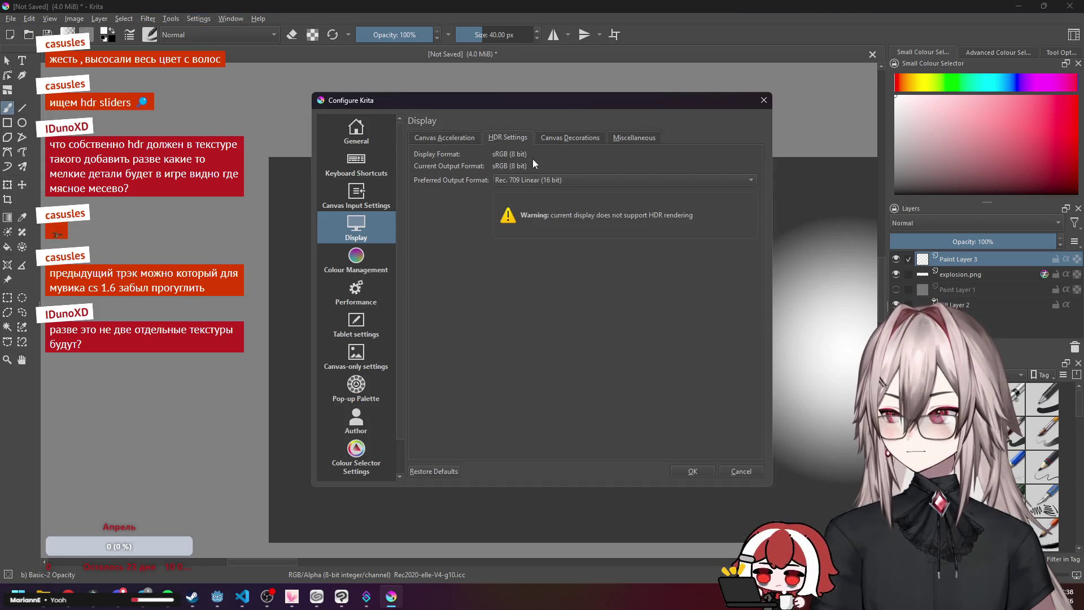
click(524, 182)
click(531, 159)
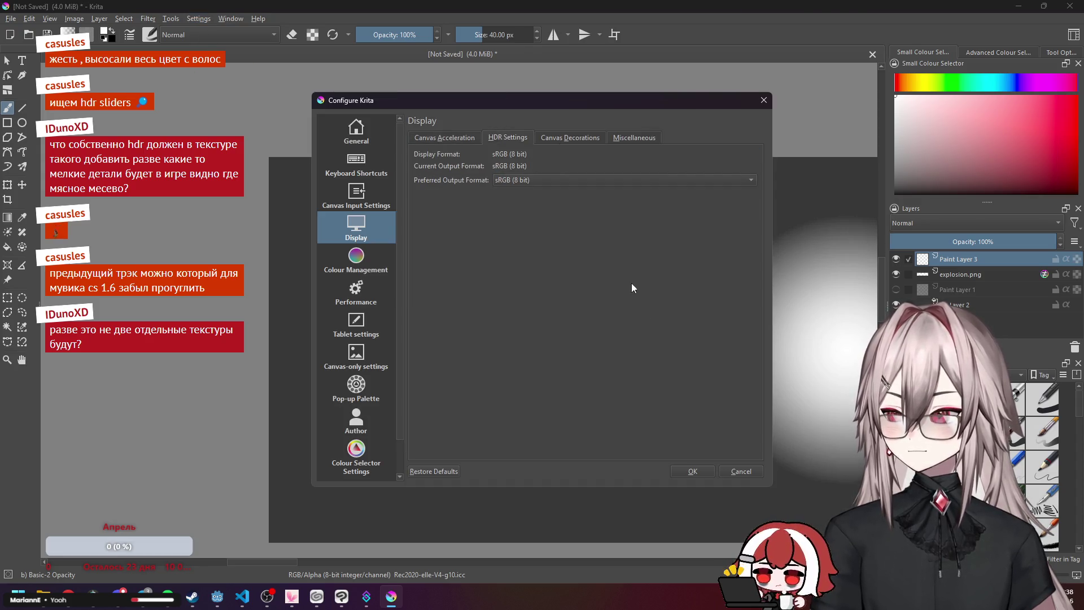
Check the canvas decoration and miscellaneous tabs, then view Colour Management's per-screen display profiles.
click(587, 138)
click(621, 138)
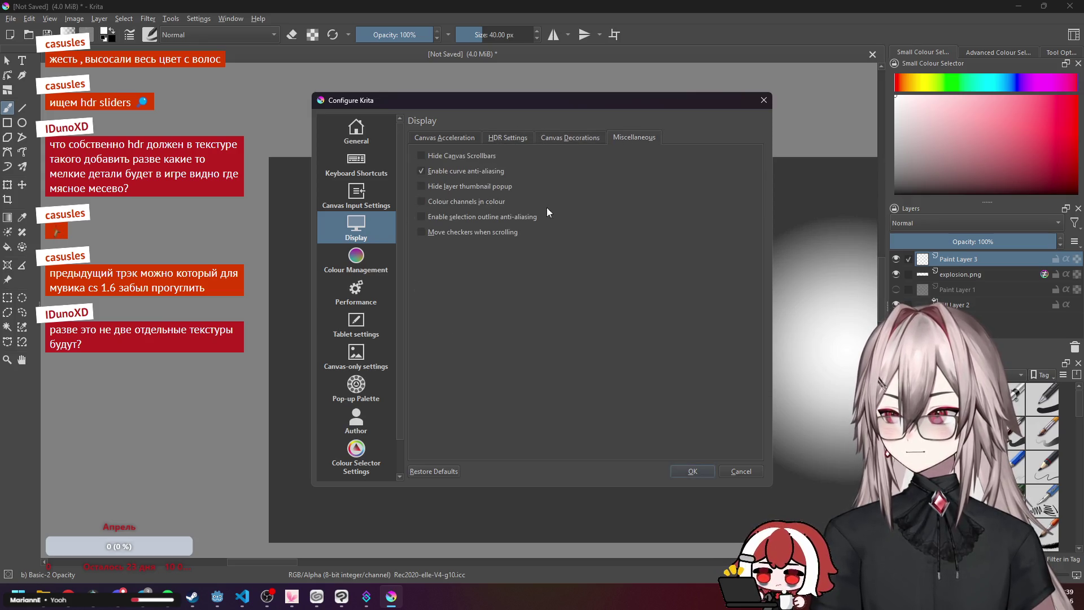
click(361, 262)
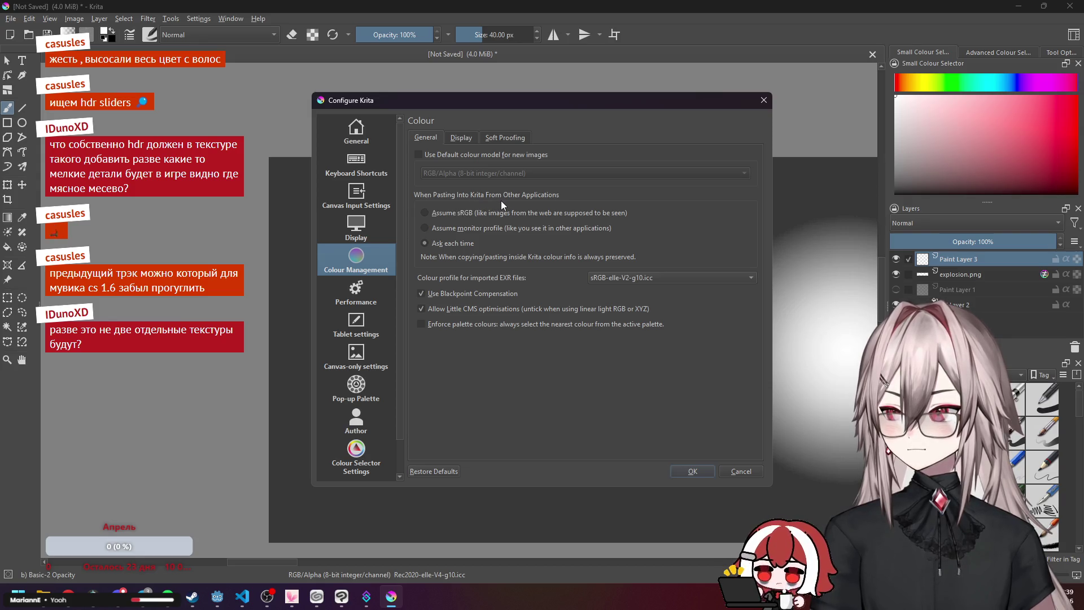
click(467, 138)
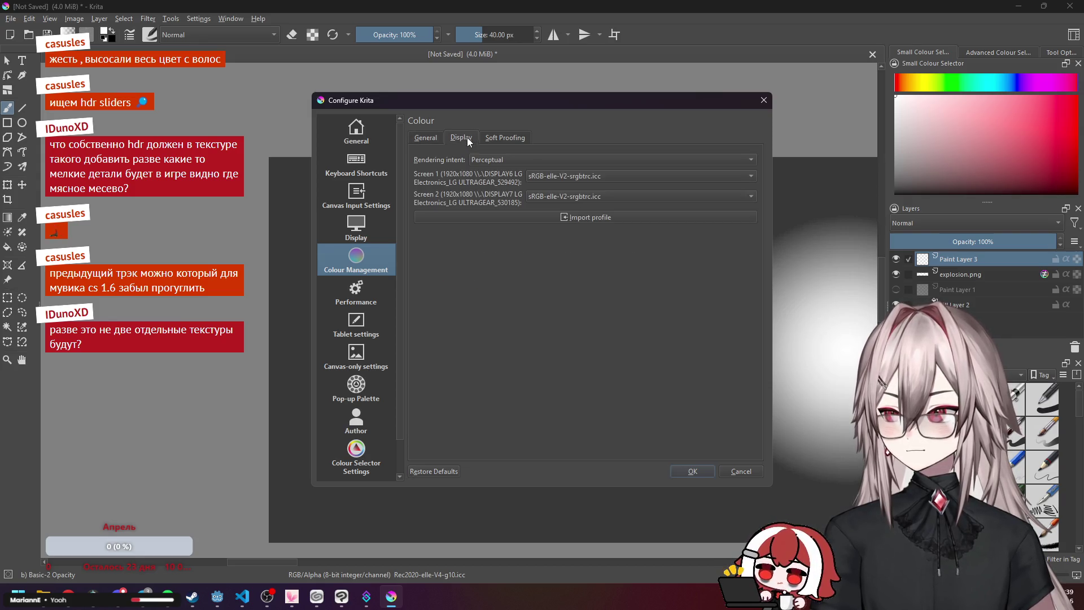
Review Soft Proofing, keeping CMYK/Alpha and Relative Colorimetric, then close the preferences with OK.
click(511, 140)
click(501, 200)
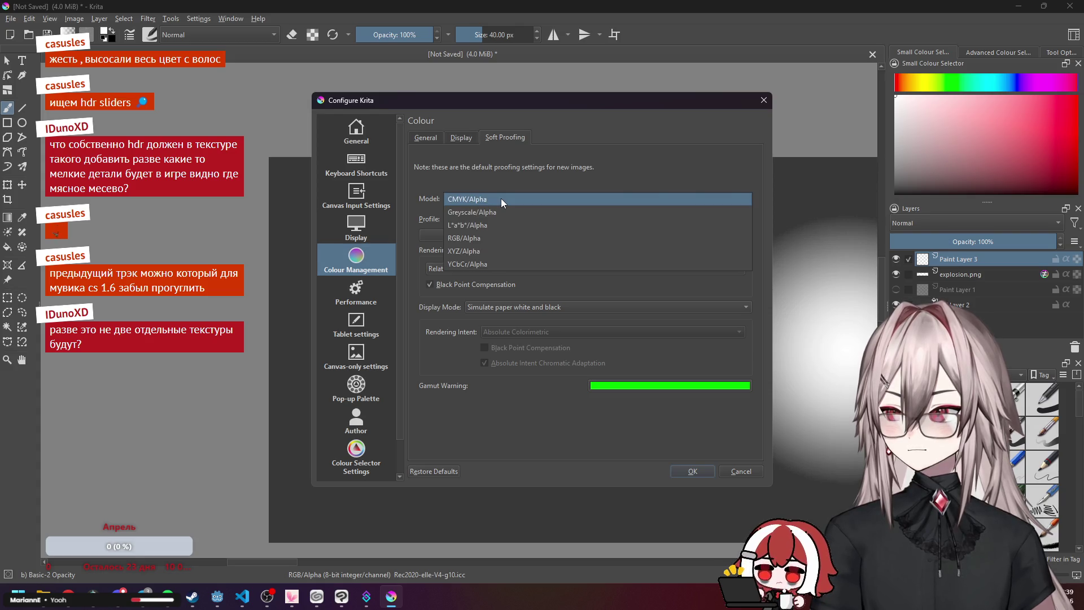
click(500, 198)
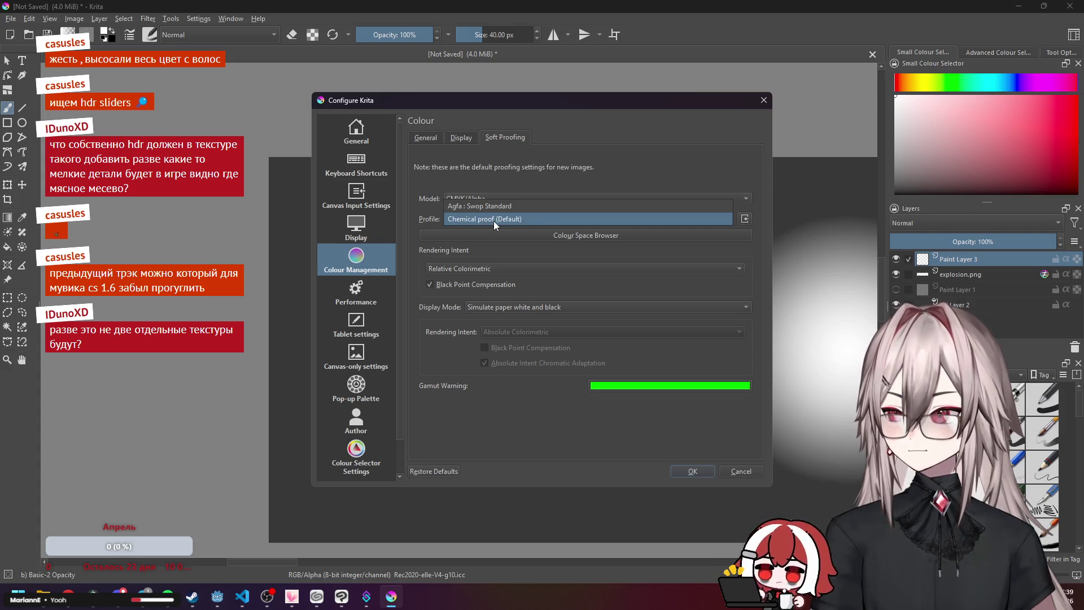
click(490, 268)
click(490, 268)
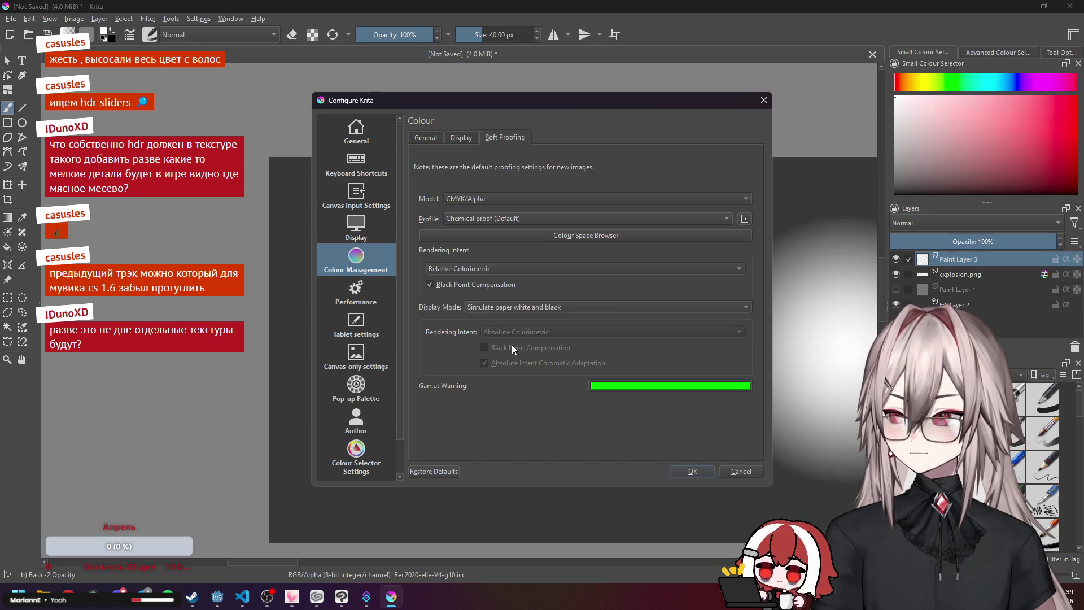
click(693, 472)
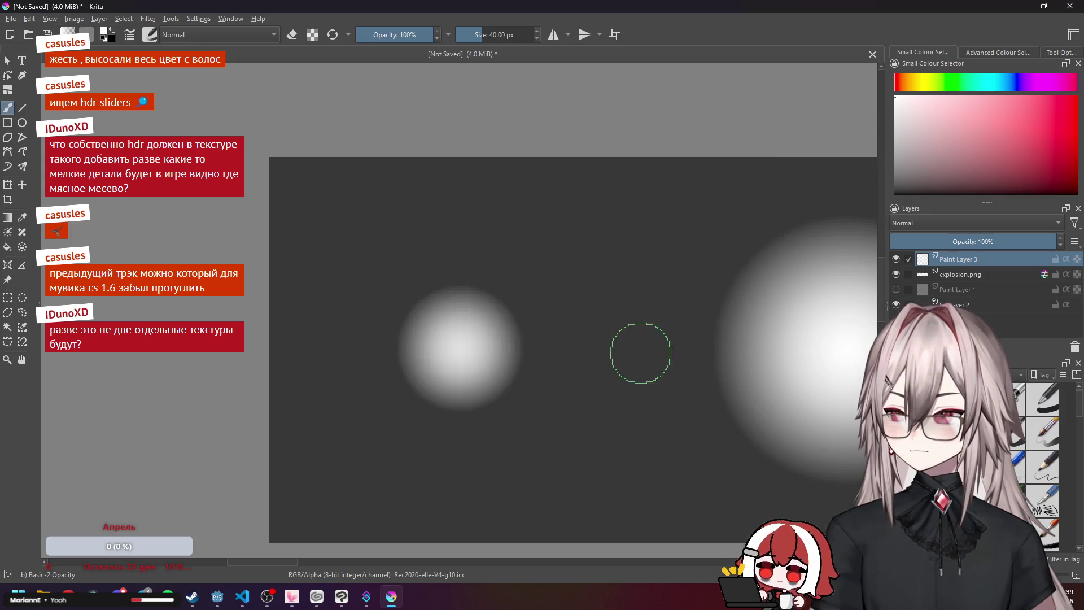
View the About KDE and About Krita dialogs to check the version, then switch to the browser manual.
scroll(627, 348, down, 4)
scroll(429, 271, up, 5)
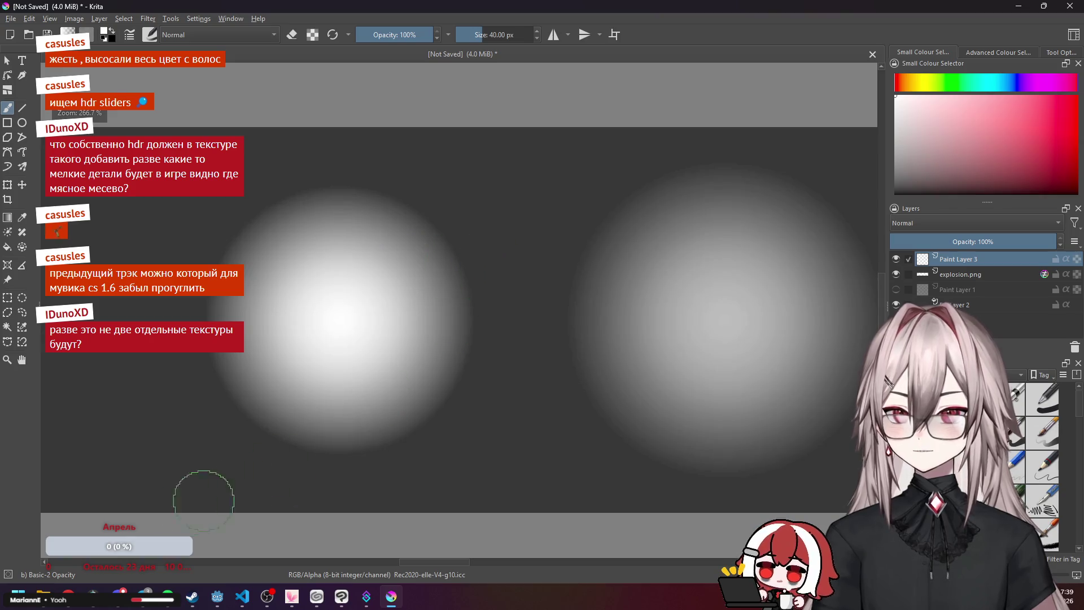
click(257, 19)
click(295, 104)
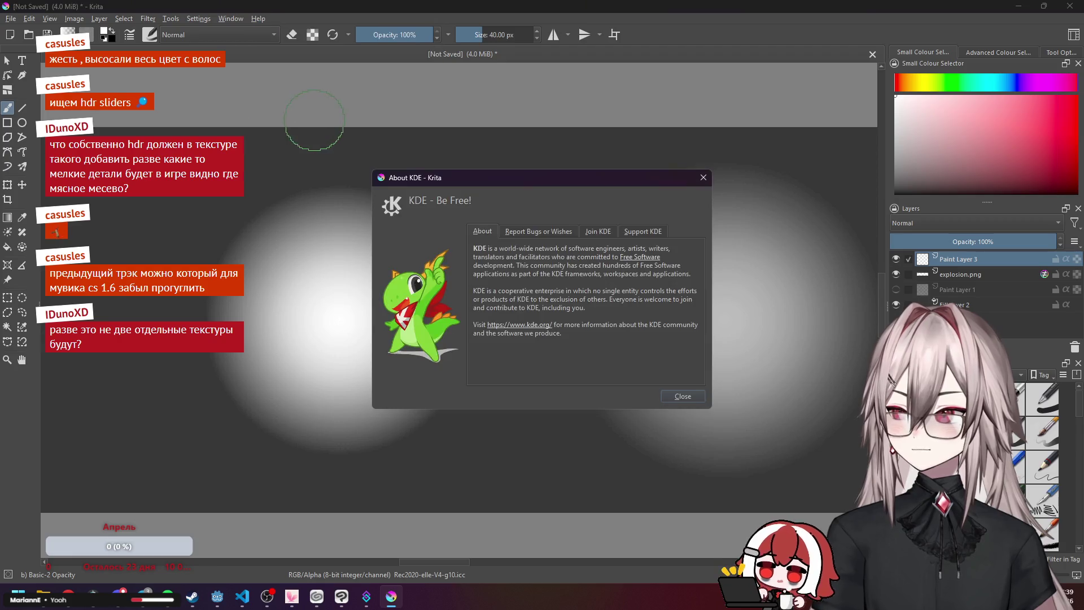
click(696, 181)
click(257, 19)
click(334, 98)
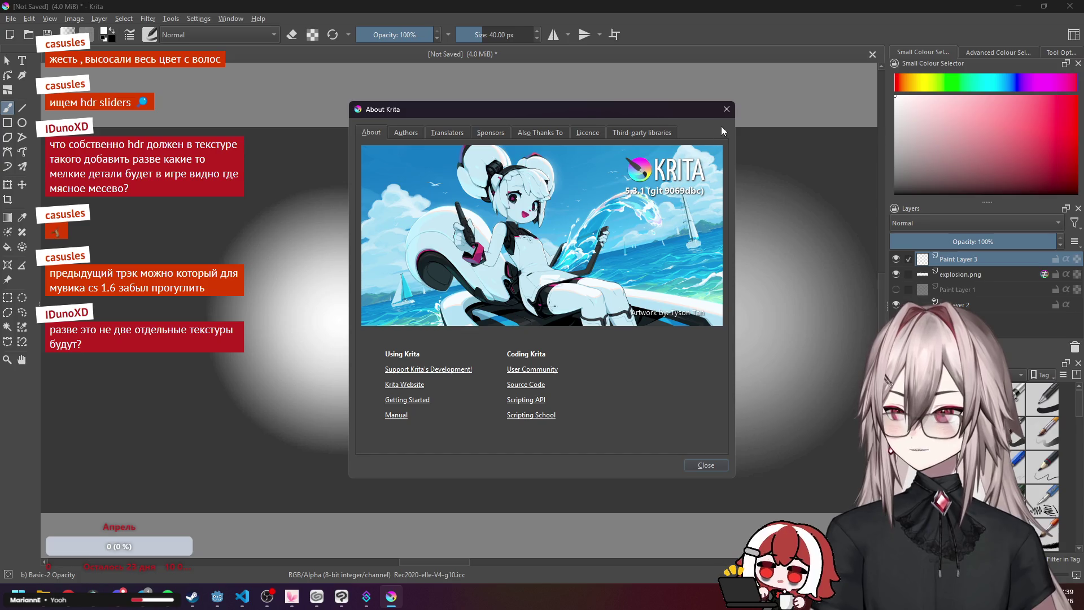
click(726, 109)
click(70, 594)
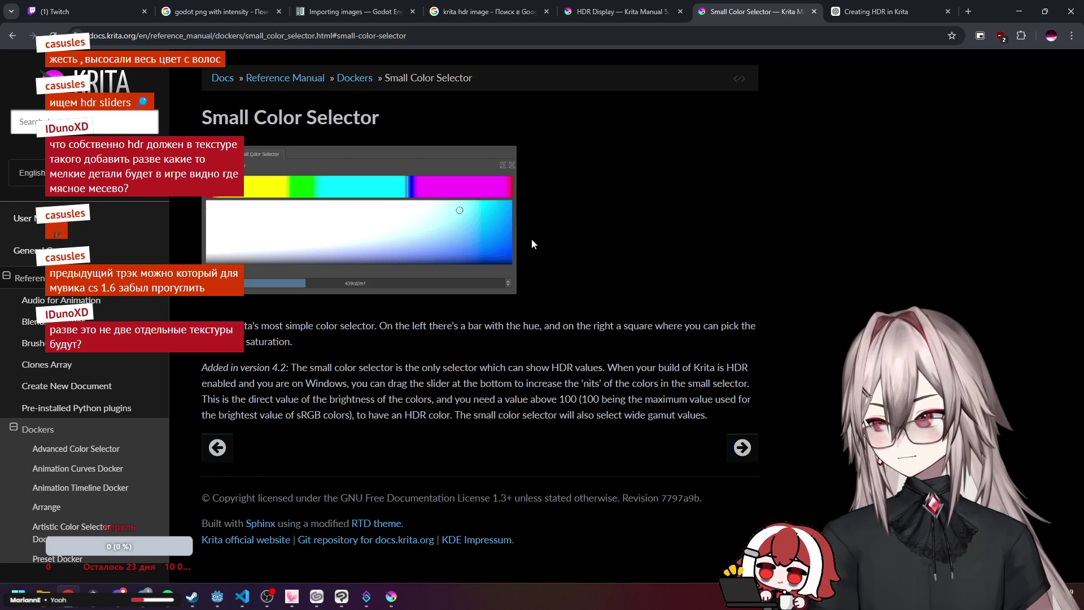
Copy the Small Color Selector heading and close the Creating HDR in Krita tab.
key(alt+Left)
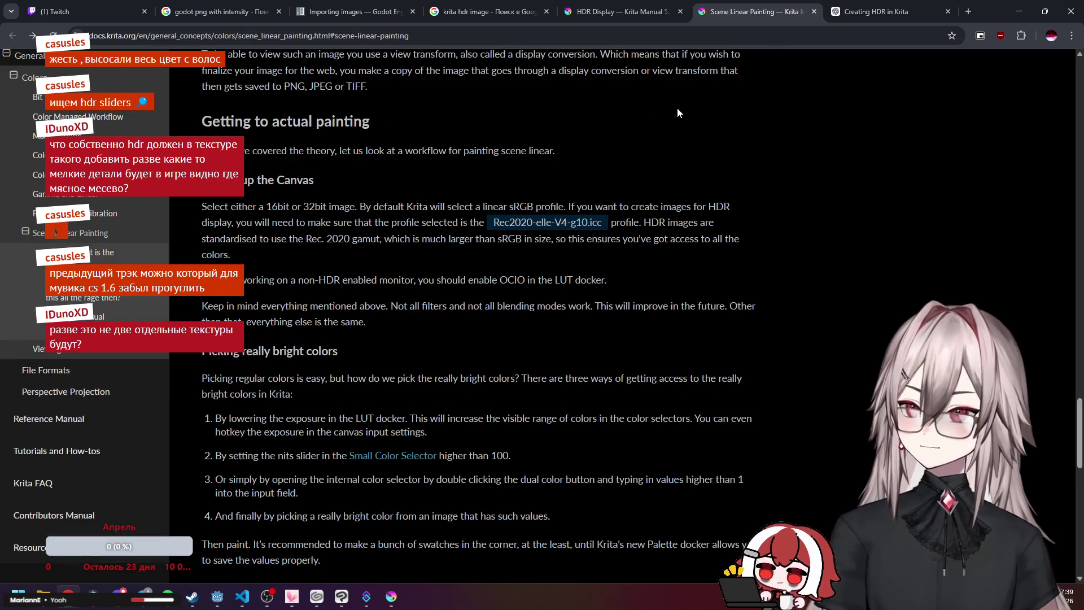
key(alt+Right)
drag(380, 119, 202, 119)
key(ctrl+c)
click(889, 17)
key(ctrl+w)
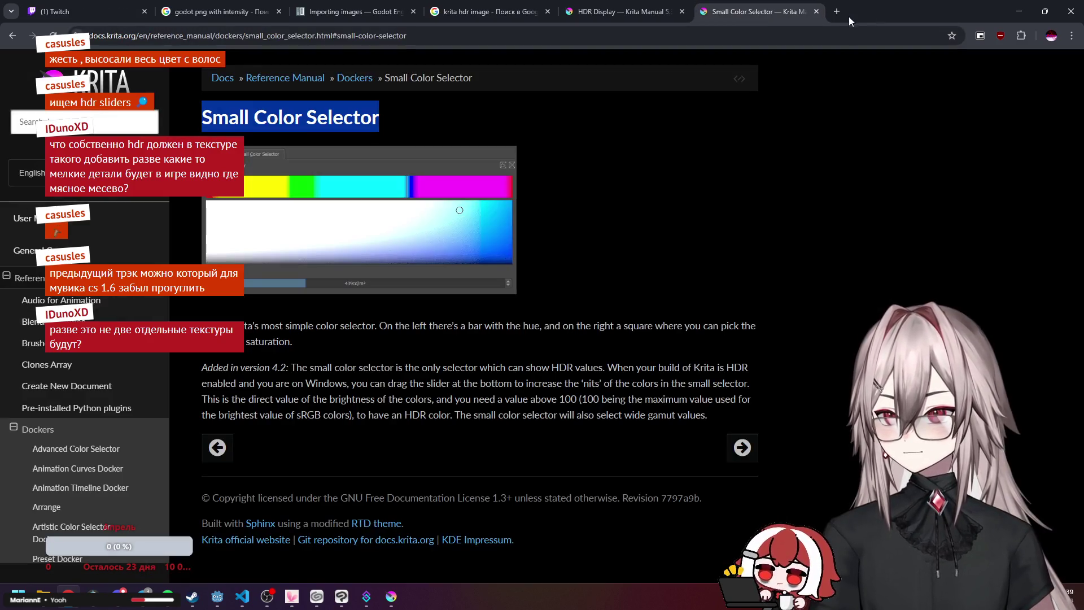
Google 'krita Small Color Selector no hdr slider' in a new tab.
key(ctrl+t)
text(krita)
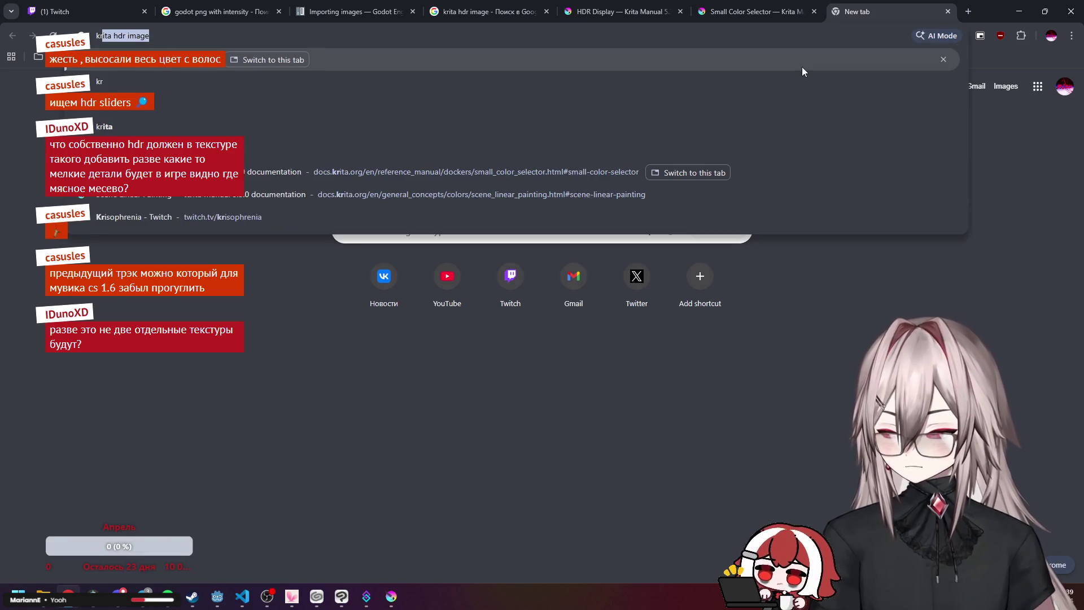
key(ctrl+v)
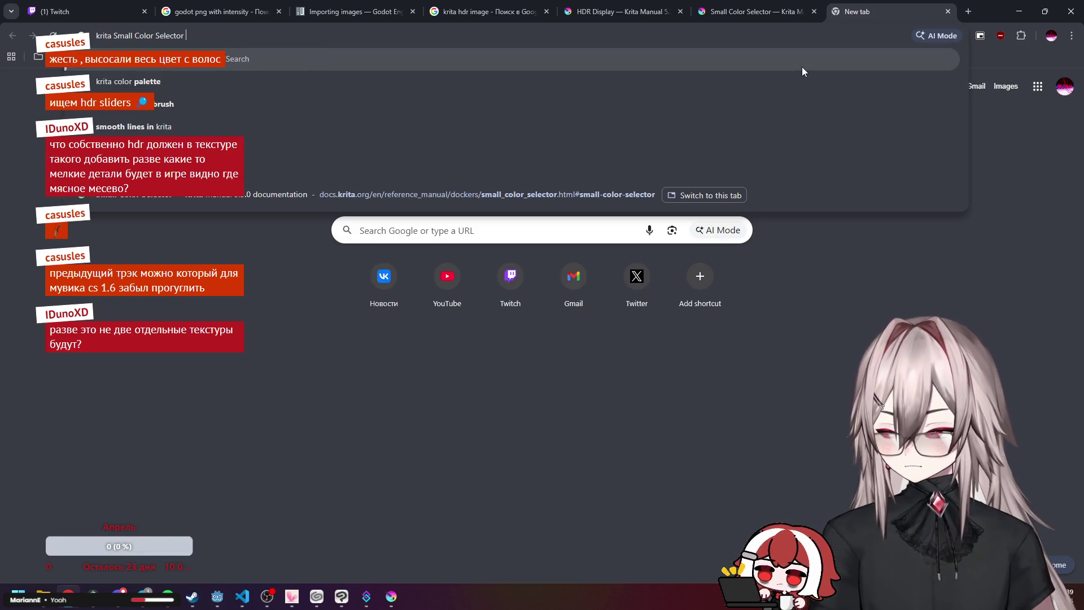
text(no hdr slider)
key(Return)
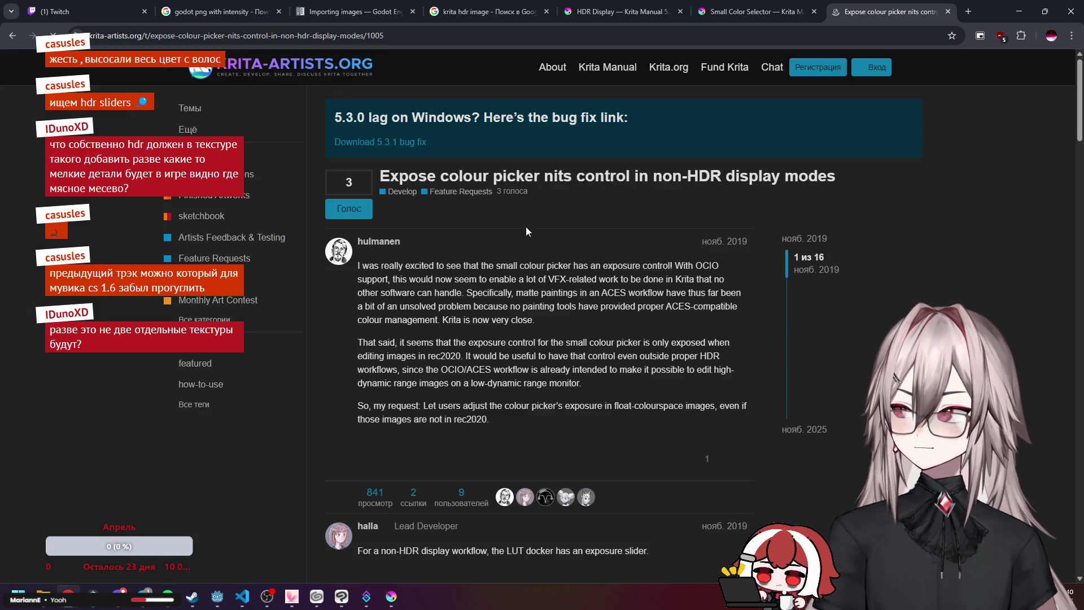
Read the thread's replies on RGB values above 1.0, then return to Krita's Advanced Colour Selector.
scroll(543, 244, down, 4)
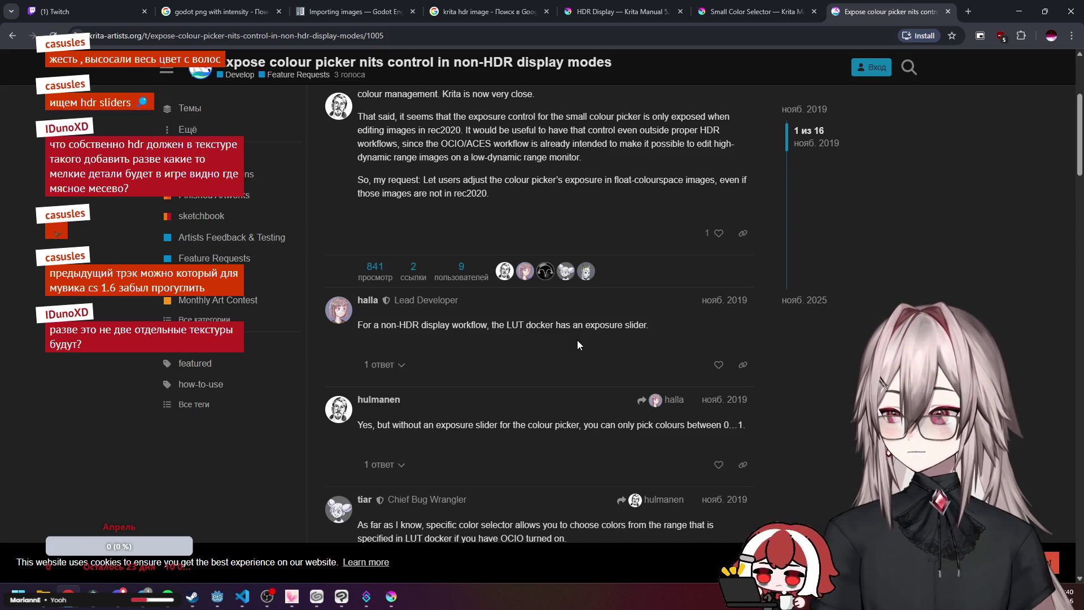
scroll(567, 339, down, 1)
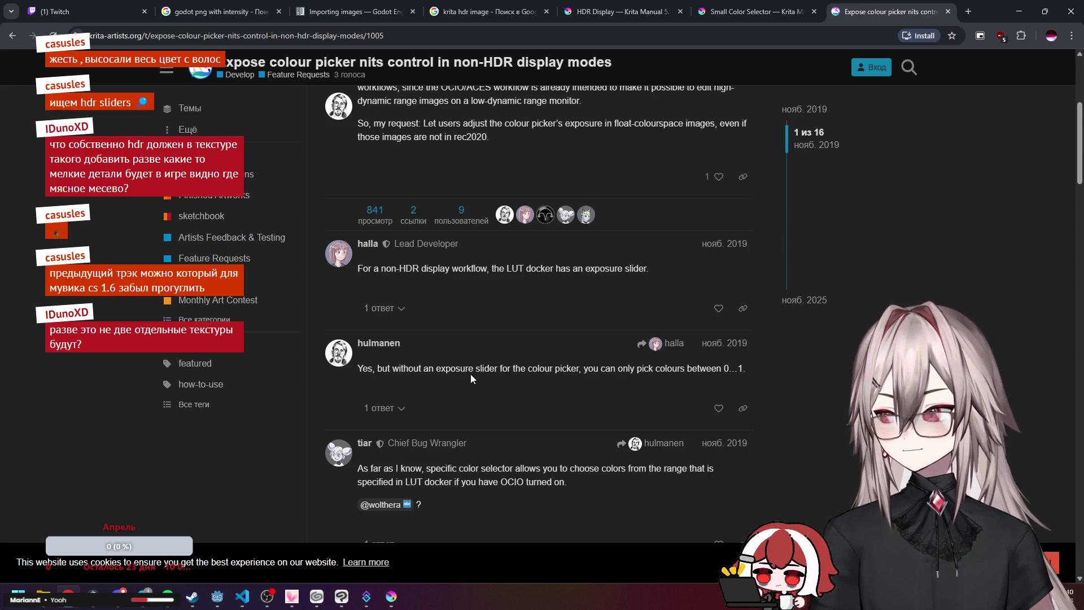
scroll(520, 374, down, 2)
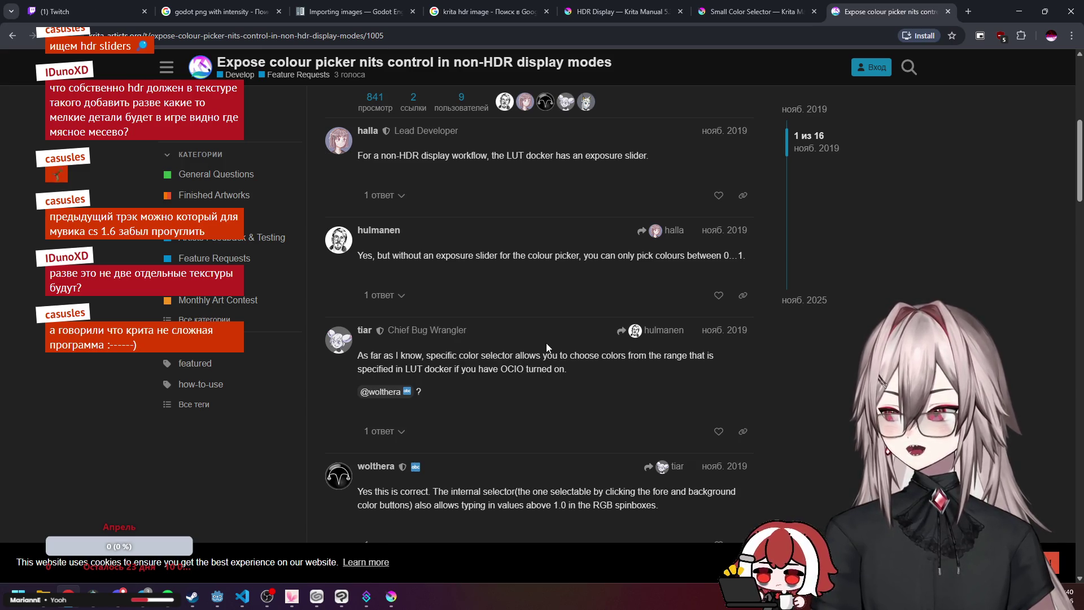
scroll(546, 336, down, 1)
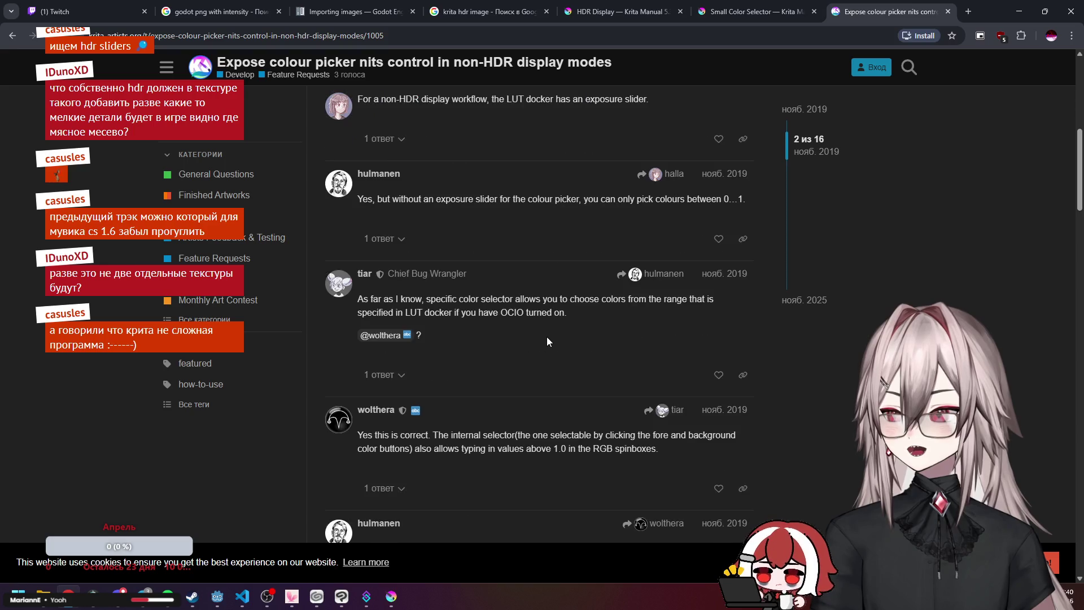
scroll(546, 334, down, 1)
scroll(530, 326, down, 1)
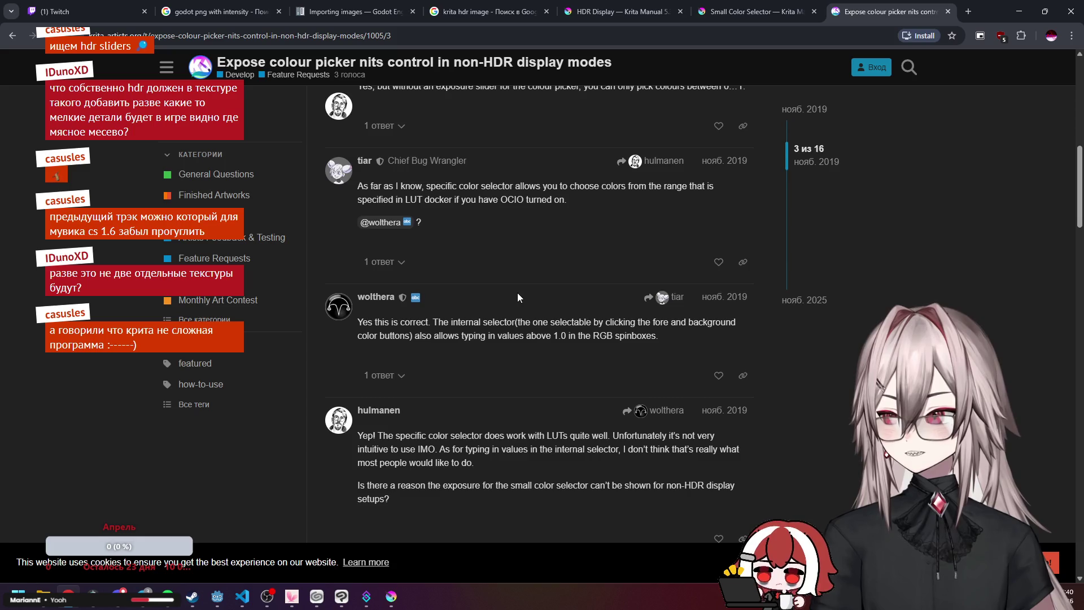
scroll(518, 297, down, 1)
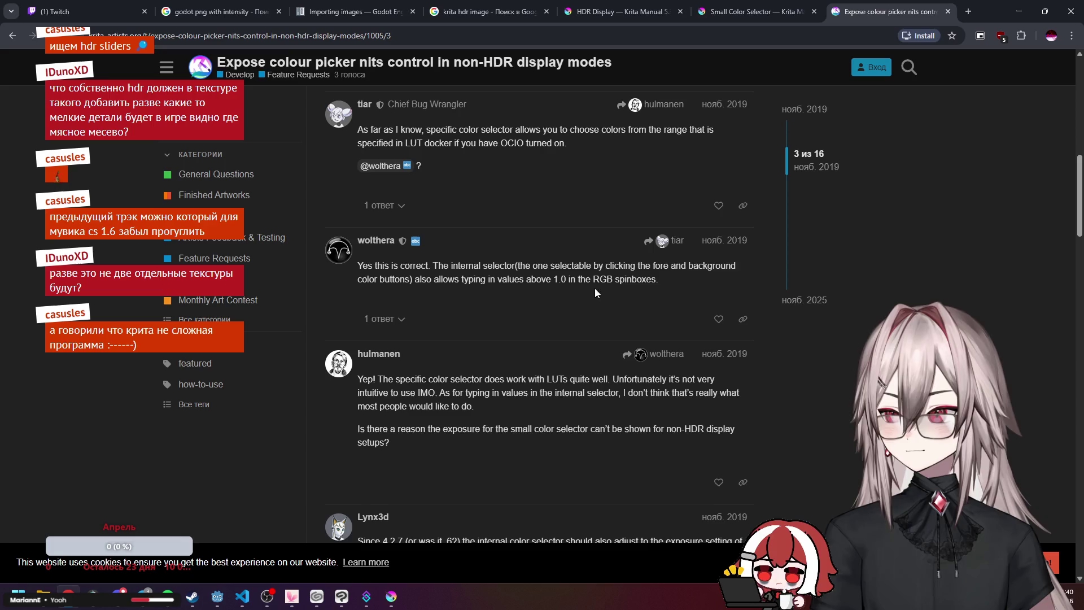
click(1018, 12)
click(972, 52)
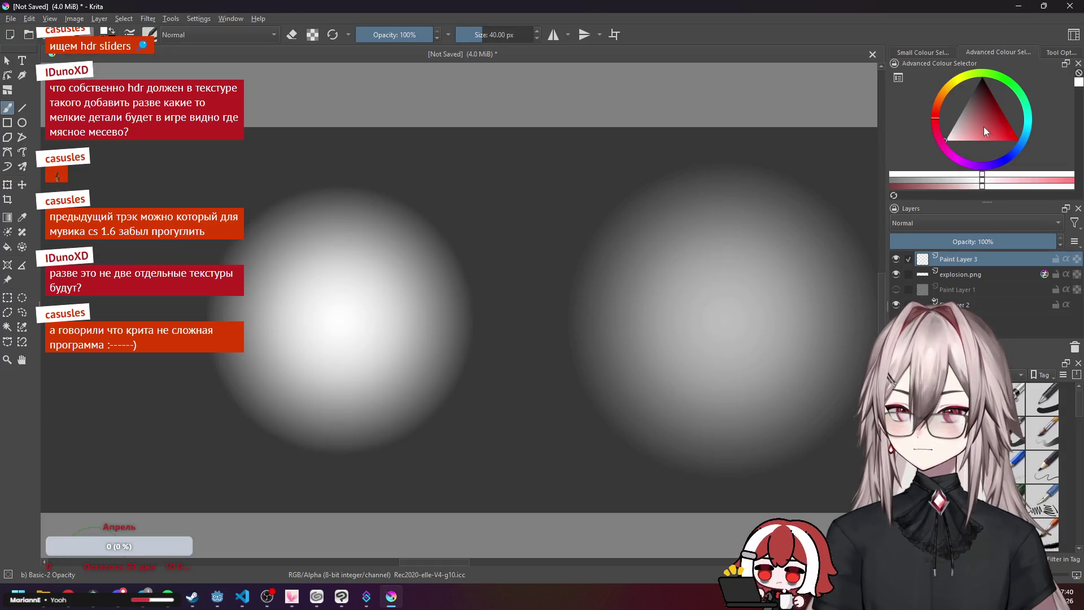
Glance at the colour selector settings, then set the painting colour to pure white.
mouse_move(964, 127)
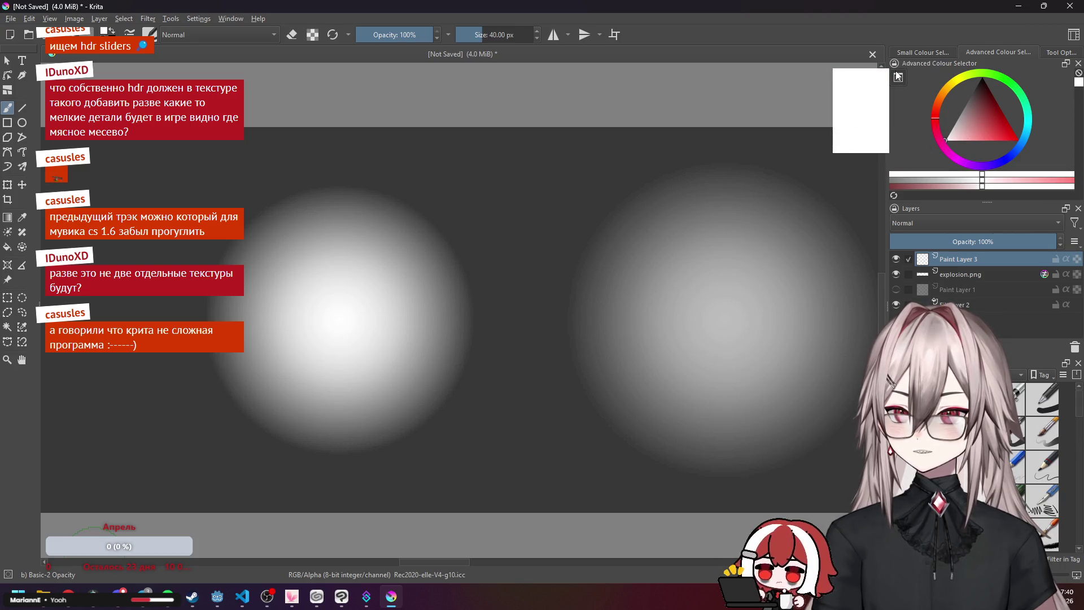
click(898, 77)
click(713, 125)
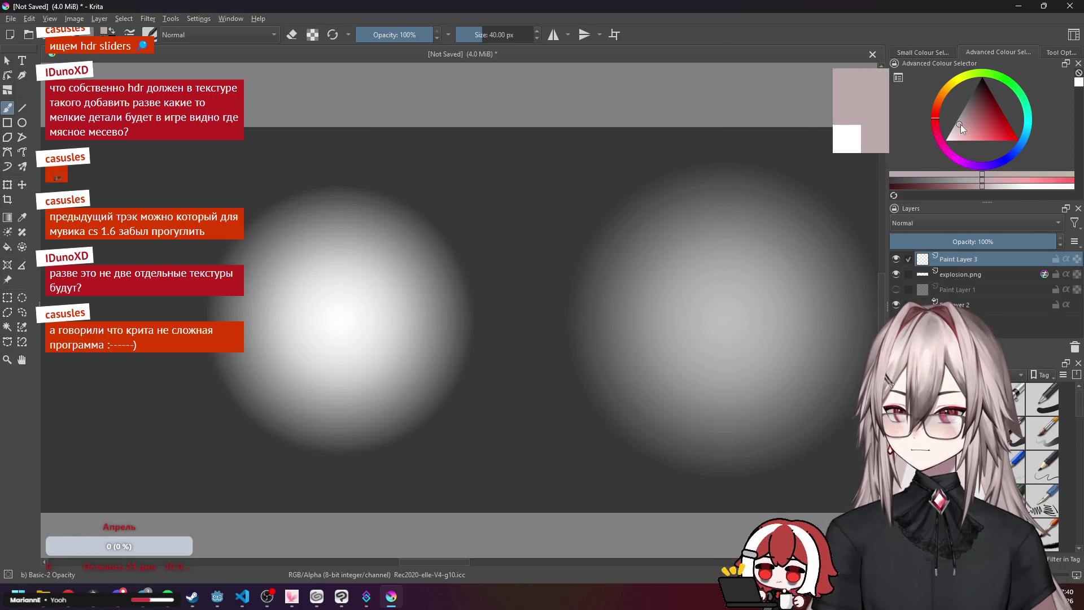
click(964, 130)
drag(964, 130, 945, 139)
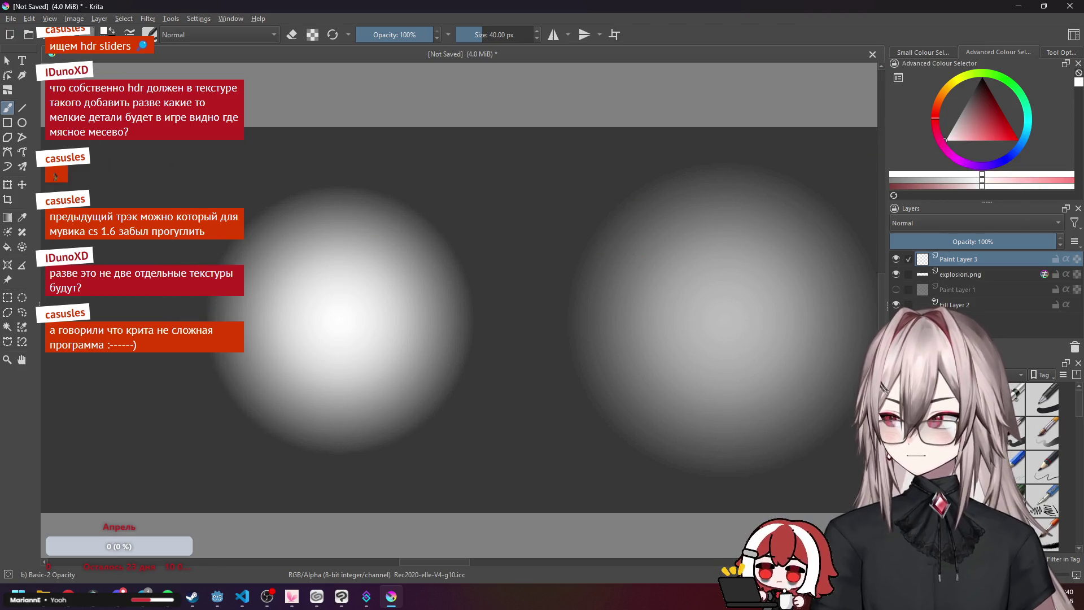
Type 4000 into the Select a Colour RGB fields, see it clamp to 255, return to the forum.
click(105, 33)
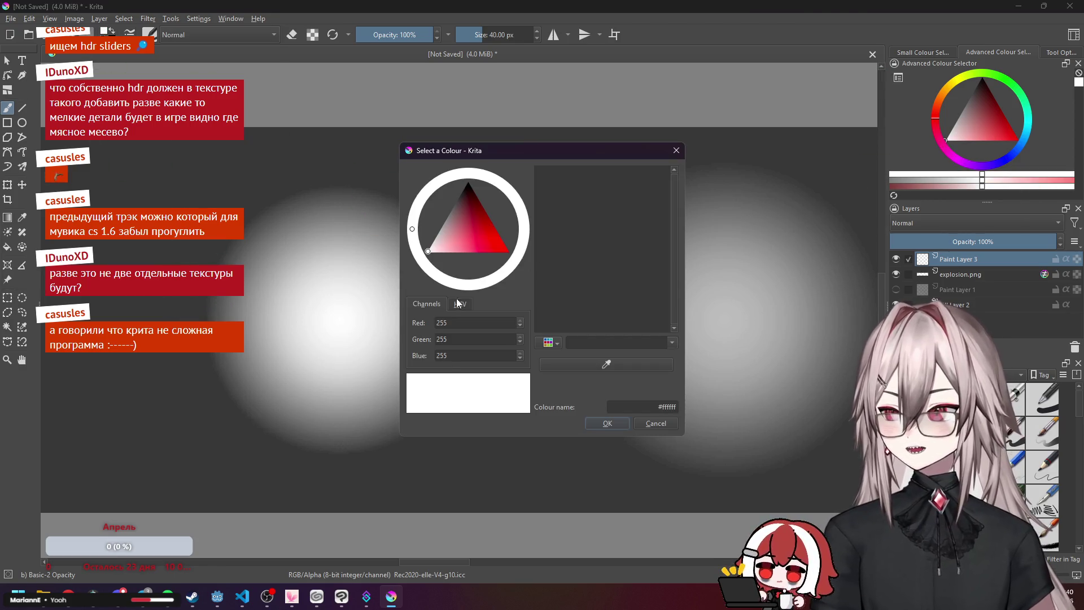
double_click(464, 326)
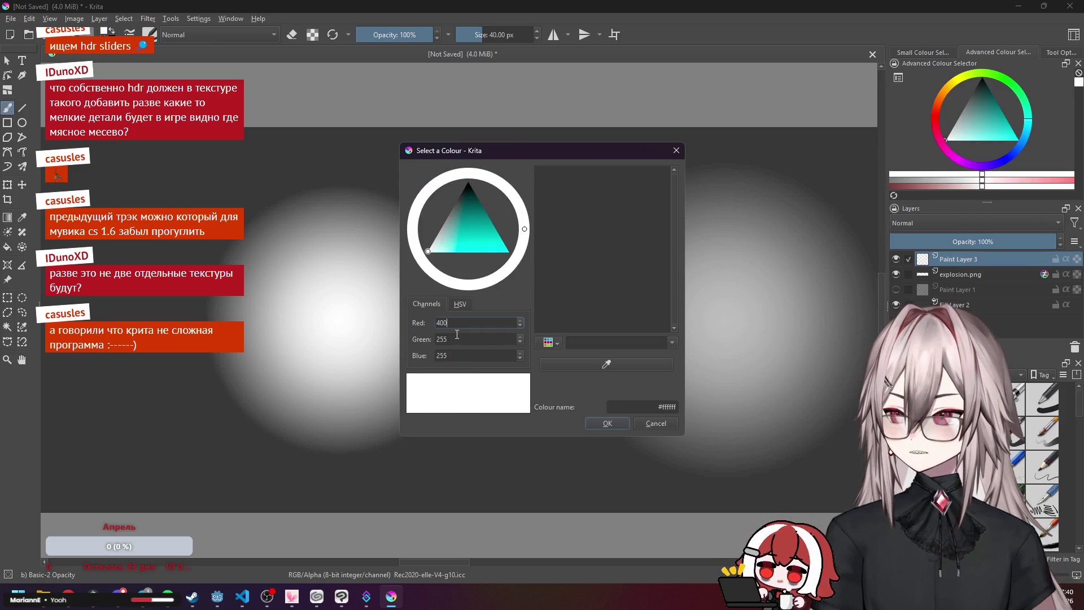
key(Tab)
text(4000)
key(Tab)
text(4000)
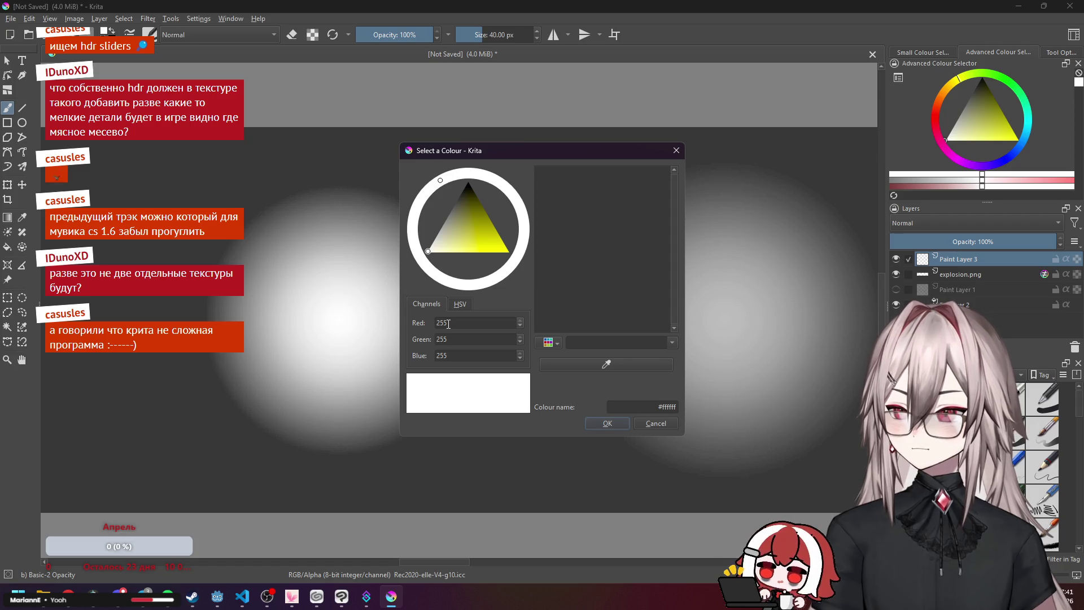
click(673, 153)
key(alt+Tab)
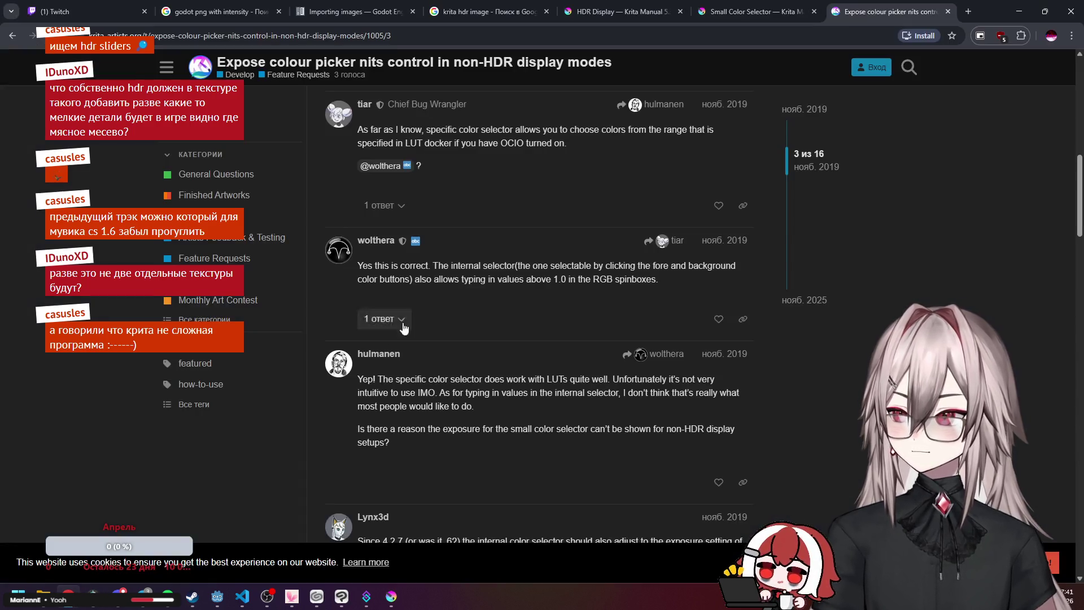
Finish the thread, then open the Small Color Selector docs and 'Is Krita ready for HDR painting?' in new tabs.
scroll(490, 293, down, 5)
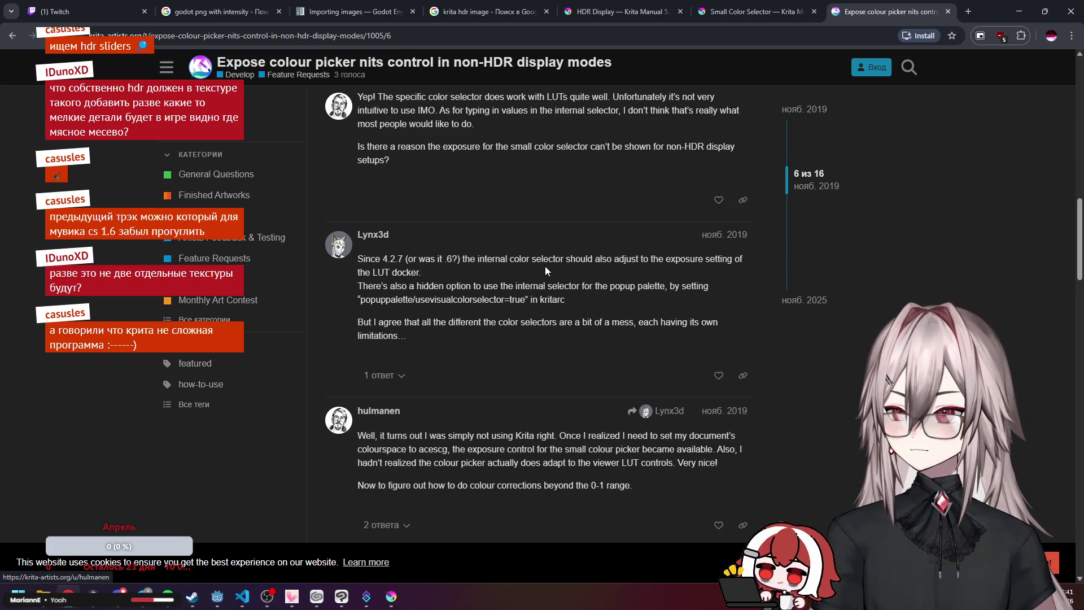
scroll(506, 265, down, 6)
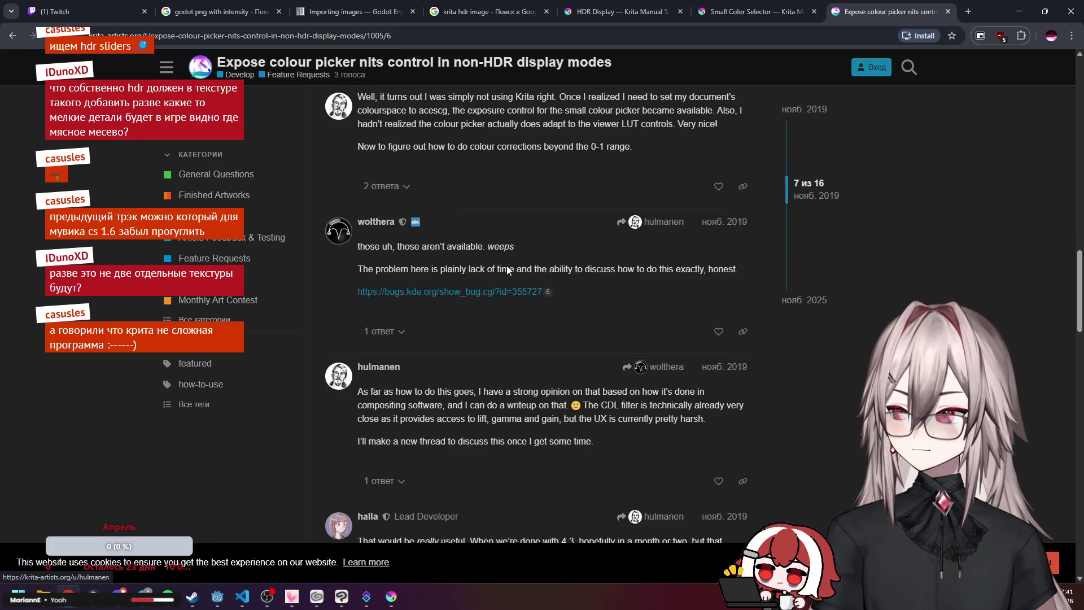
scroll(517, 250, down, 7)
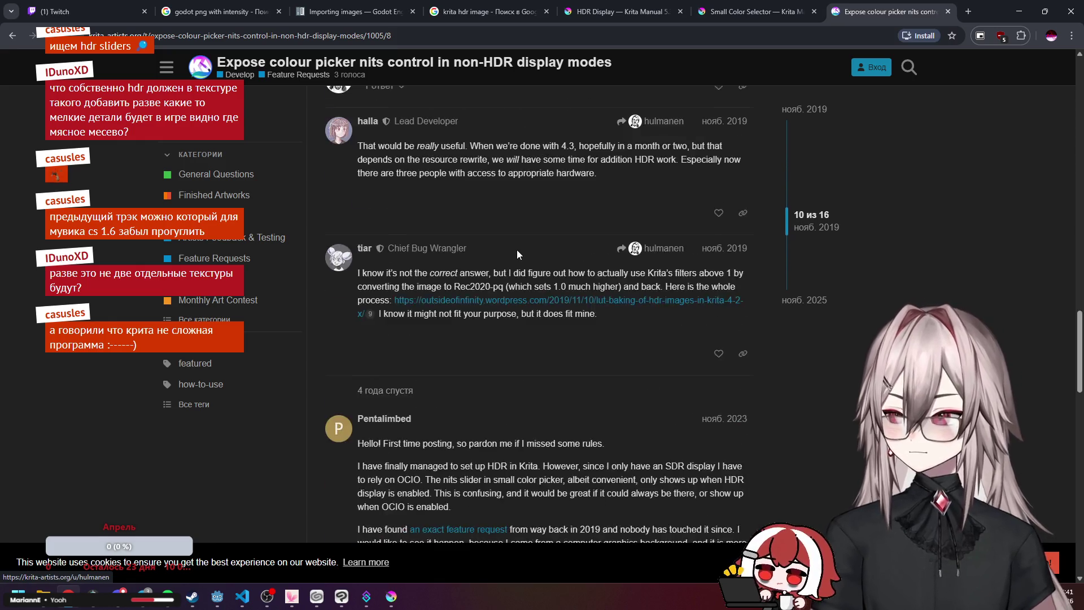
key(alt+Left)
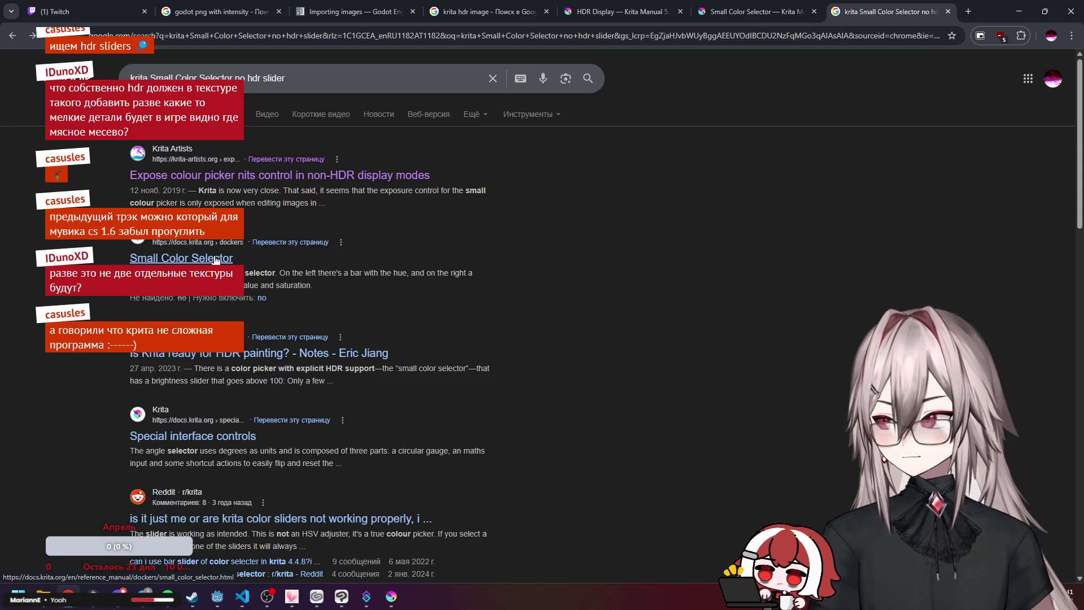
middle_click(214, 259)
middle_click(273, 357)
click(795, 11)
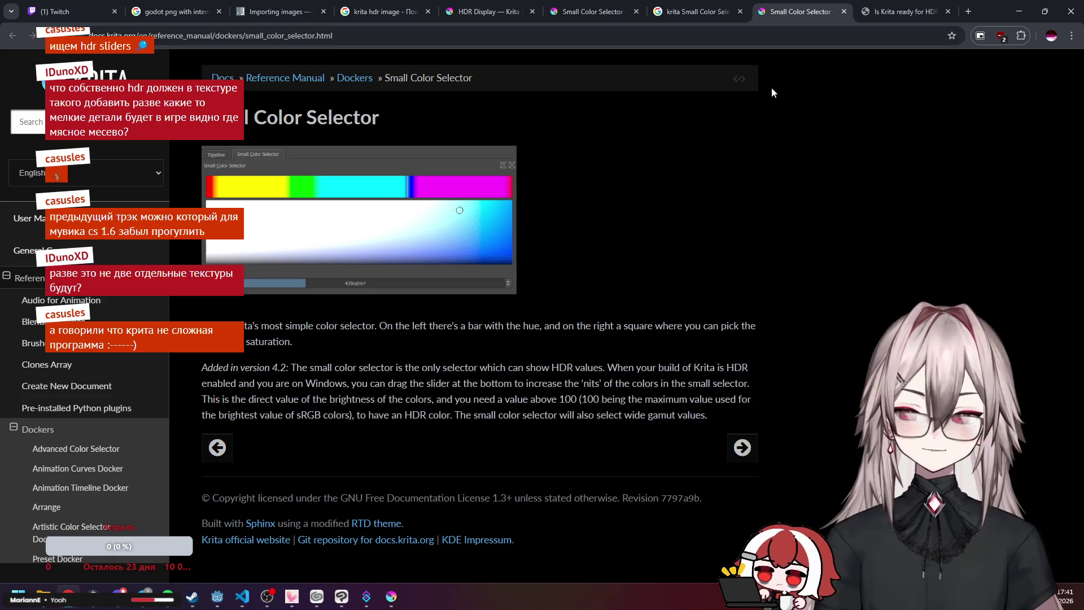
Read 'Is Krita ready for HDR painting?', noting the caption that the brightness slider shows only on Windows.
key(ctrl+Tab)
scroll(577, 169, down, 1)
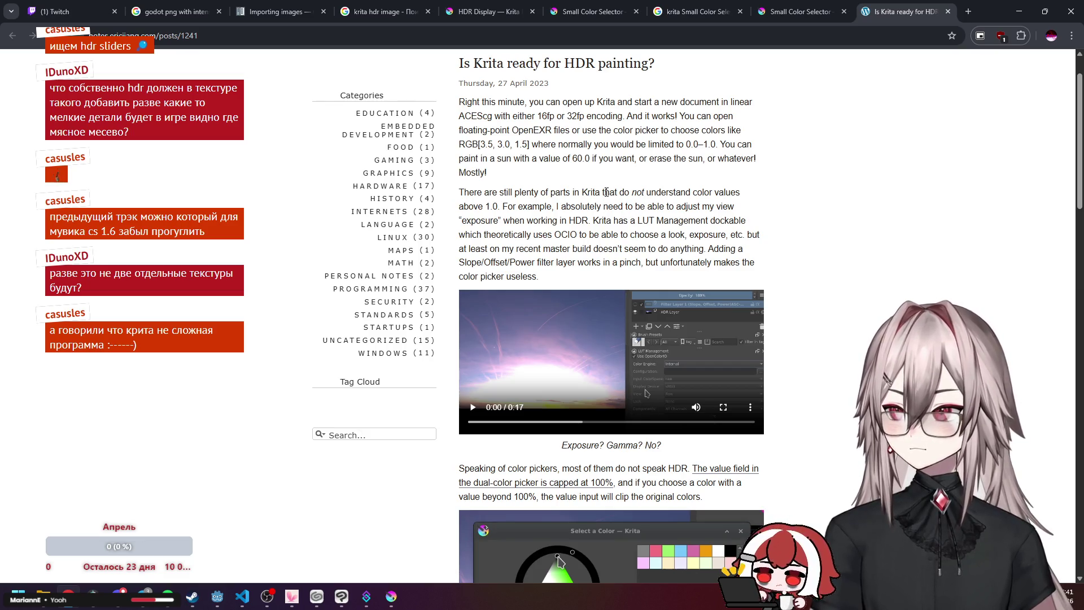
scroll(605, 192, down, 6)
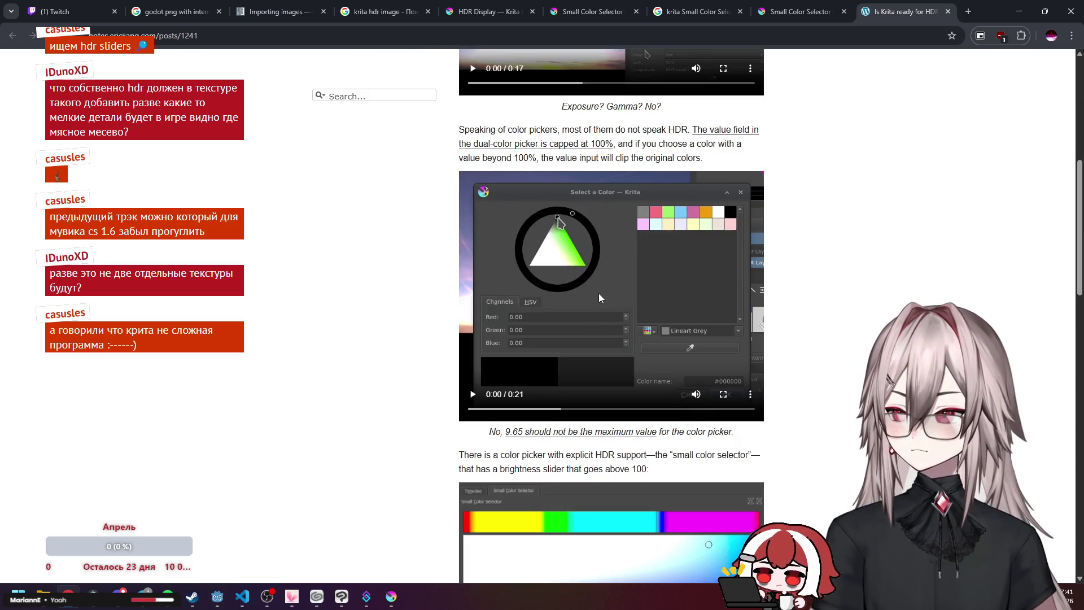
scroll(605, 300, down, 3)
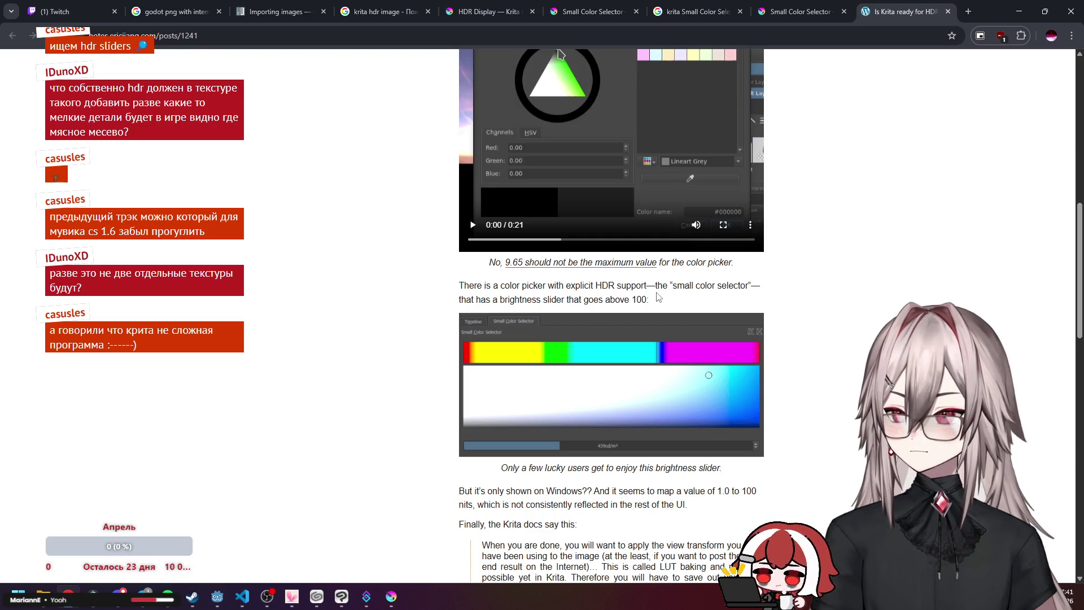
scroll(589, 320, down, 2)
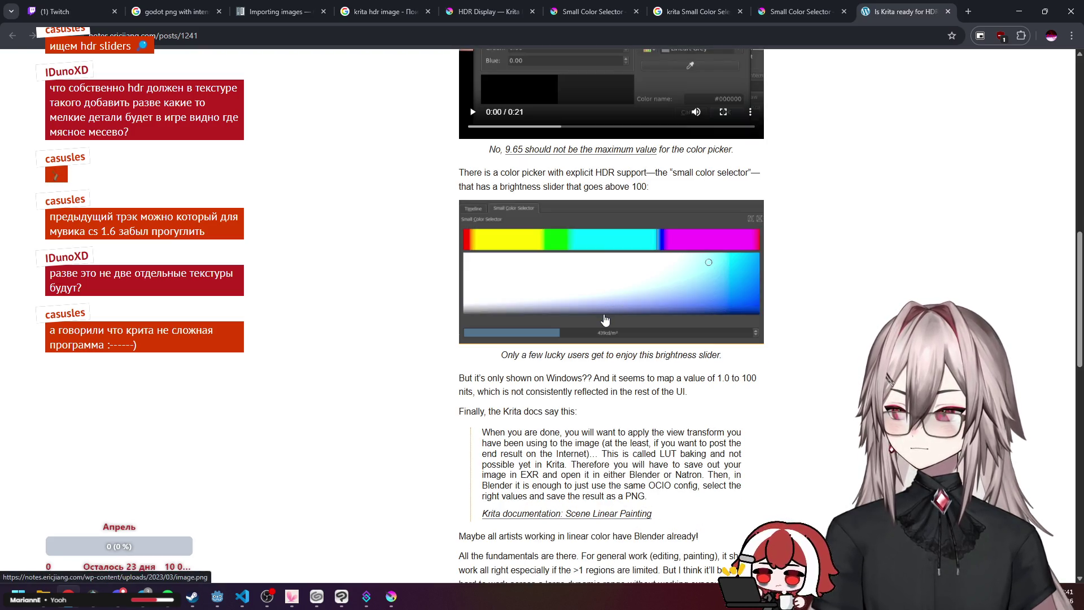
drag(587, 355, 704, 354)
click(716, 353)
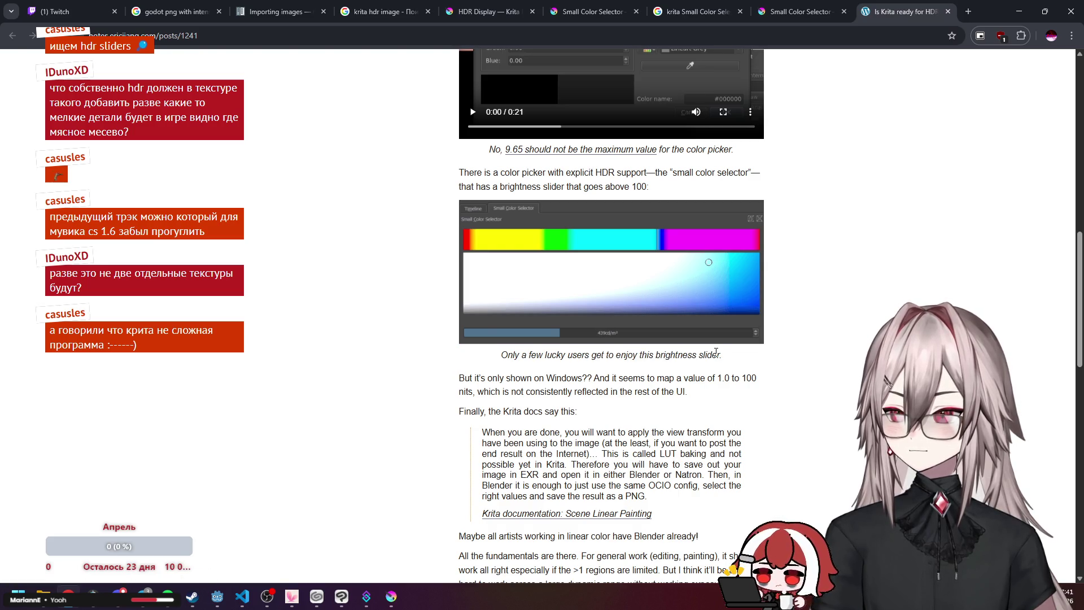
drag(532, 377, 721, 377)
scroll(705, 360, down, 1)
scroll(705, 360, down, 2)
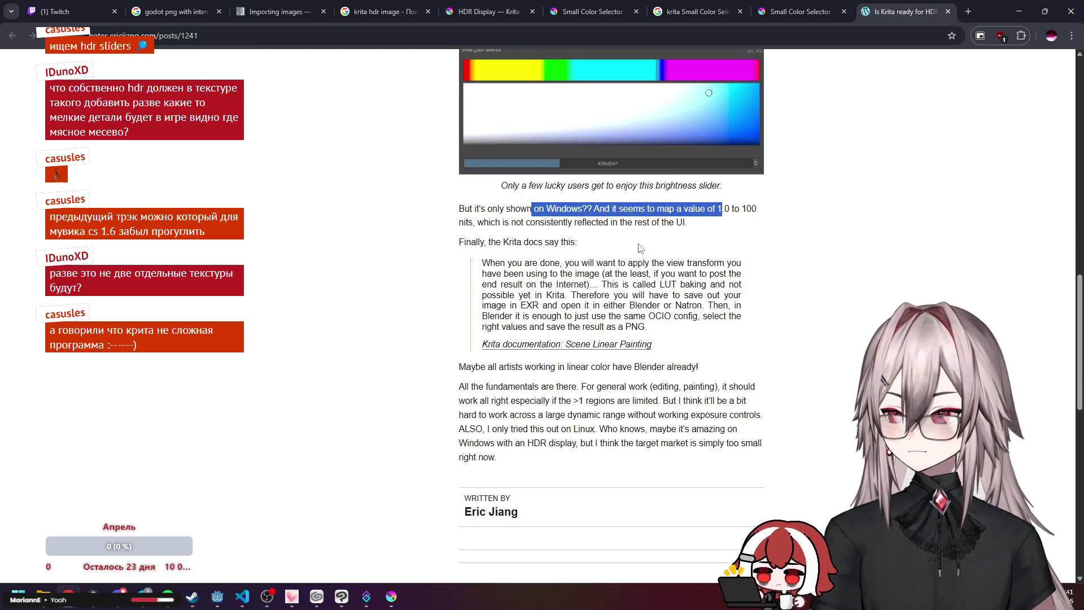
scroll(640, 248, up, 15)
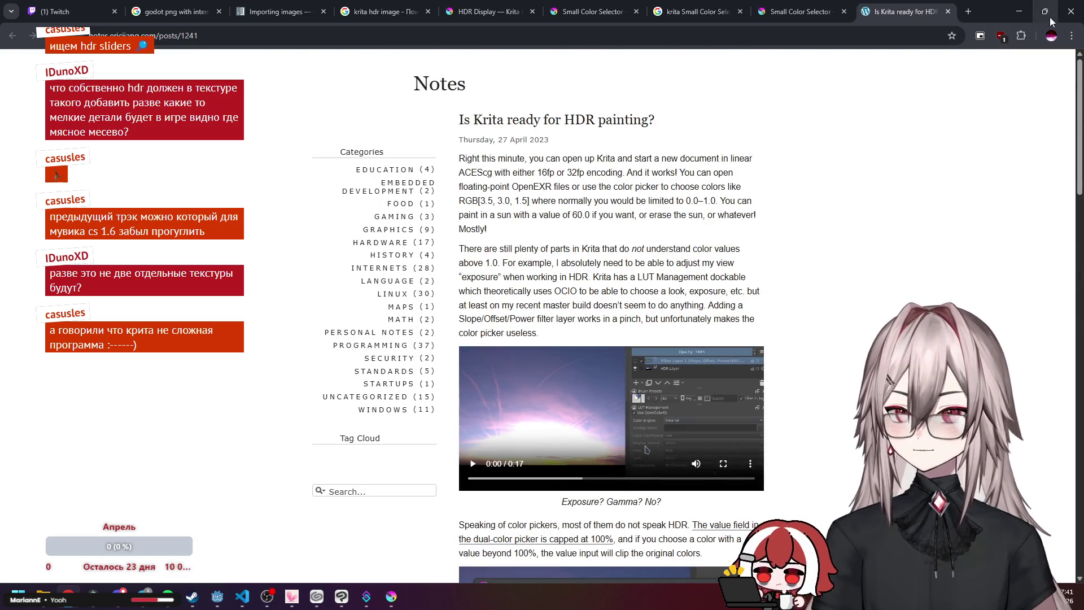
click(1019, 11)
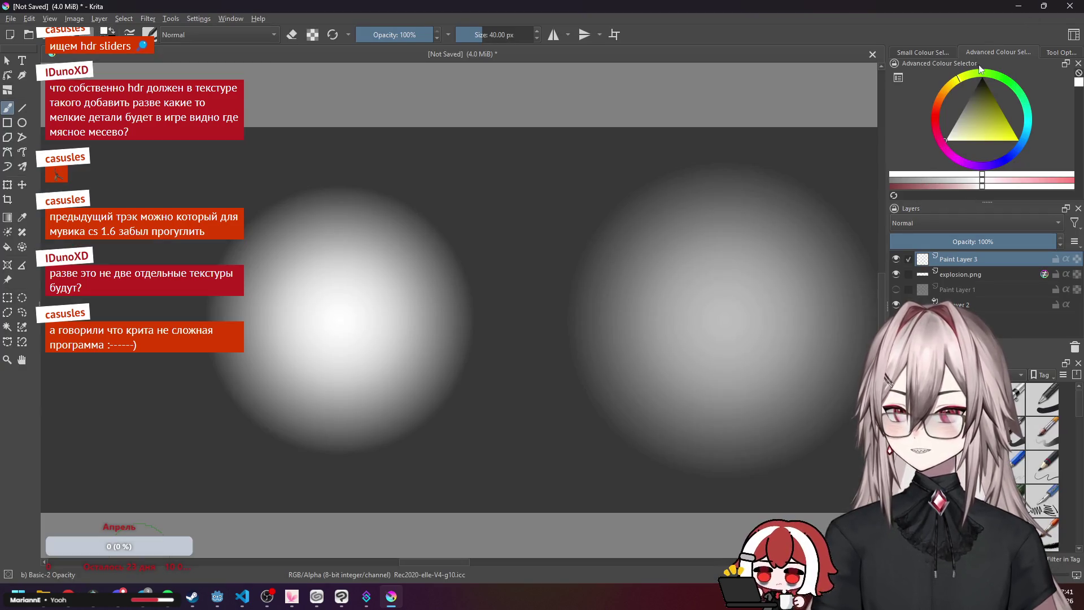
Create a new 1024×256 RGB/Alpha document with 16-bit integer depth.
click(937, 50)
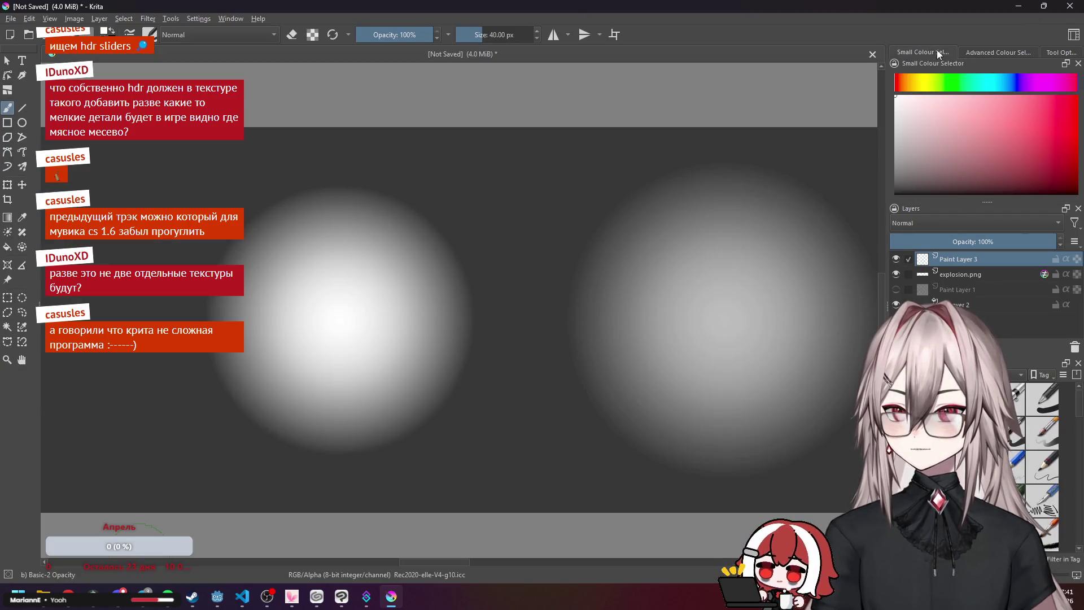
click(10, 34)
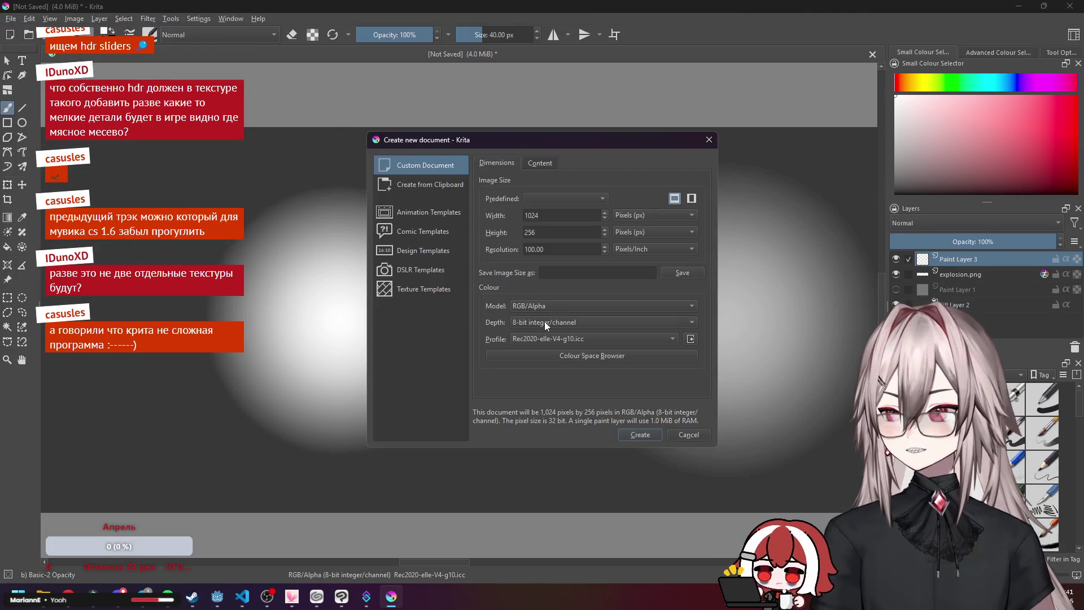
click(561, 322)
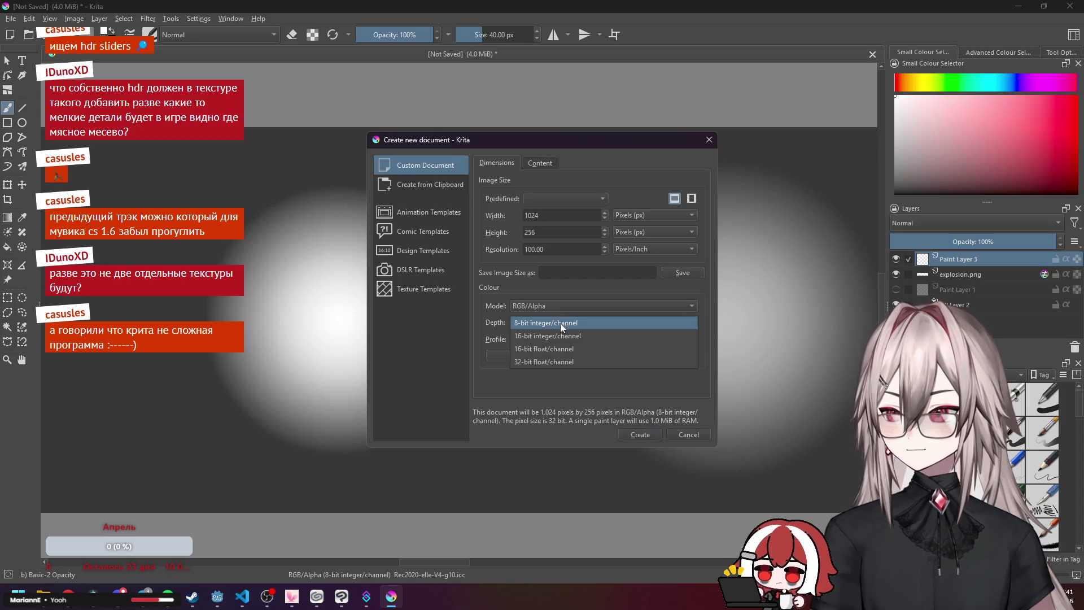
click(552, 334)
click(557, 305)
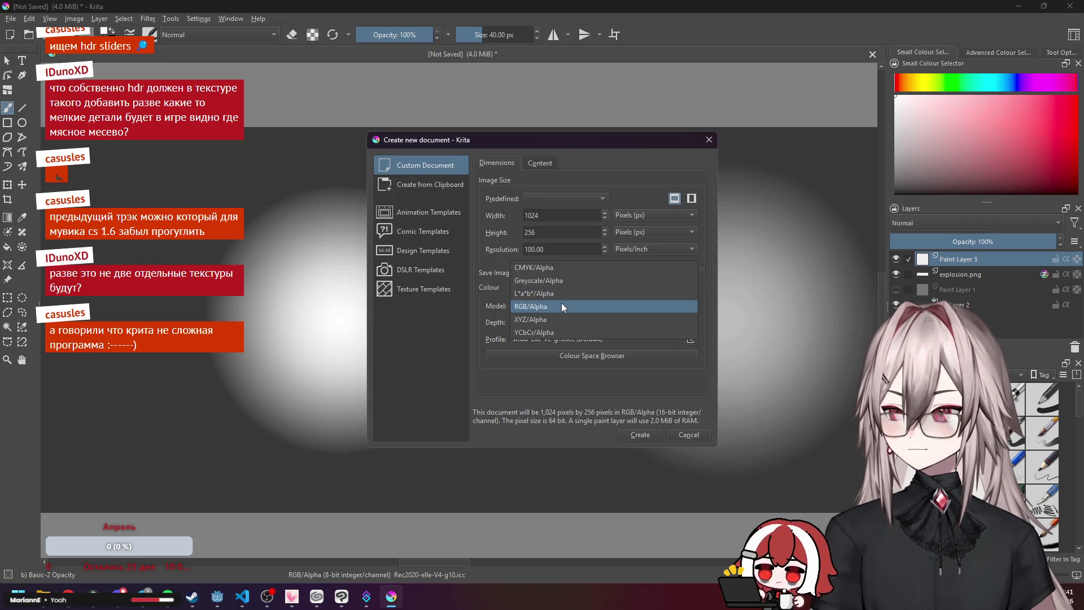
click(561, 305)
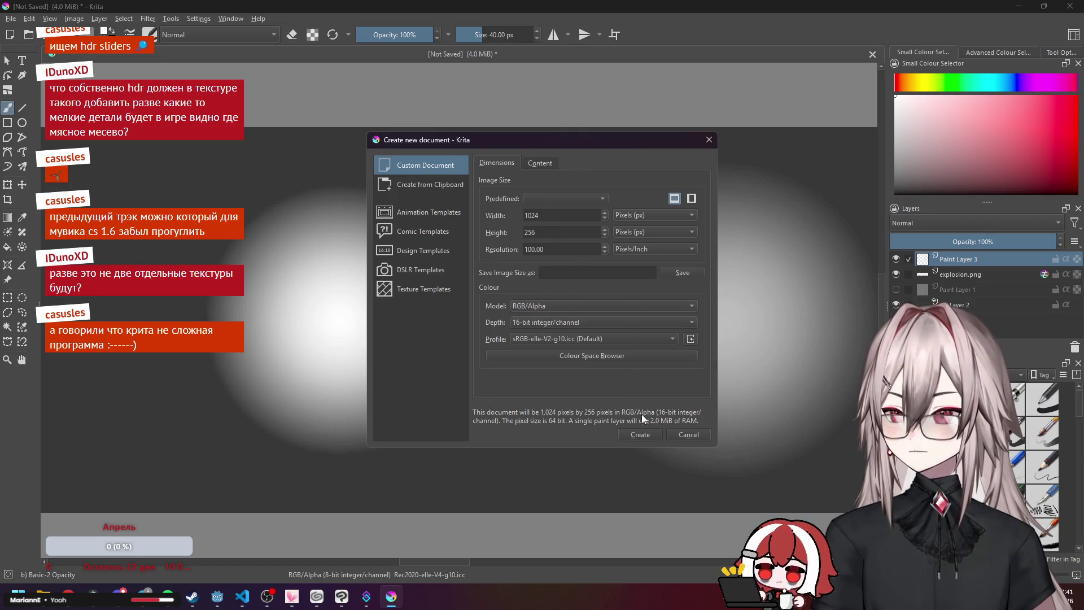
click(641, 433)
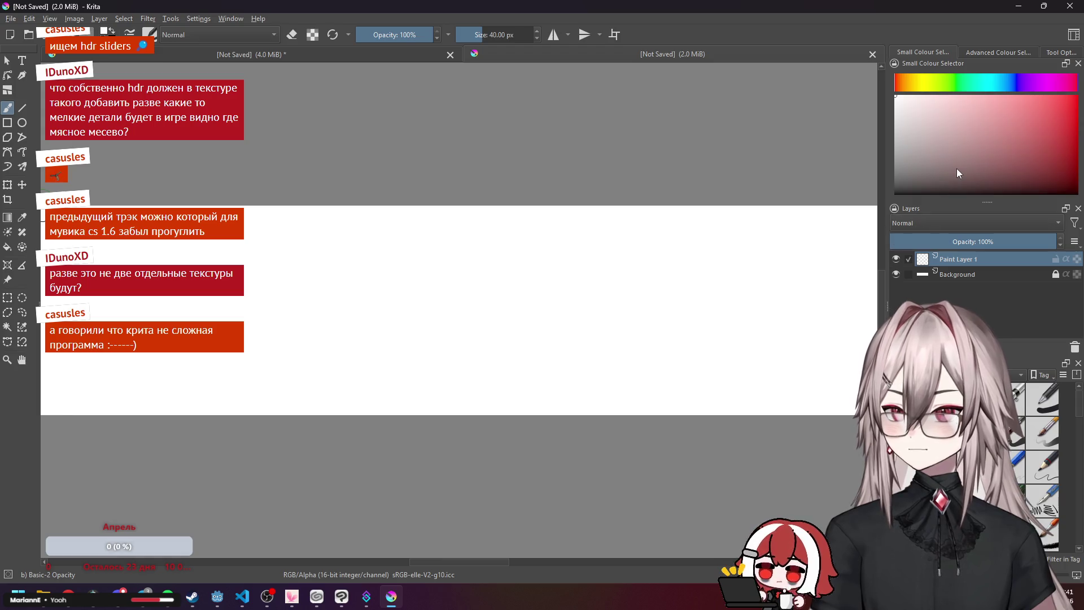
Pick a slightly greyer white and close the extra 2.0 MiB document.
scroll(864, 197, down, 2)
scroll(864, 197, up, 3)
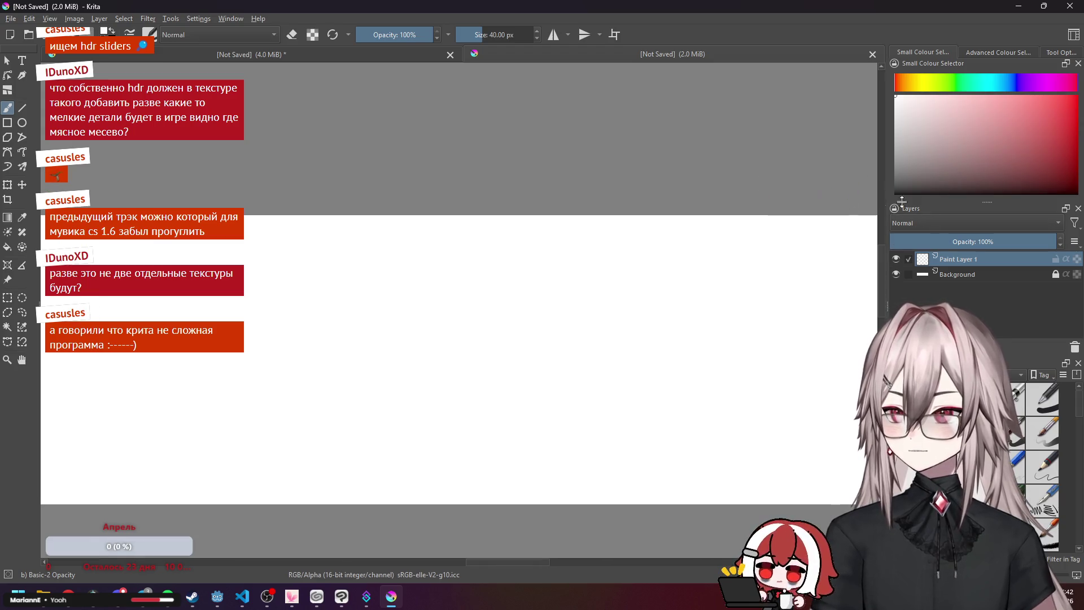
drag(985, 191, 885, 113)
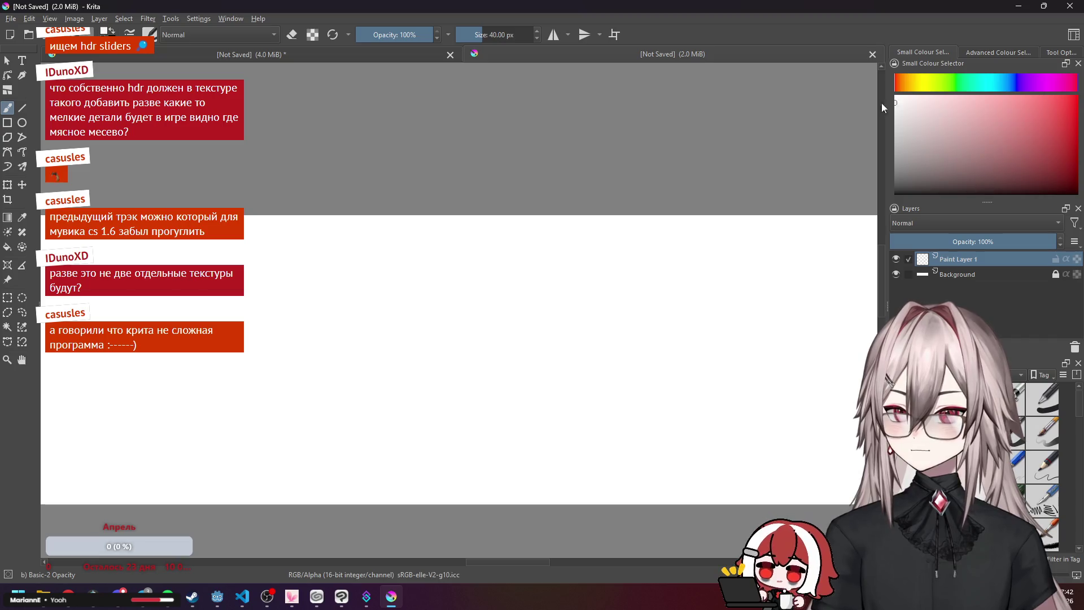
click(872, 54)
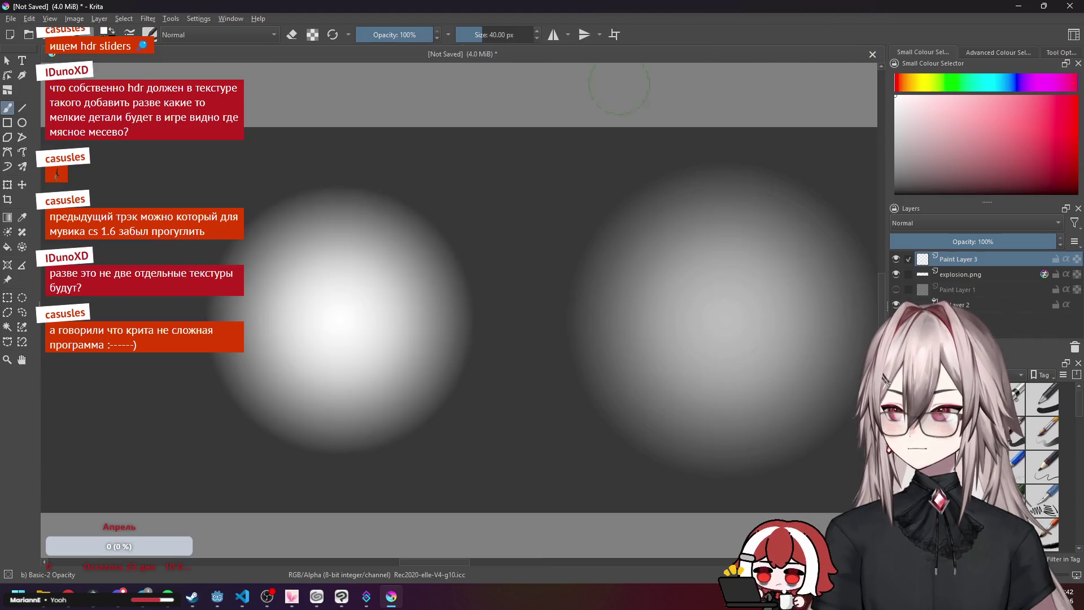
Create a 1024×256 16-bit RGB/Alpha document using the Rec2020-elle-V4-g10.icc profile.
click(11, 19)
mouse_move(34, 57)
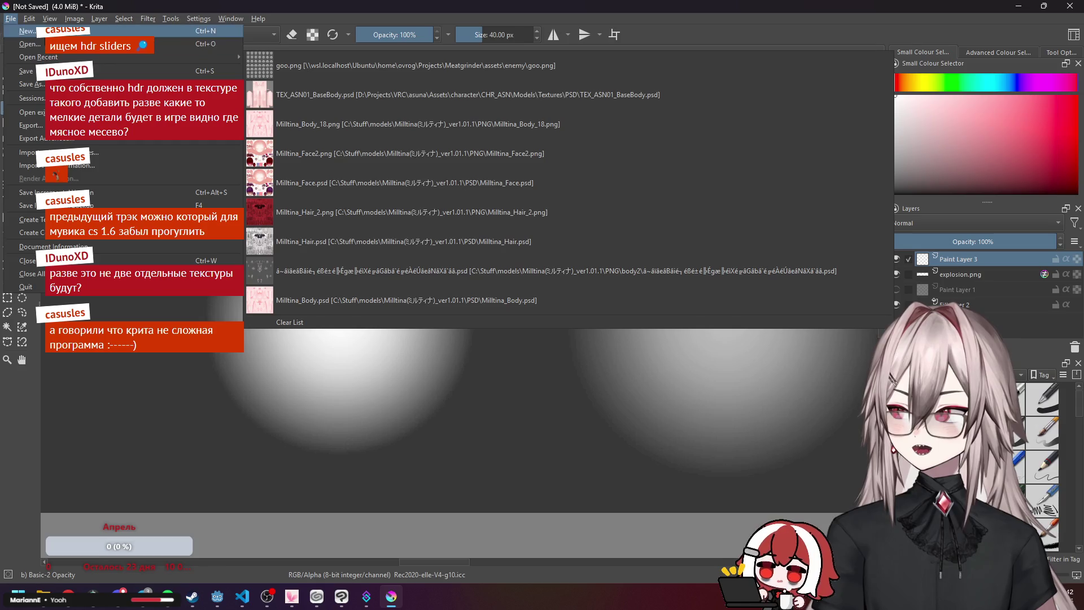
click(26, 31)
click(540, 196)
click(540, 196)
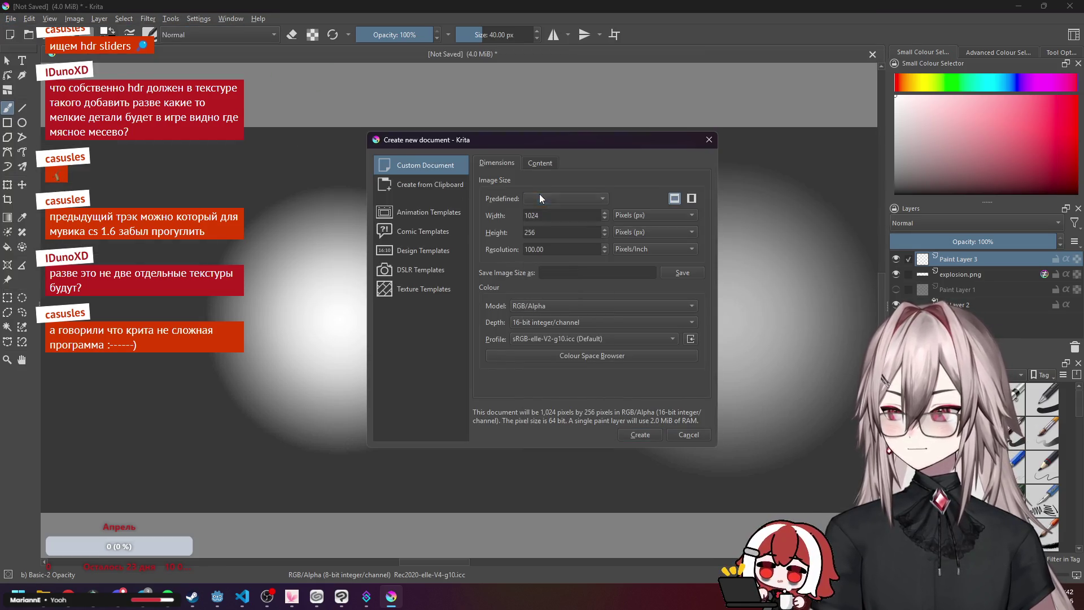
click(530, 161)
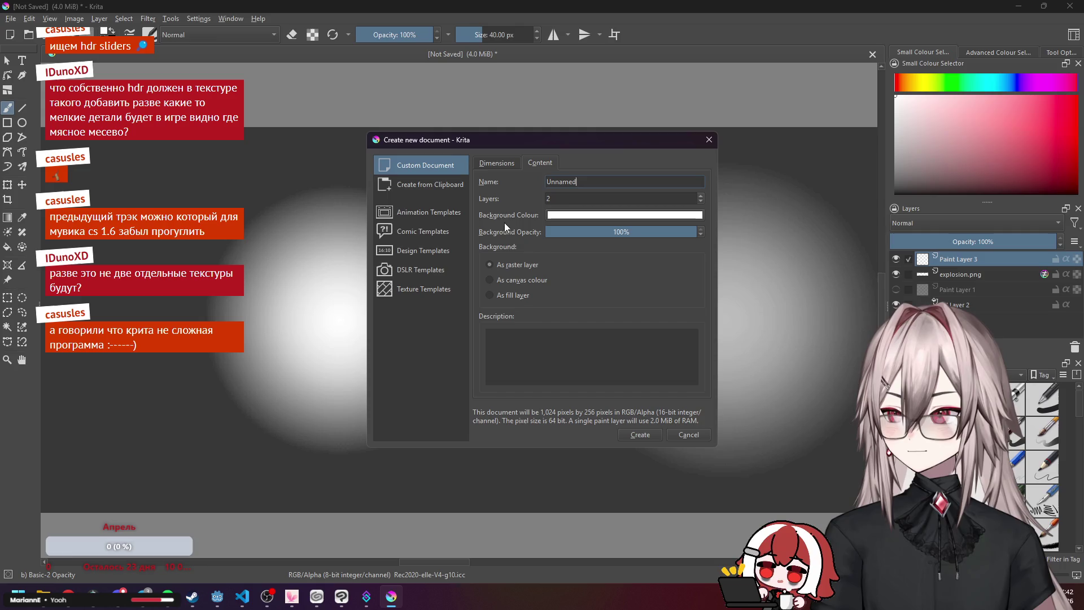
click(518, 348)
click(489, 164)
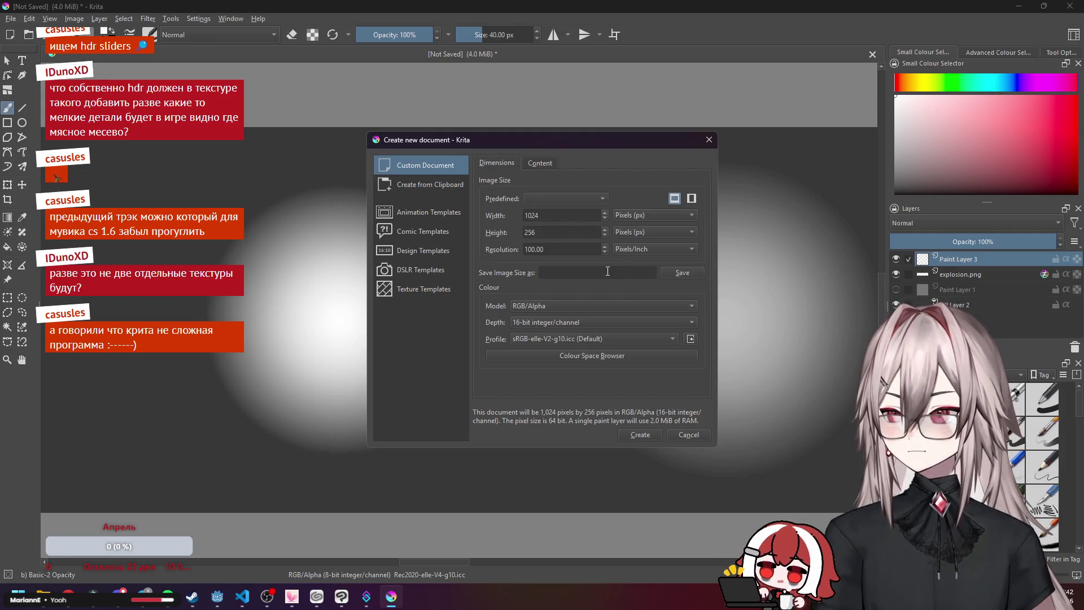
click(569, 335)
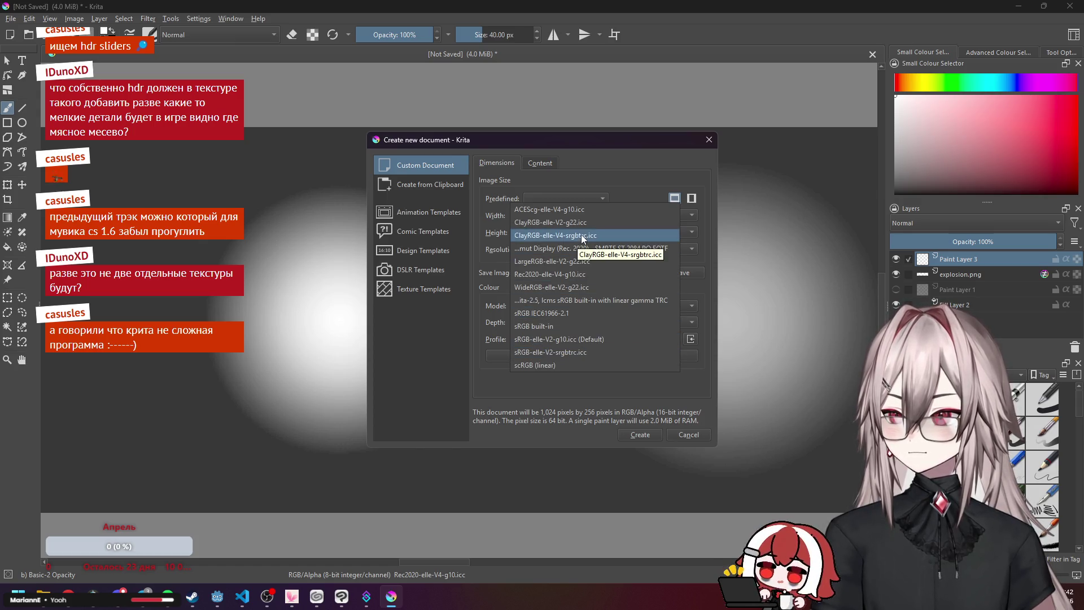
click(593, 275)
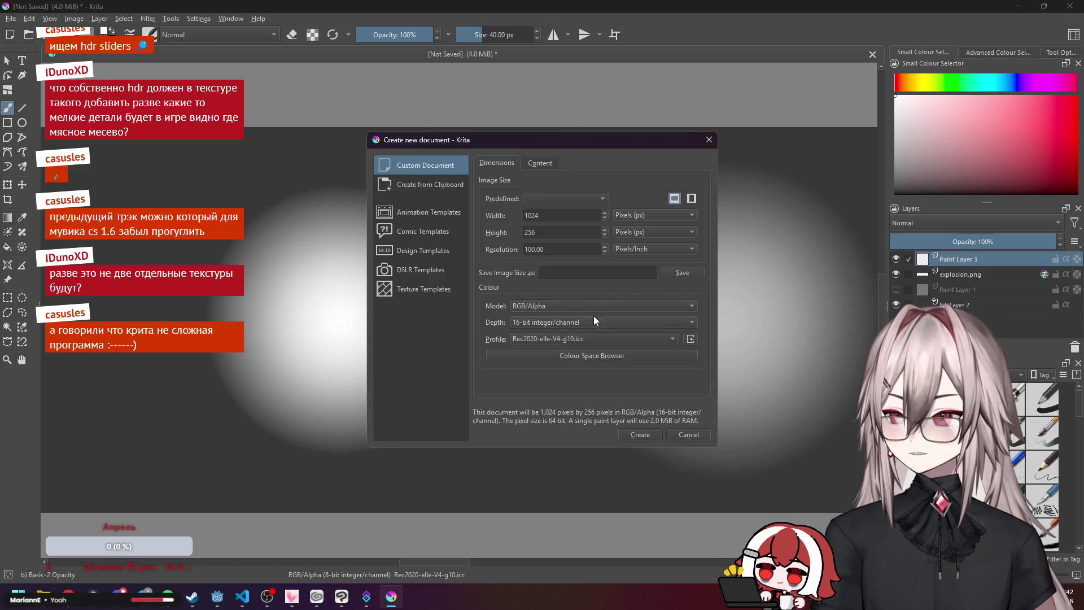
click(639, 432)
scroll(711, 329, up, 2)
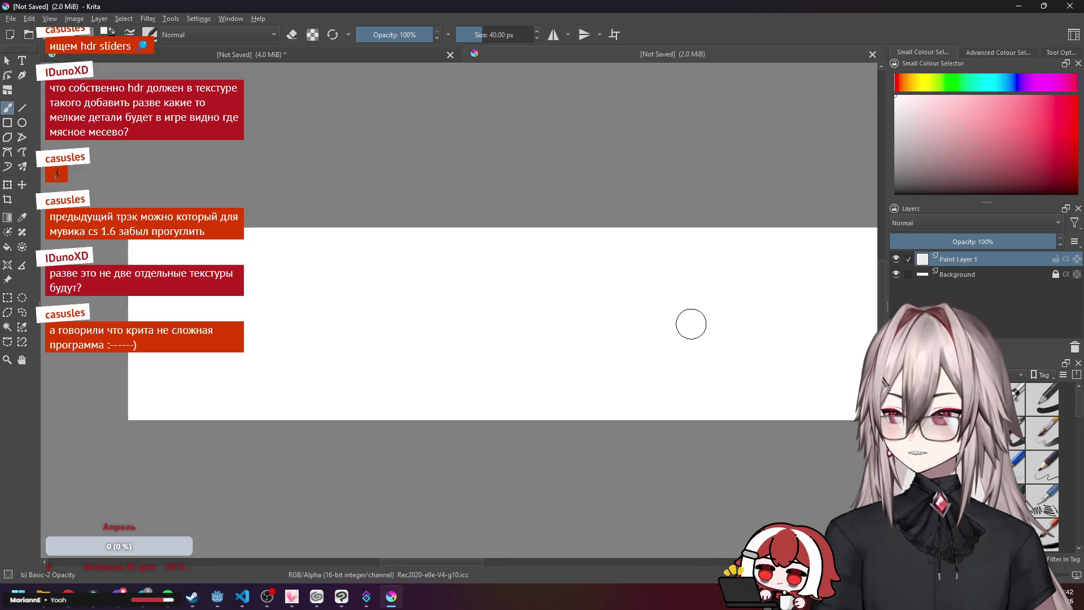
Pick a light pink in the Small Colour Selector, toggling between Tool Options and the selector.
scroll(711, 329, down, 1)
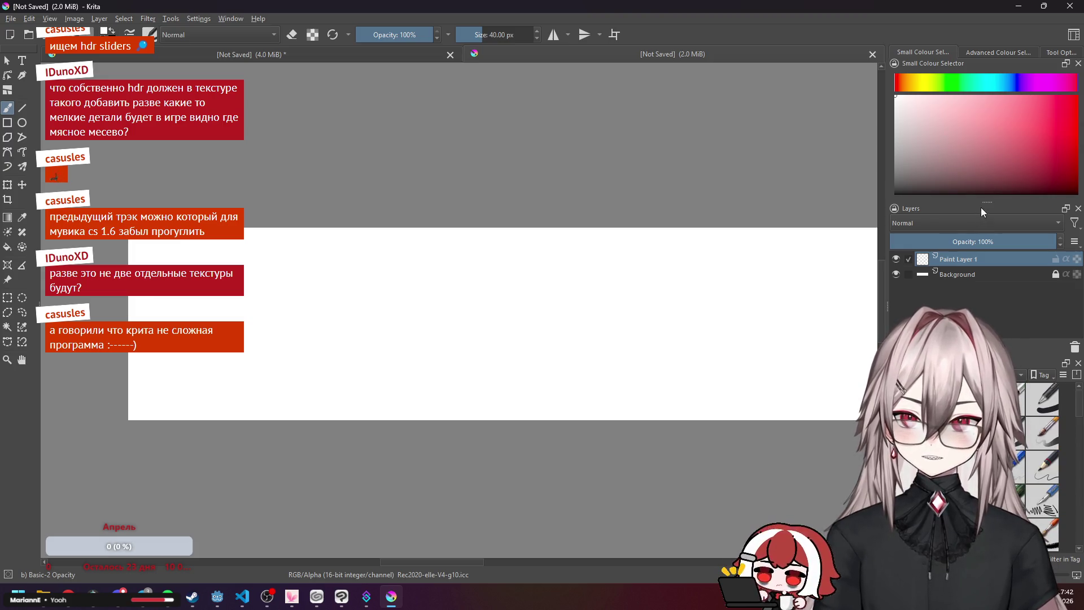
drag(979, 203, 979, 205)
click(963, 132)
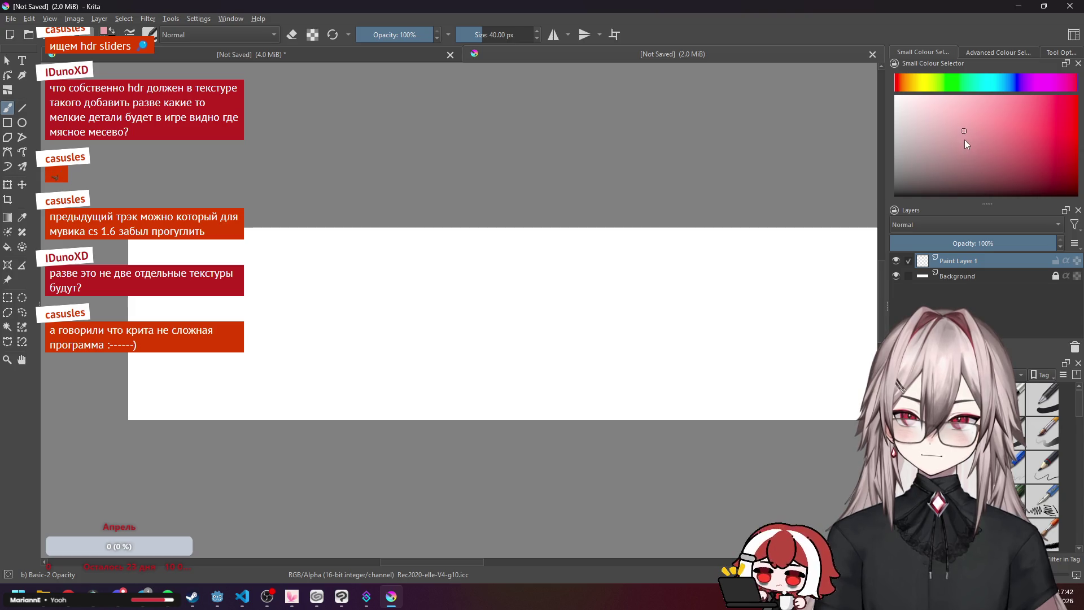
click(1063, 56)
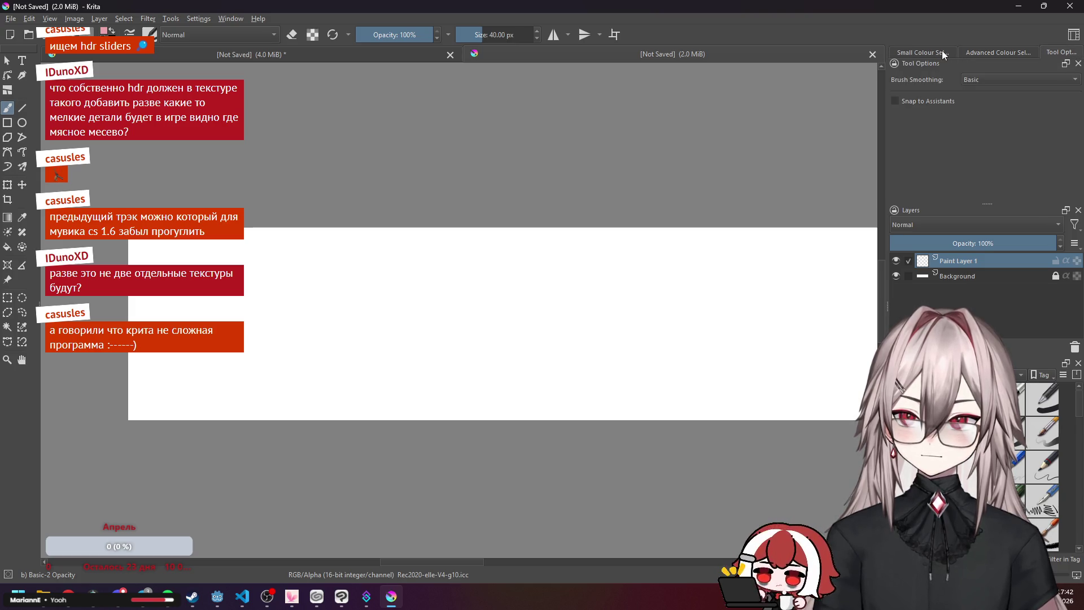
click(942, 50)
click(1059, 52)
click(926, 52)
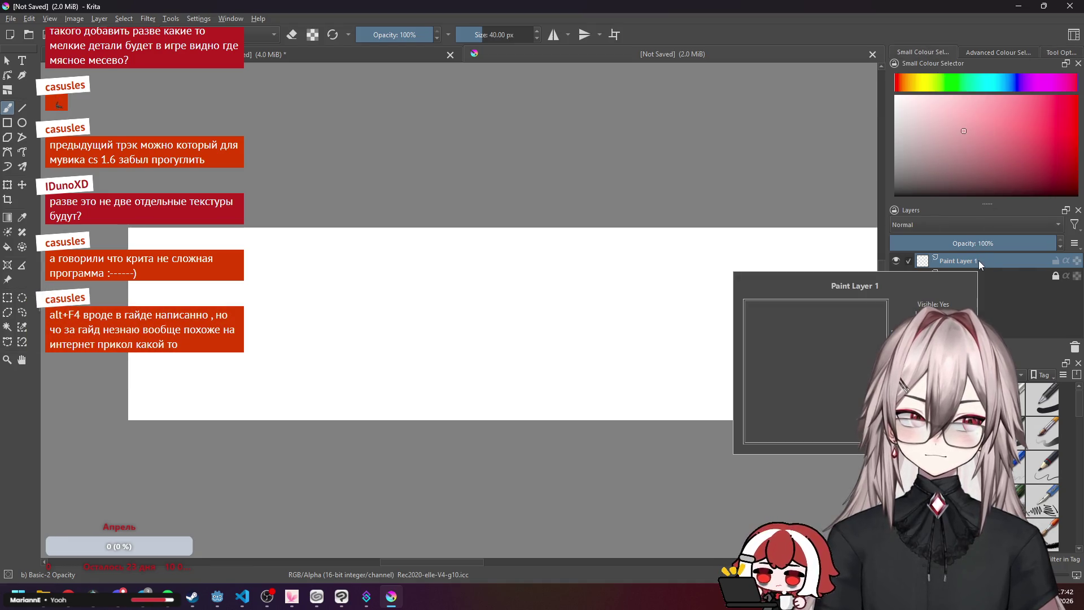
scroll(1041, 462, down, 6)
scroll(1041, 517, up, 6)
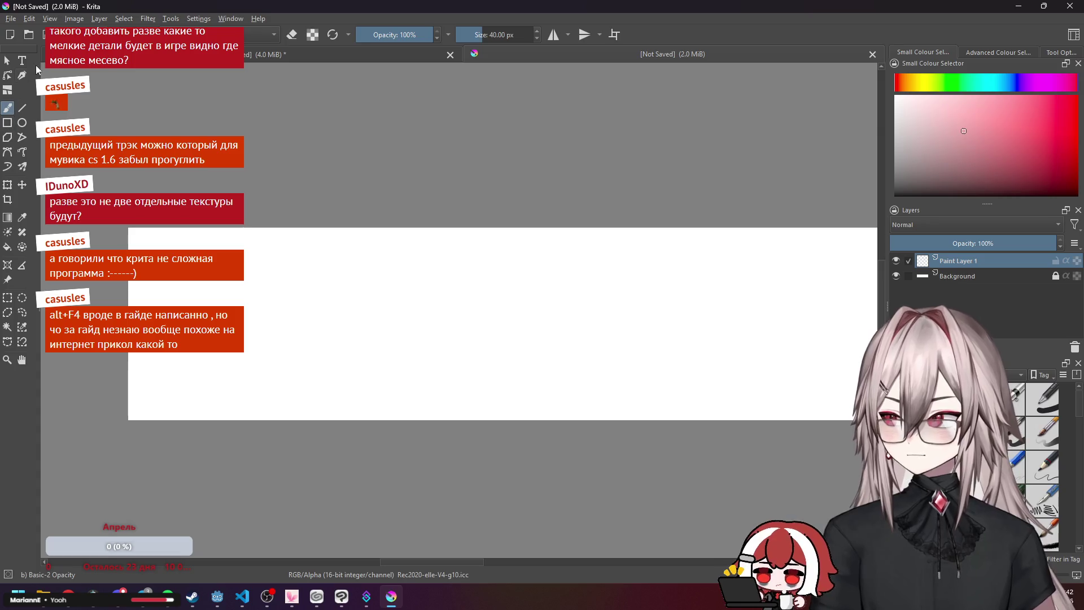
Enter 256 for red, green and blue in the Select a Colour dialog and apply it.
click(54, 34)
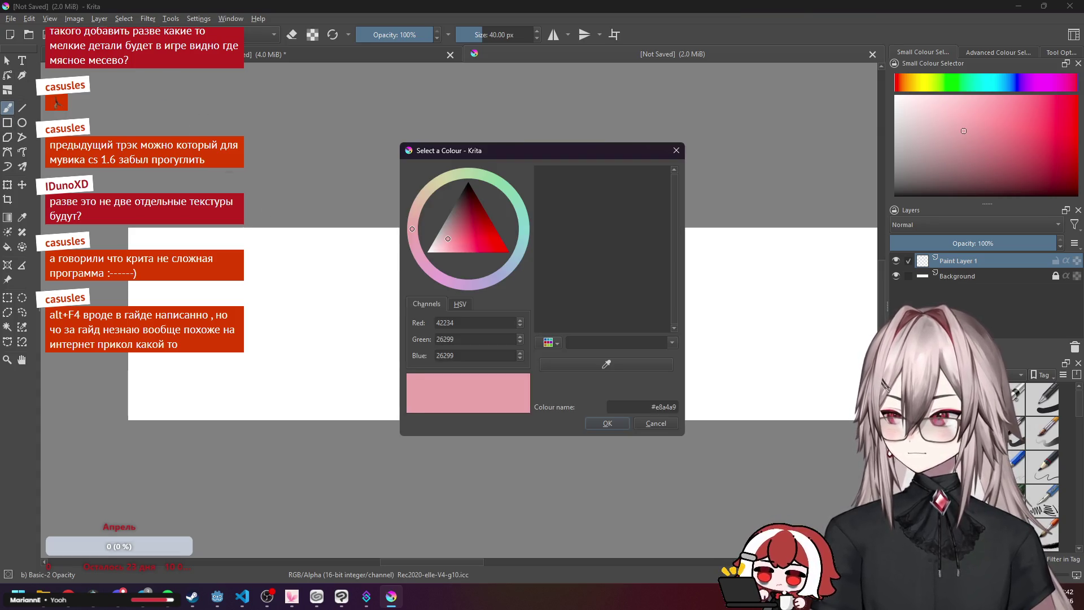
double_click(463, 323)
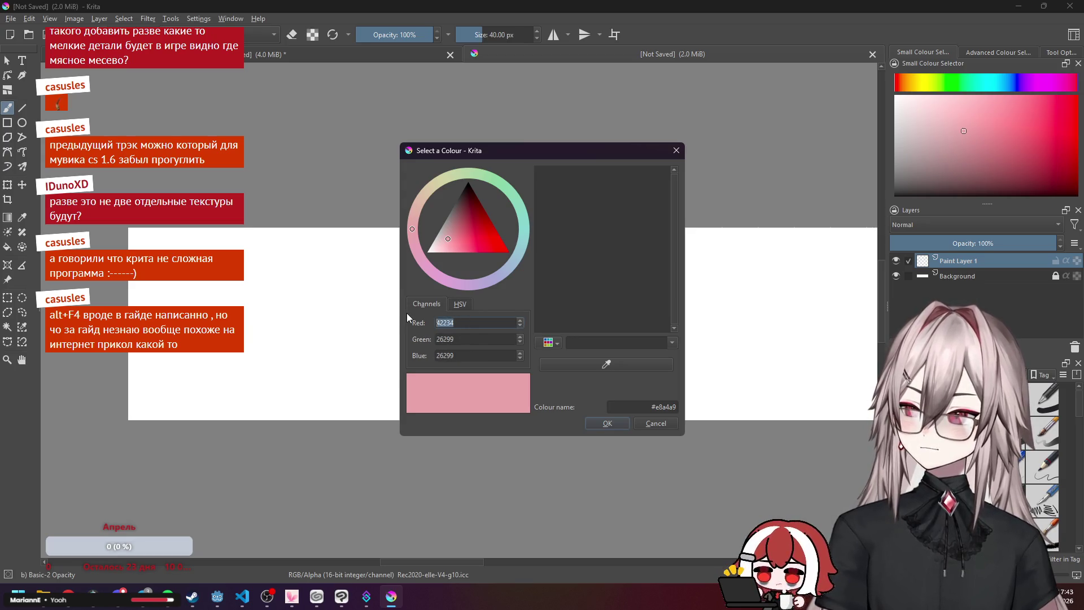
text(256)
key(Tab)
text(256)
key(Tab)
text(256)
key(Tab)
key(Return)
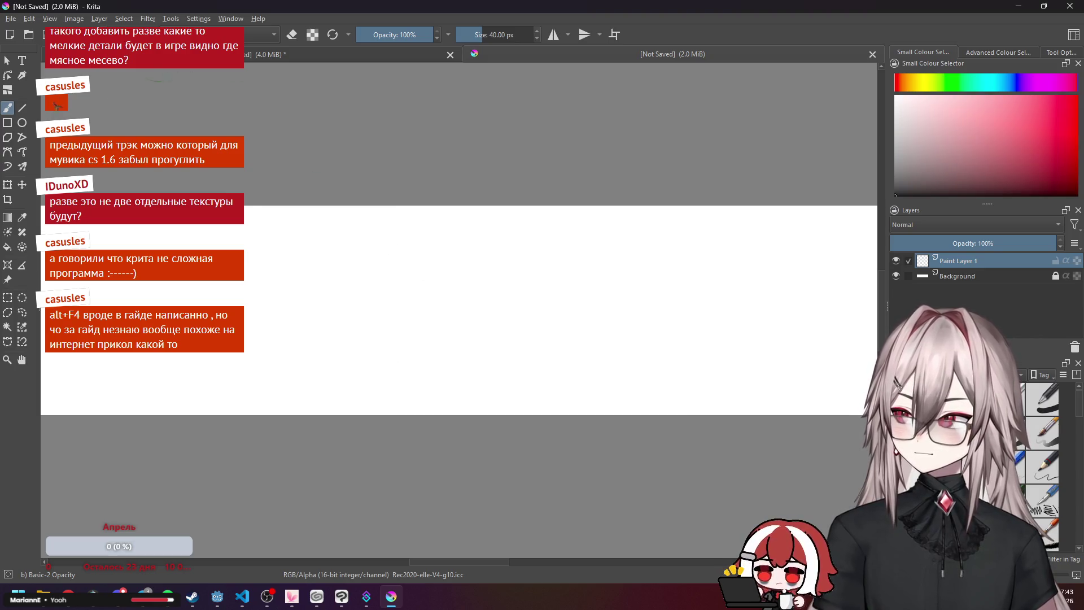
Make the colour pure white, try an HSV Value of 120, and sample the white canvas.
click(45, 34)
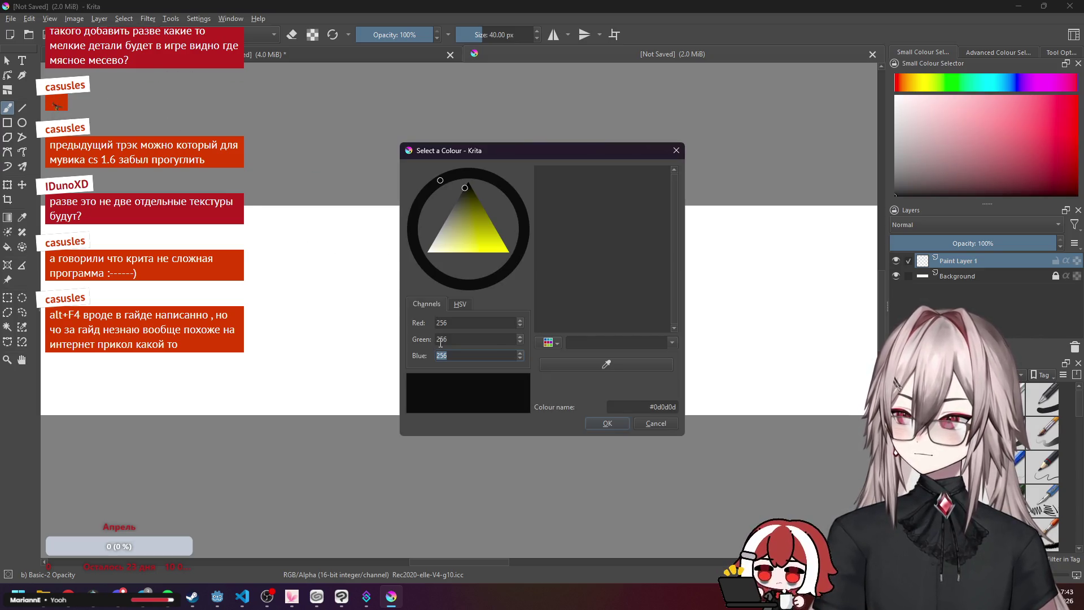
click(428, 250)
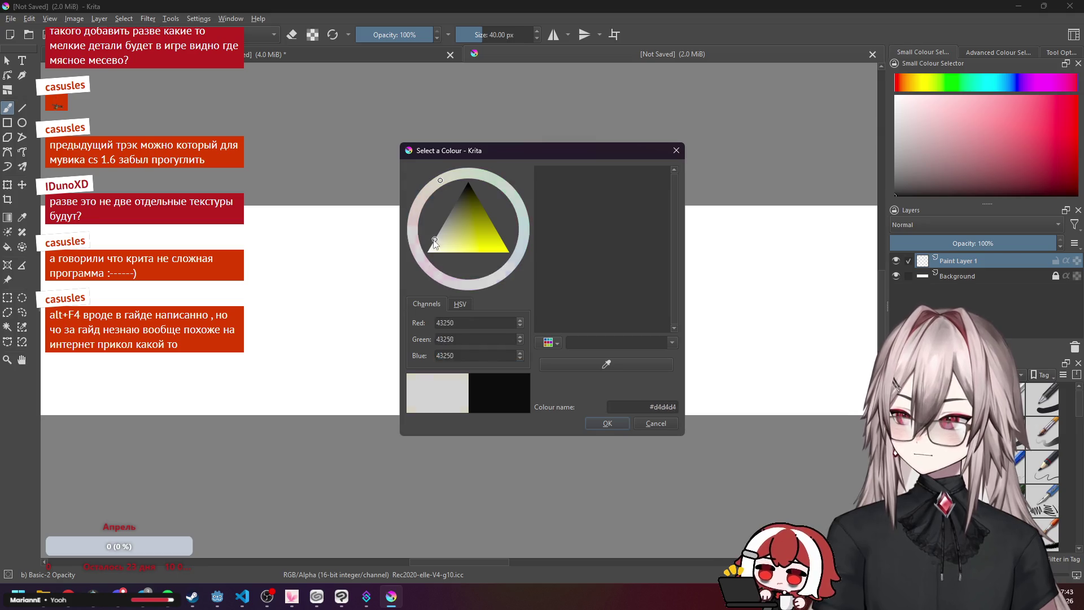
click(459, 305)
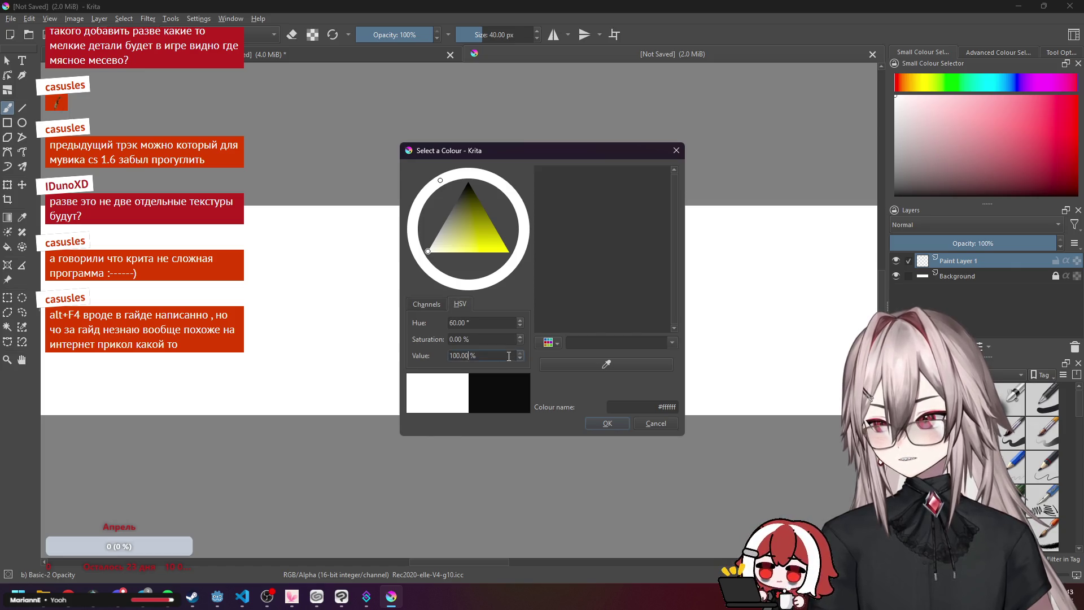
text(120)
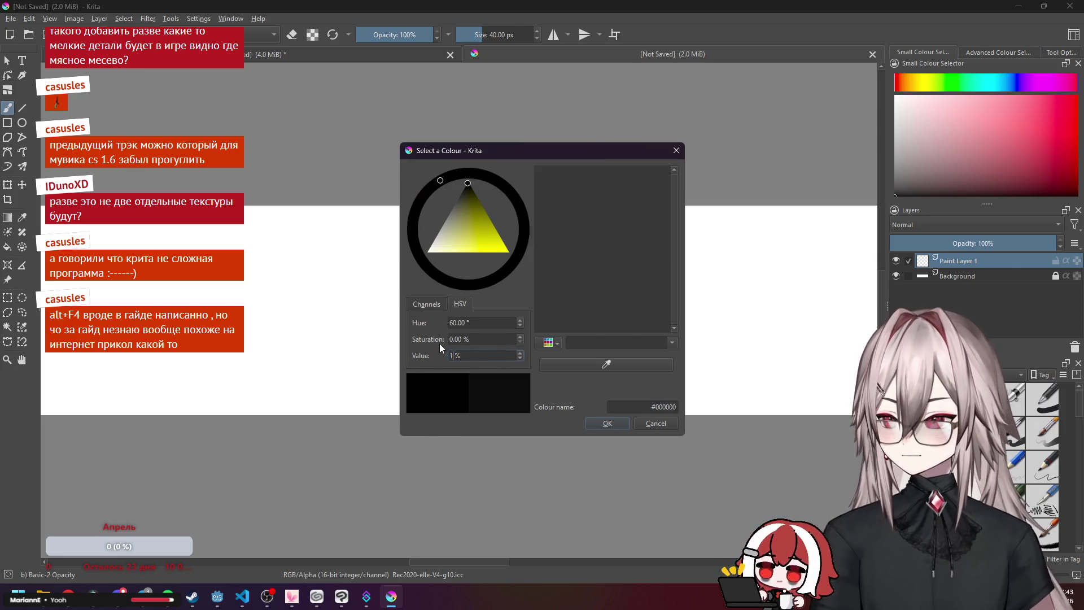
key(Return)
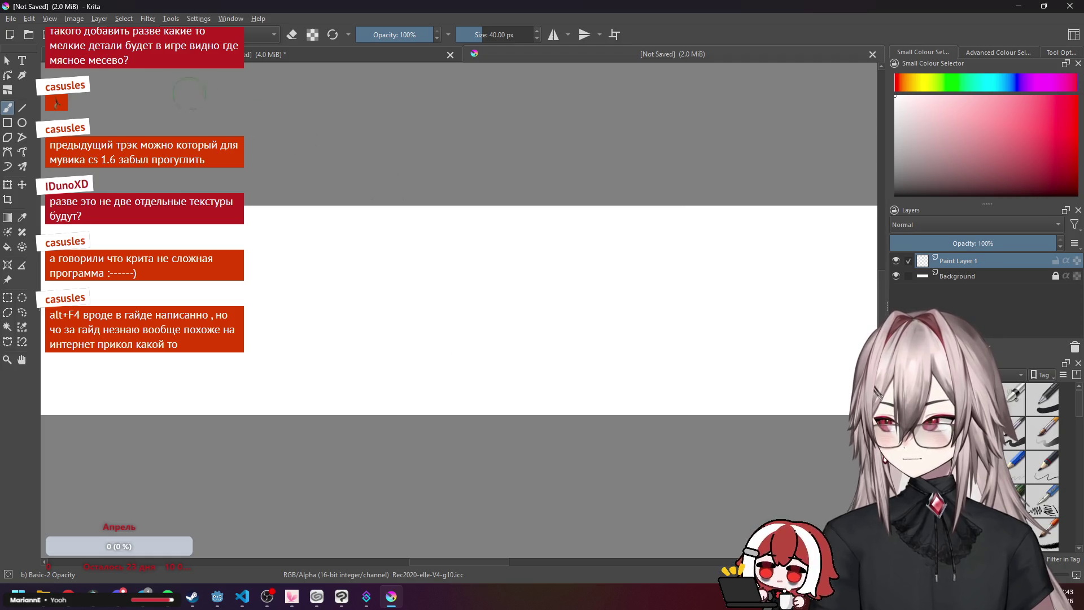
click(547, 364)
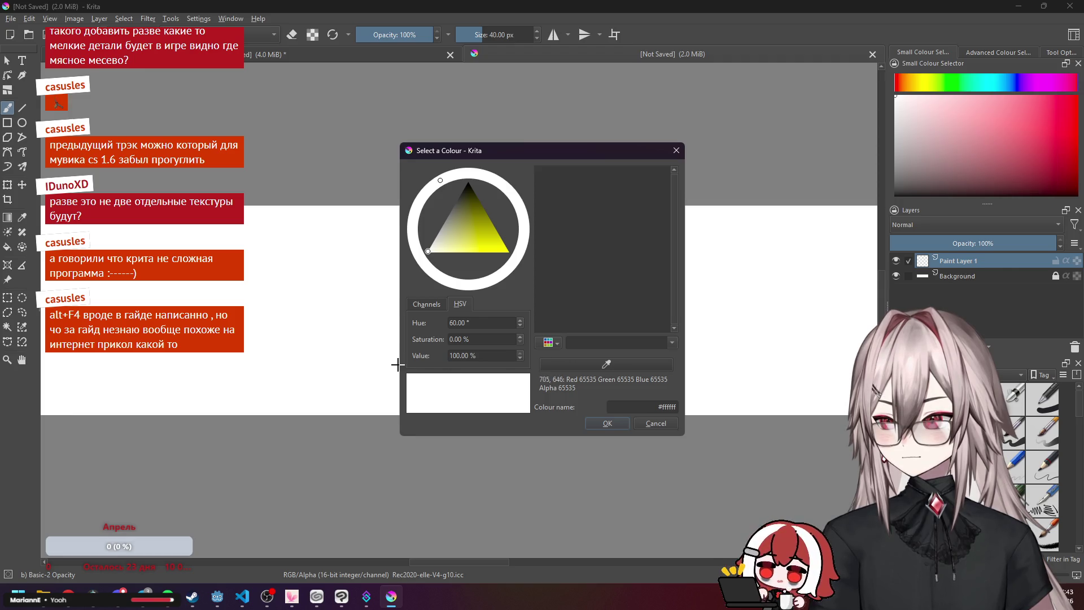
click(285, 342)
click(428, 304)
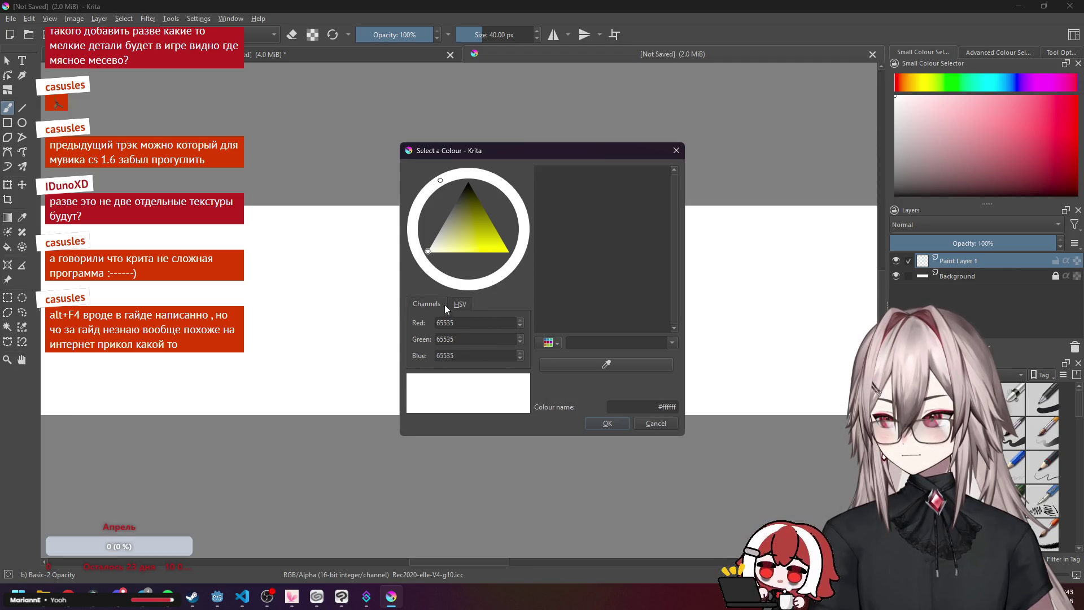
click(676, 150)
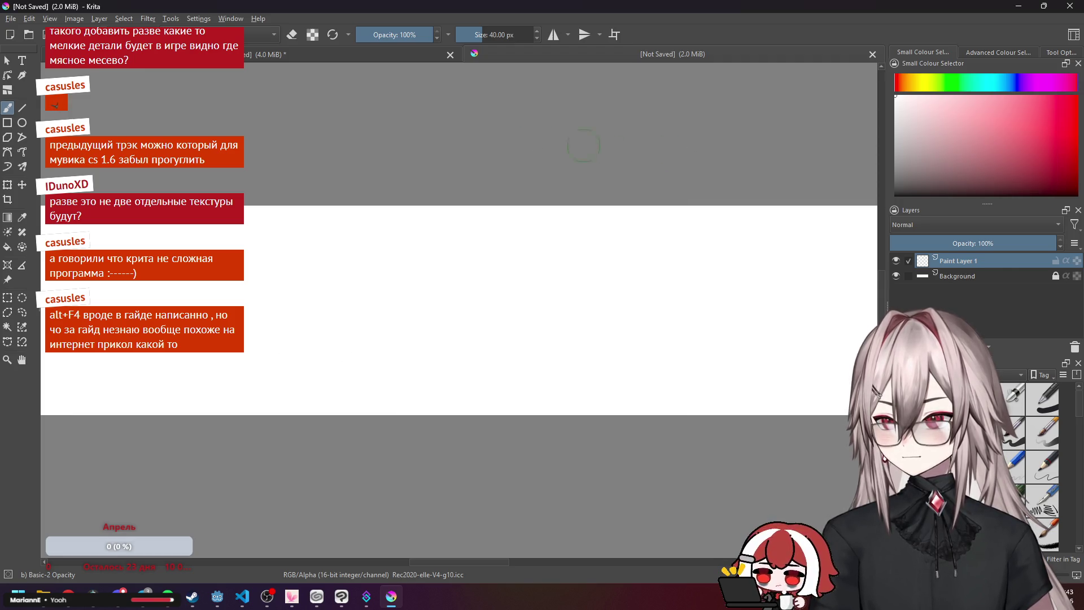
Close the 2.0 MiB test document and create a 1024×256 8-bit Rec2020-elle-V4-g10.icc document.
click(872, 54)
click(10, 18)
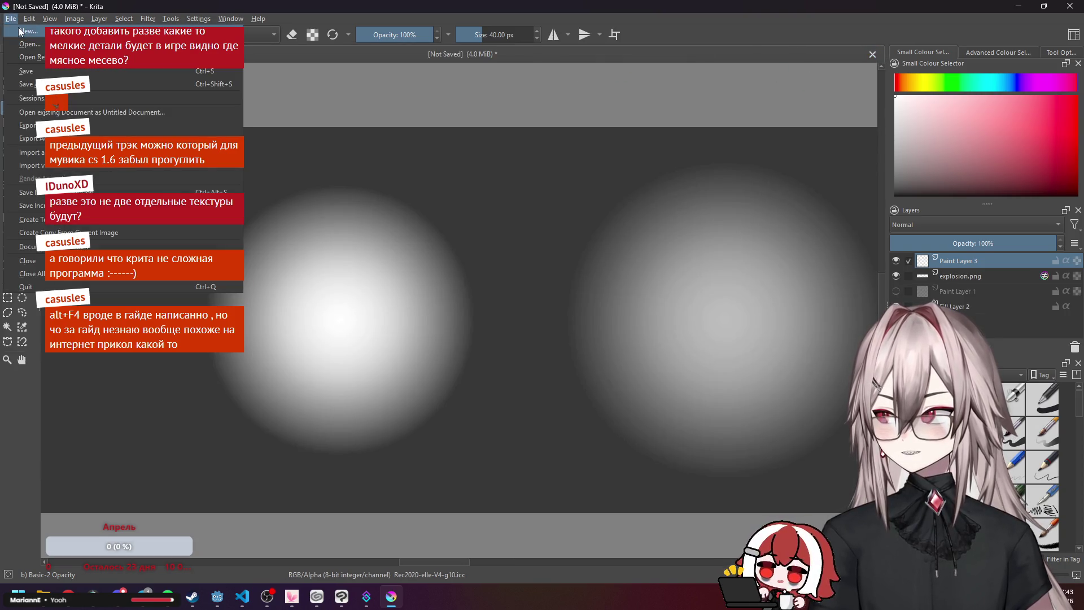
click(34, 30)
click(540, 319)
click(550, 311)
click(553, 340)
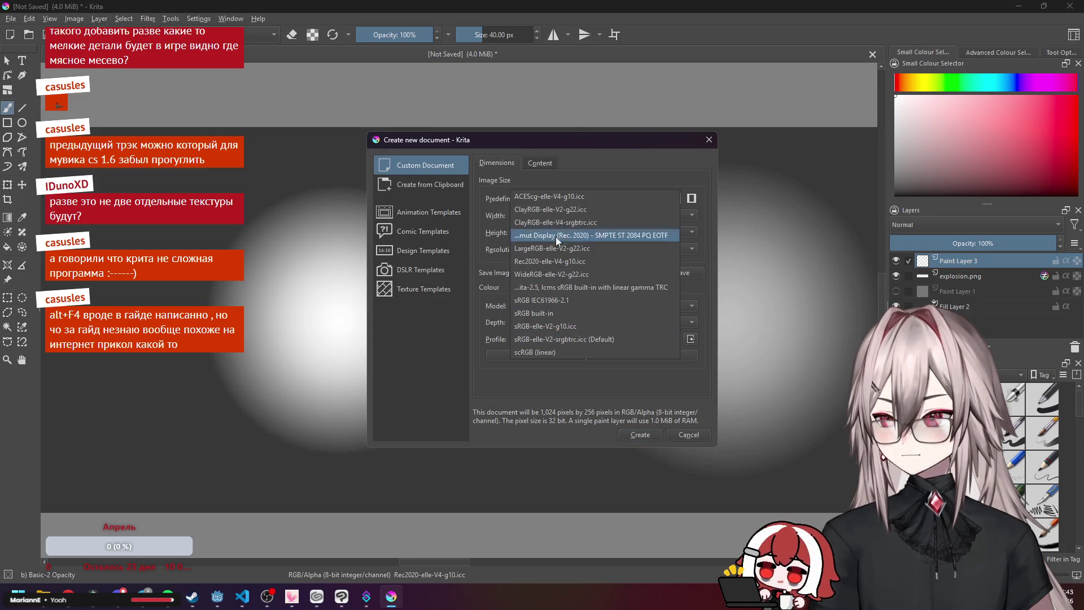
click(597, 260)
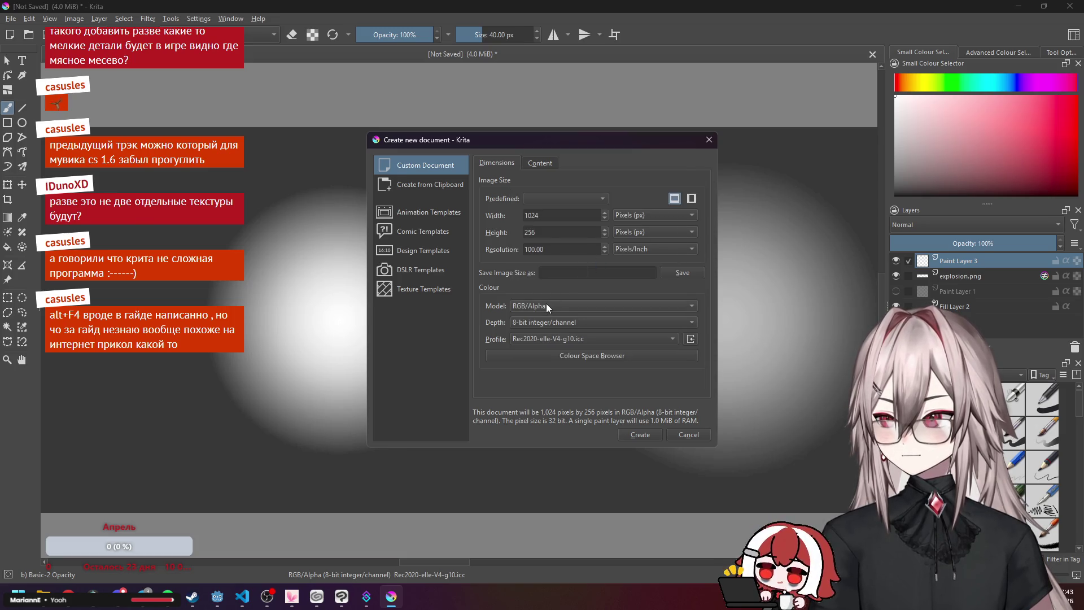
click(633, 437)
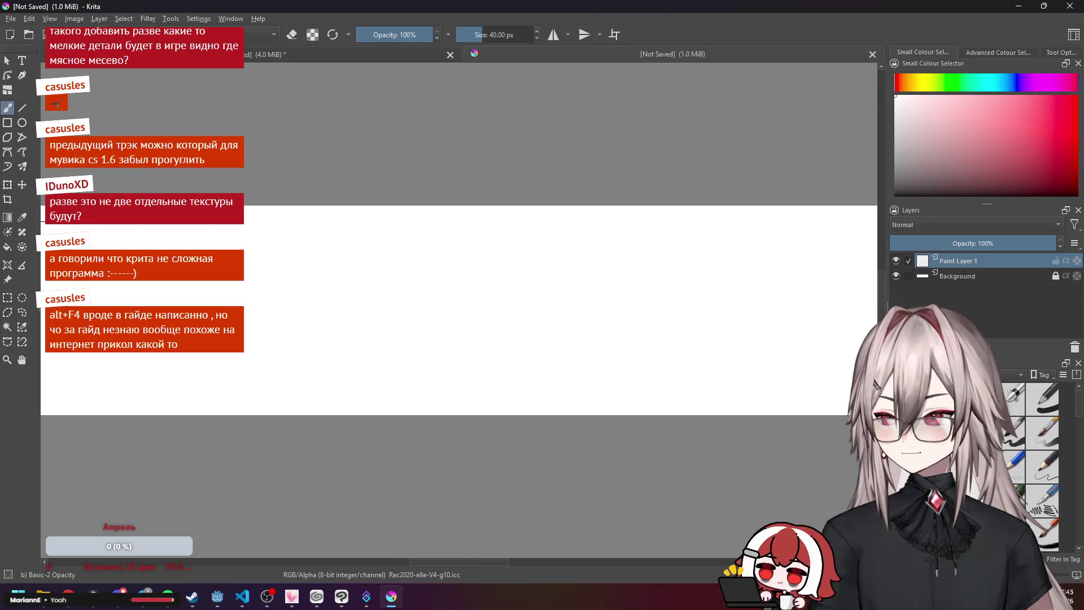
Check the painting colour's HSV values in the Select a Colour dialog.
scroll(508, 365, up, 3)
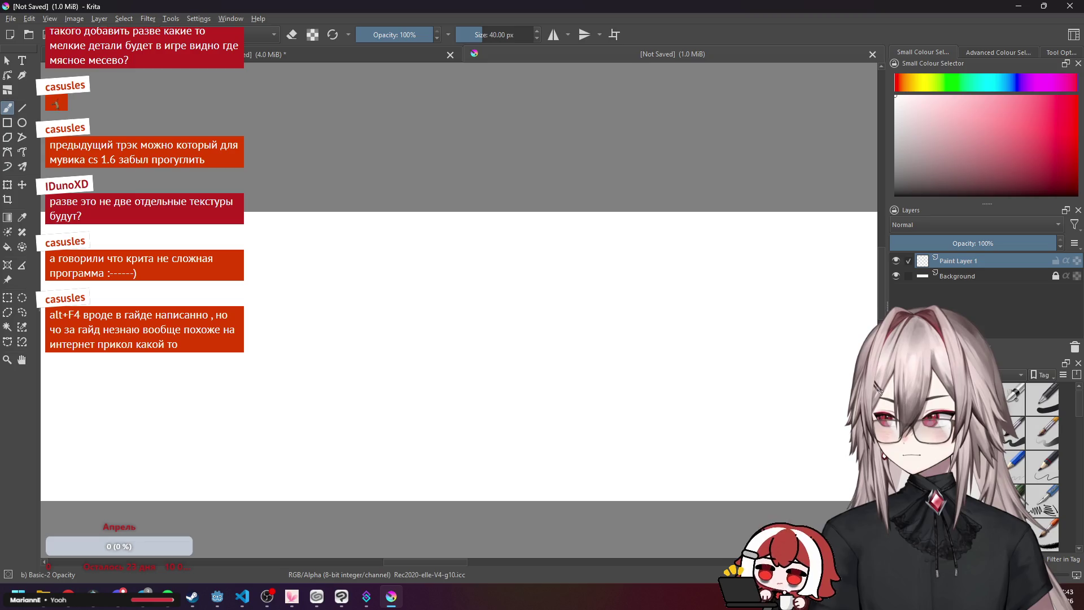
click(113, 35)
click(455, 302)
Look over the colour dialog's RGB fields and palette list, then close the dialog.
click(442, 303)
click(542, 341)
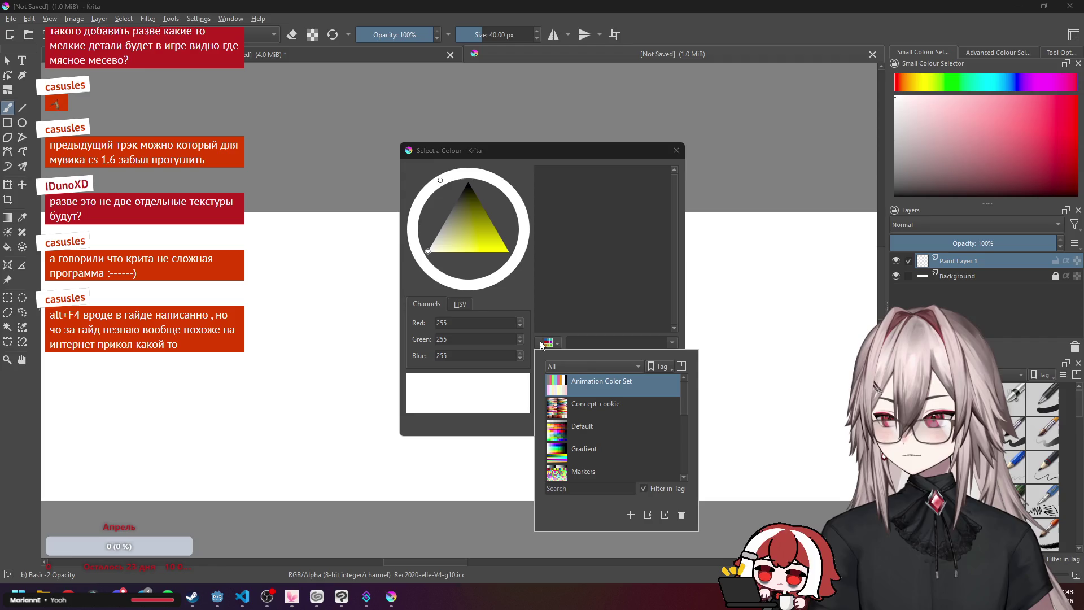
click(505, 102)
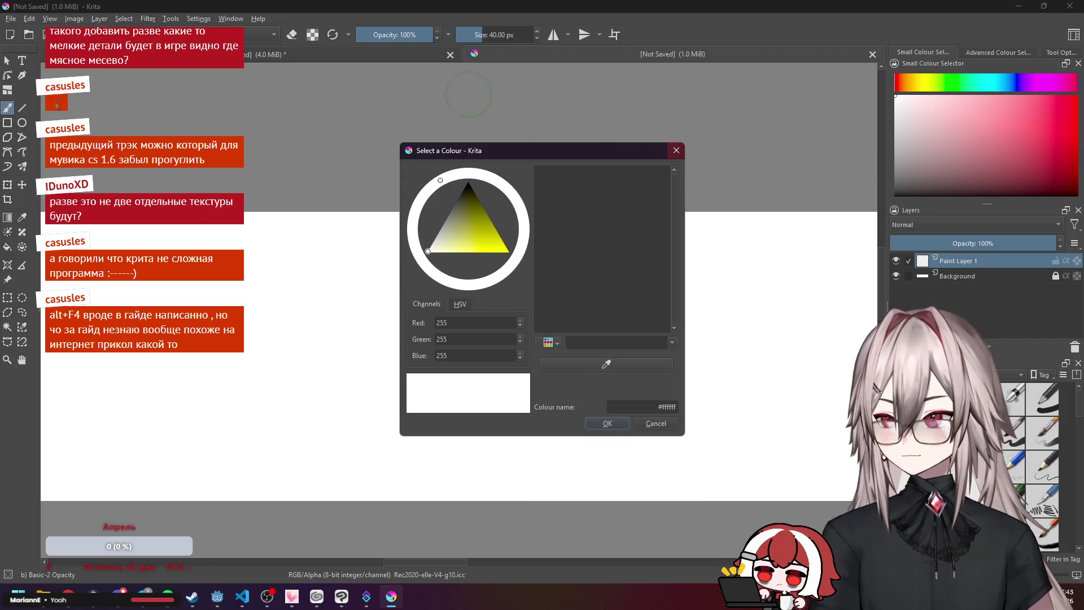
click(676, 150)
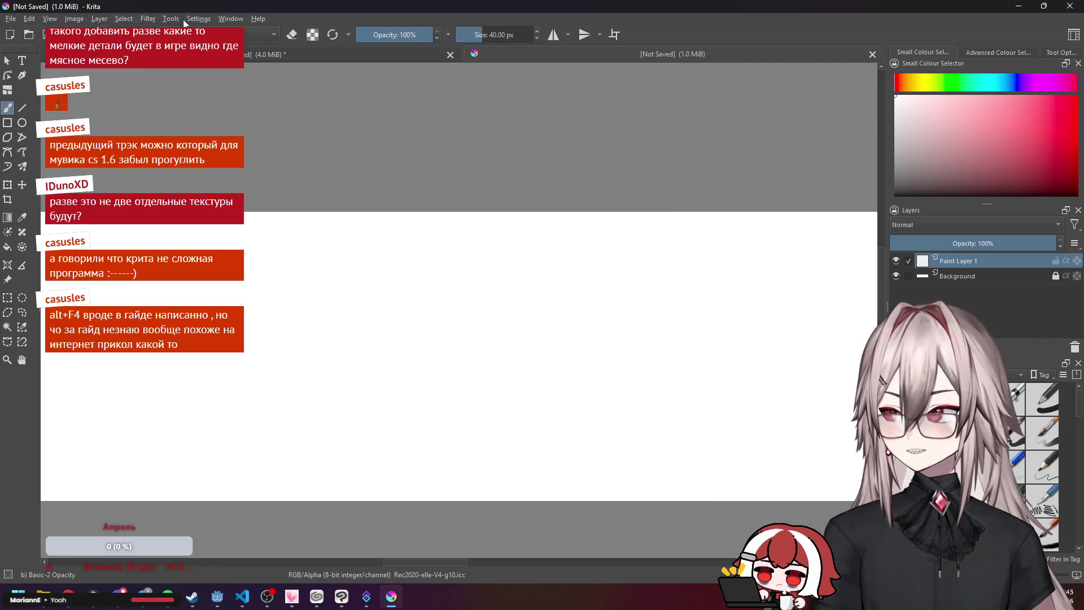
Browse Krita's View menu, then bring the 'Is Krita ready for HDR painting?' article forward.
click(56, 20)
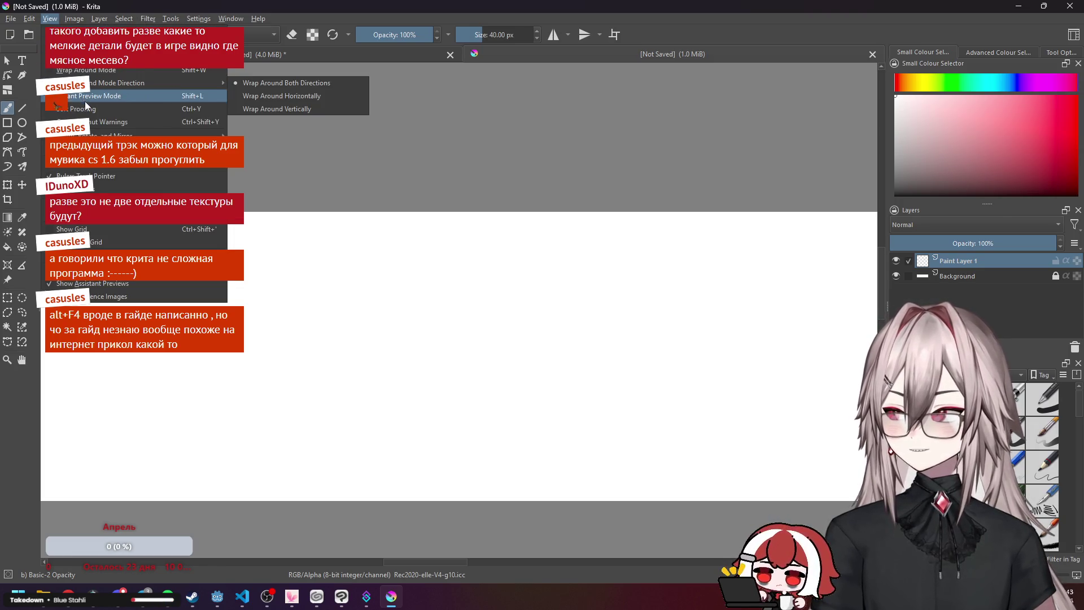
mouse_move(141, 136)
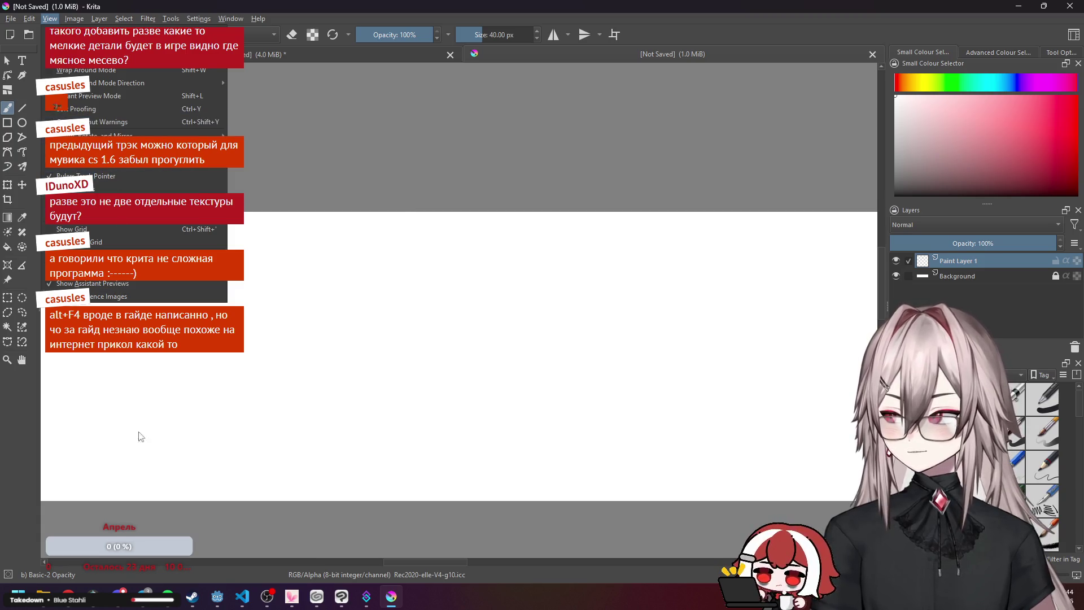
click(81, 604)
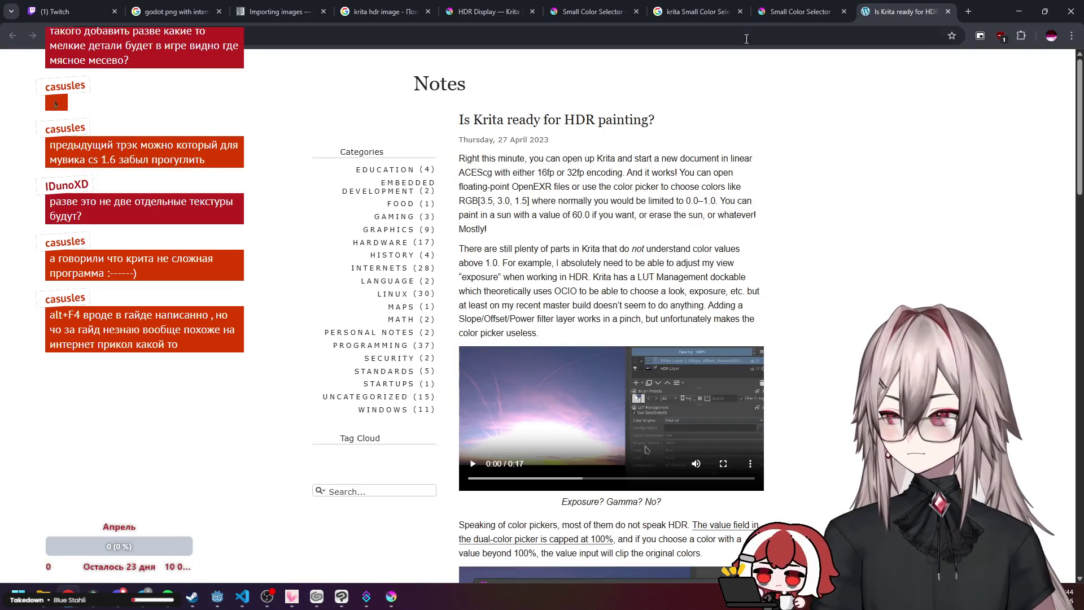
Close the HDR painting article and flip through the HDR Display and Small Color Selector docs tabs.
middle_click(906, 10)
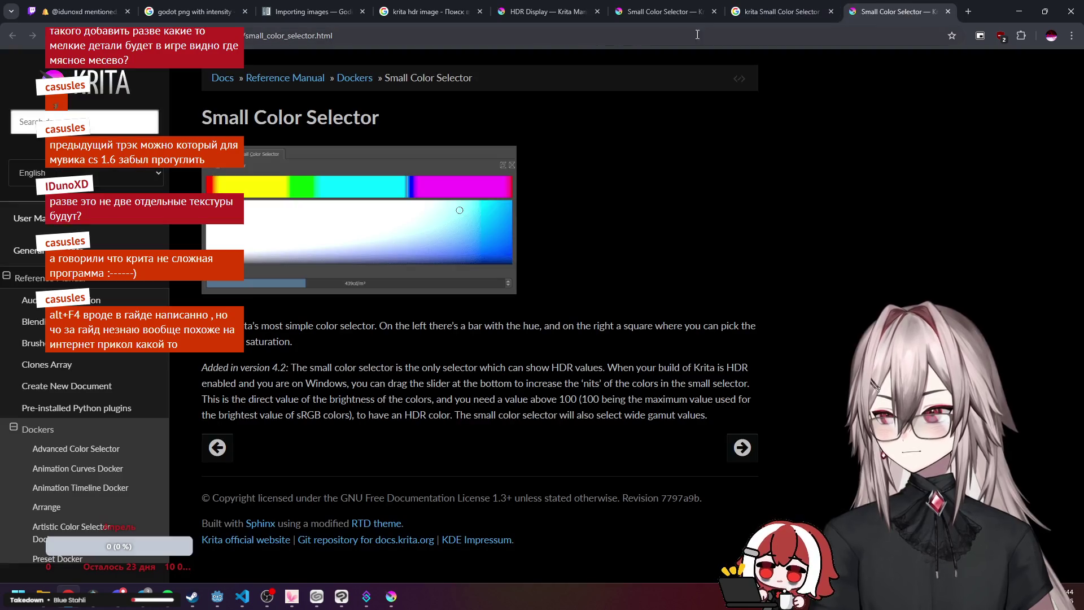
click(375, 32)
click(429, 11)
click(514, 6)
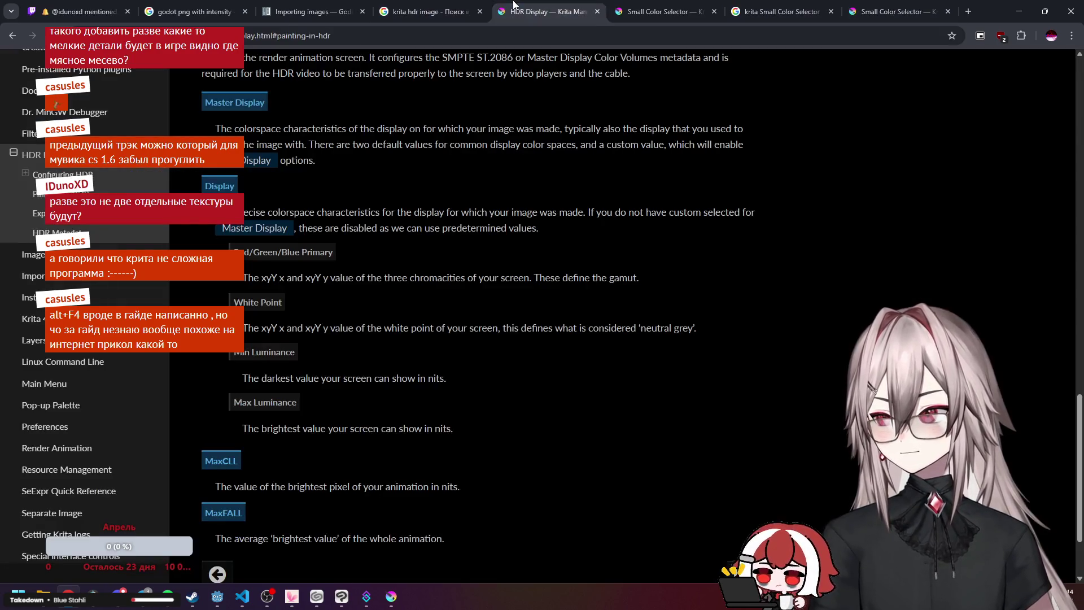
click(440, 9)
click(553, 8)
click(641, 9)
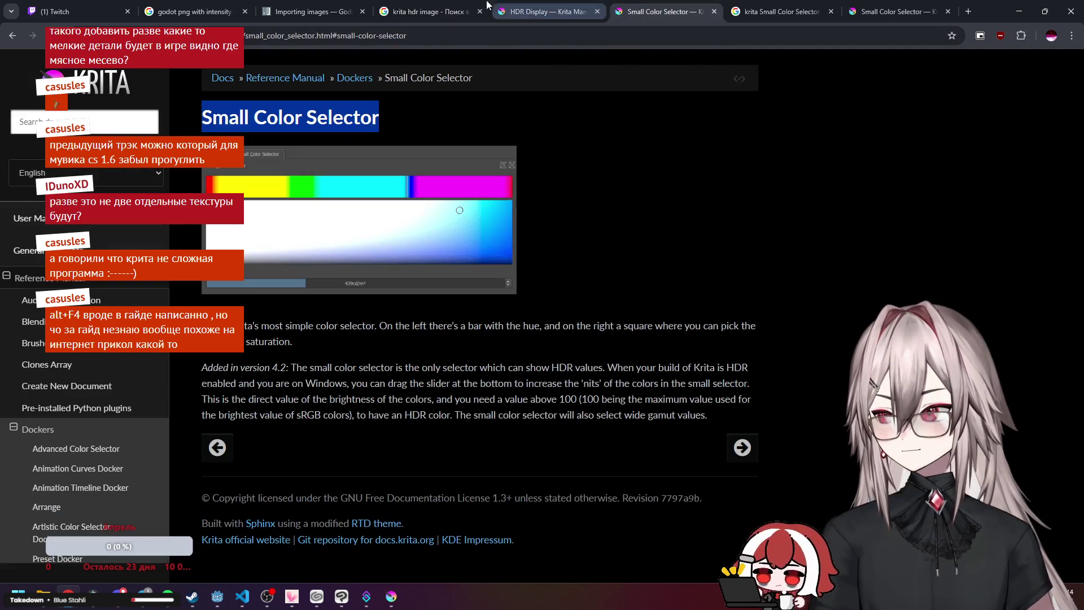
Open ChatGPT's home page in a new tab and the Piston Icon Request chat.
click(969, 12)
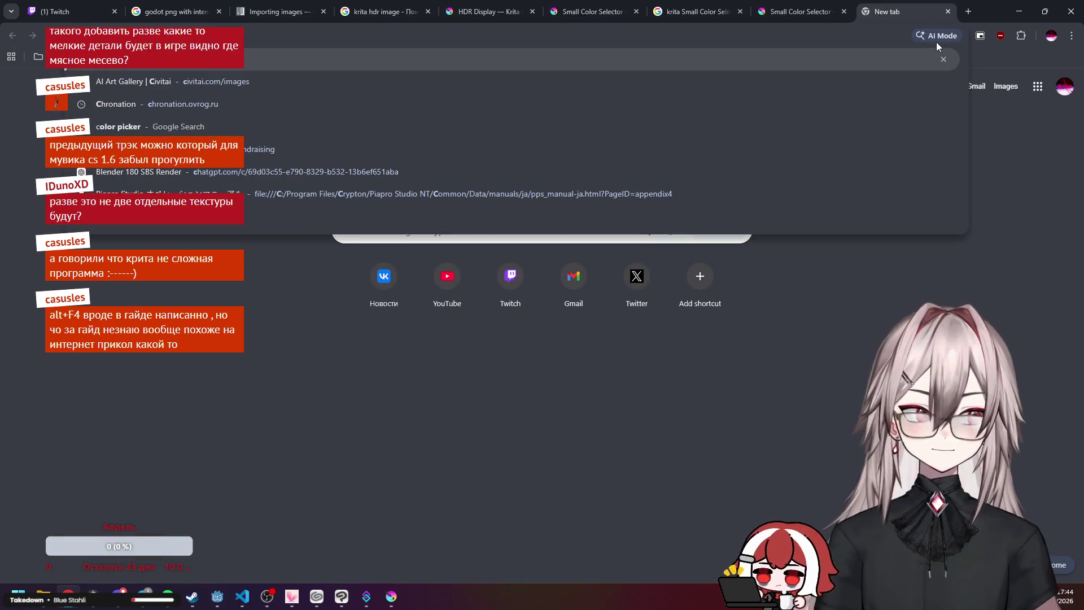
key(Return)
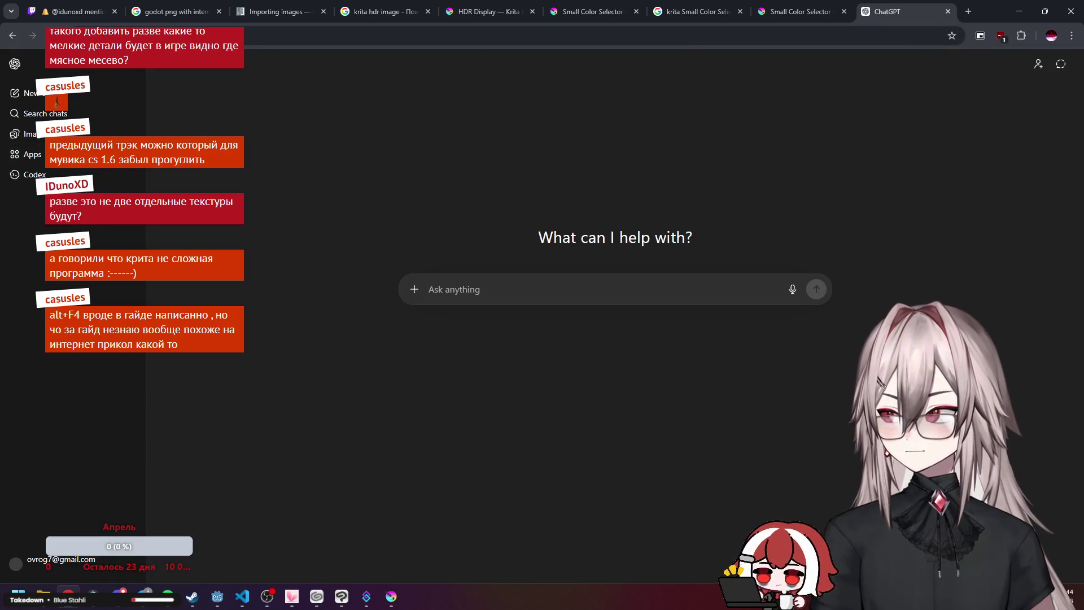
click(50, 282)
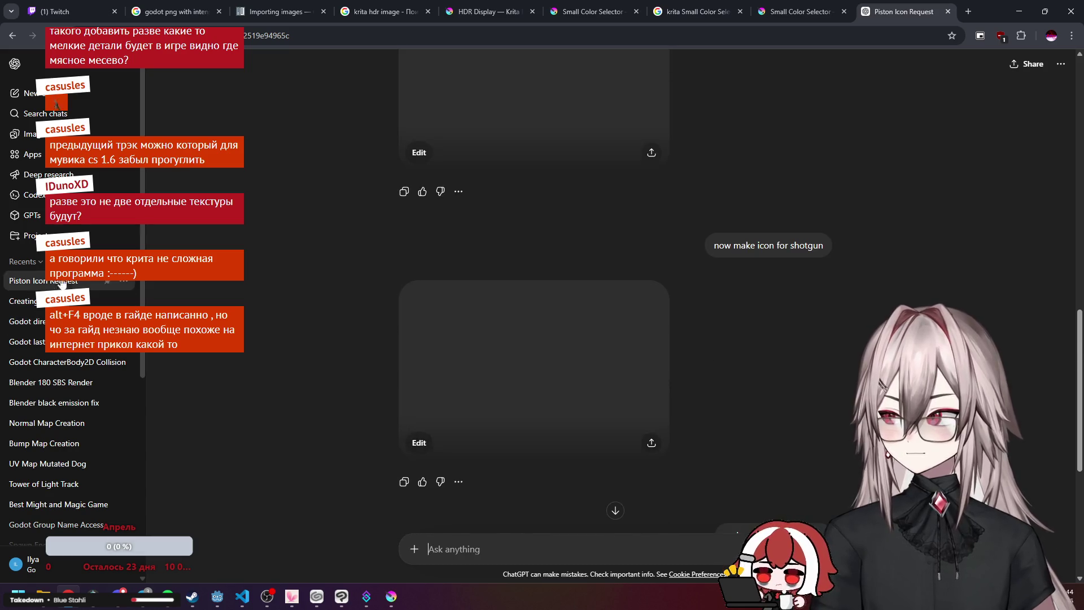
Open the 'Creating HDR in Krita' conversation and scroll up to Option 1's Krita steps.
click(63, 301)
scroll(439, 297, up, 15)
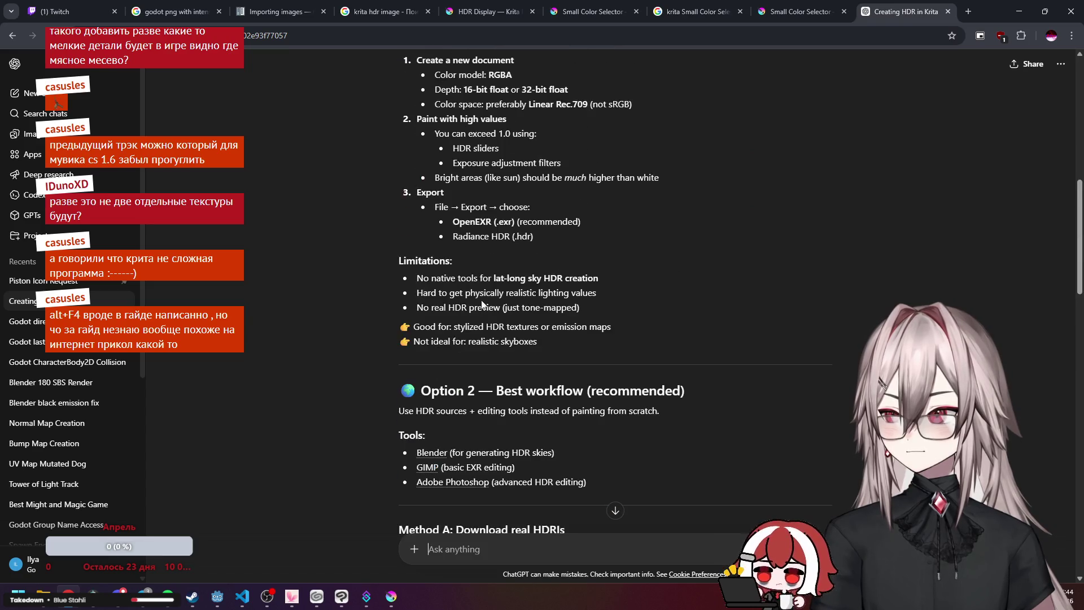
scroll(472, 304, up, 5)
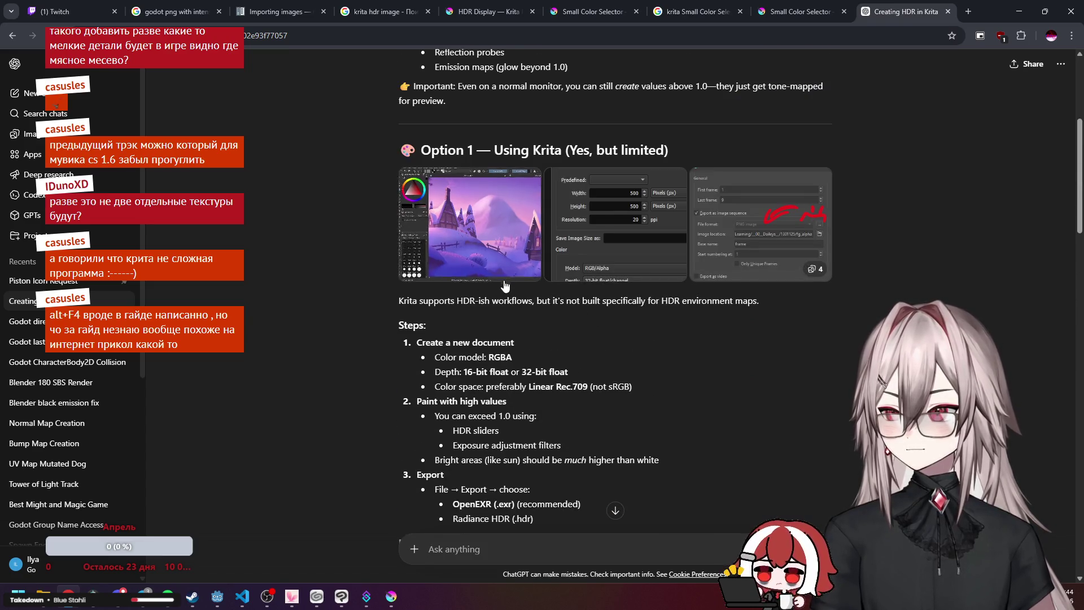
Cycle through the docs tabs and settle on the Krita HDR Display page.
click(801, 12)
click(696, 11)
click(876, 12)
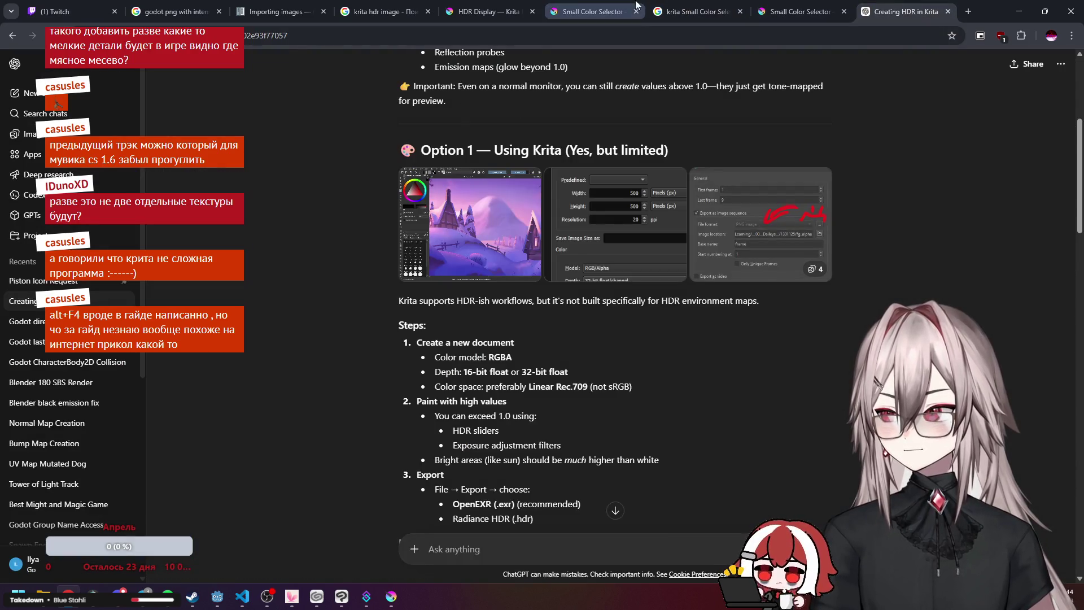
click(593, 11)
click(486, 11)
scroll(503, 179, up, 15)
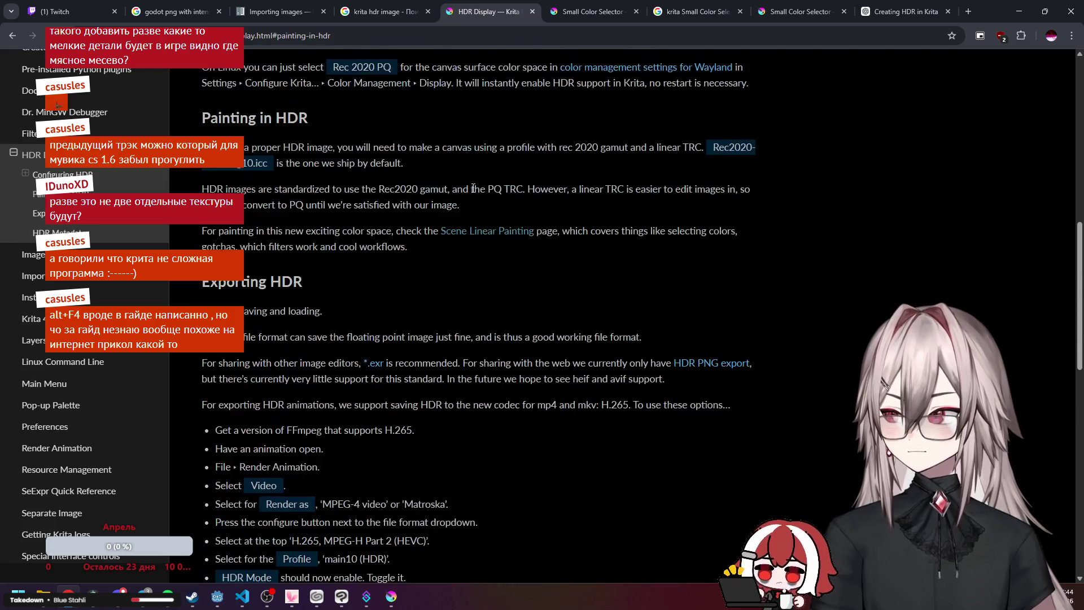
Copy 'Rec2020-elle-V4-g10.icc' from the Painting in HDR section, then switch back to the ChatGPT chat.
scroll(465, 194, down, 3)
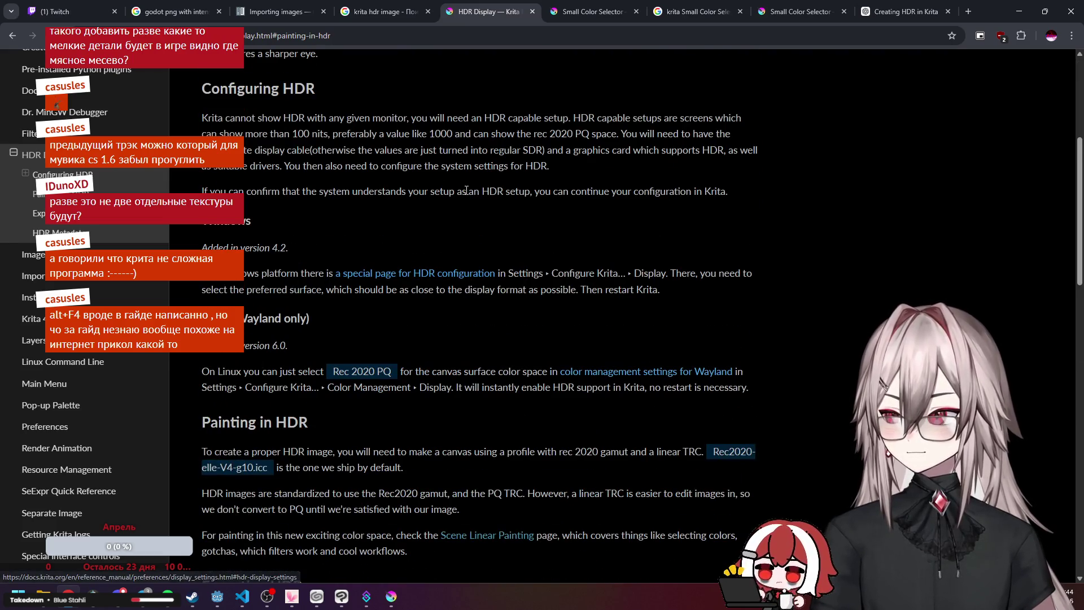
scroll(466, 195, down, 3)
drag(268, 297, 713, 284)
key(ctrl+c)
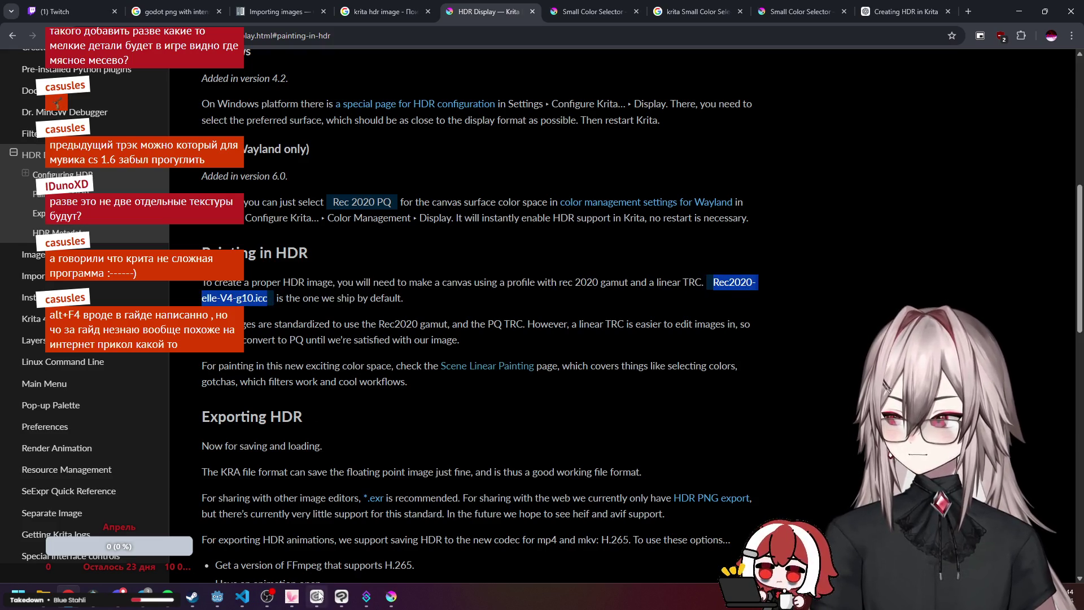
mouse_move(244, 601)
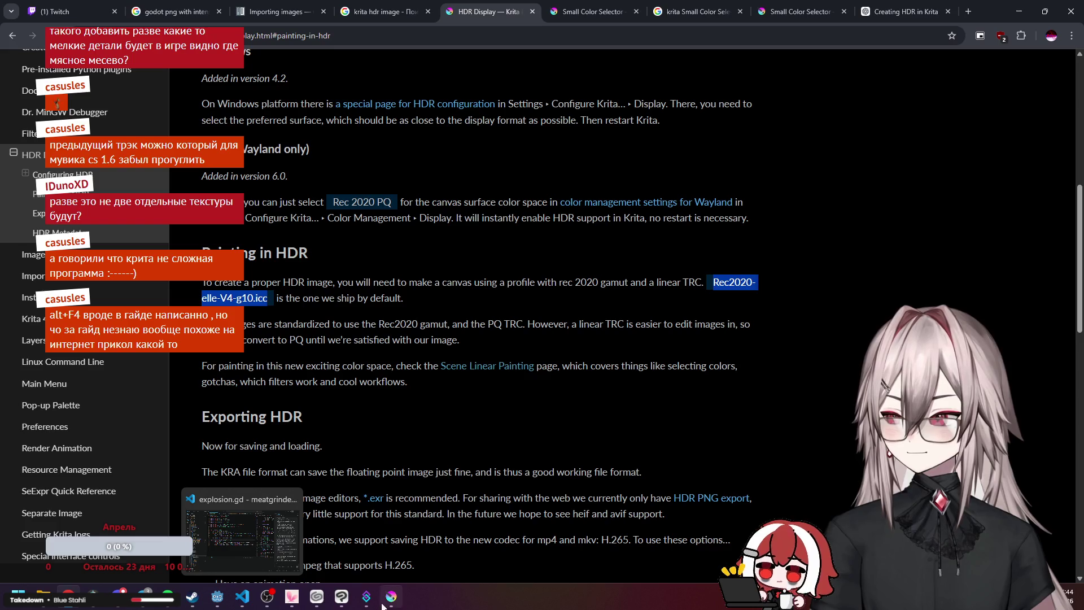
key(ctrl+9)
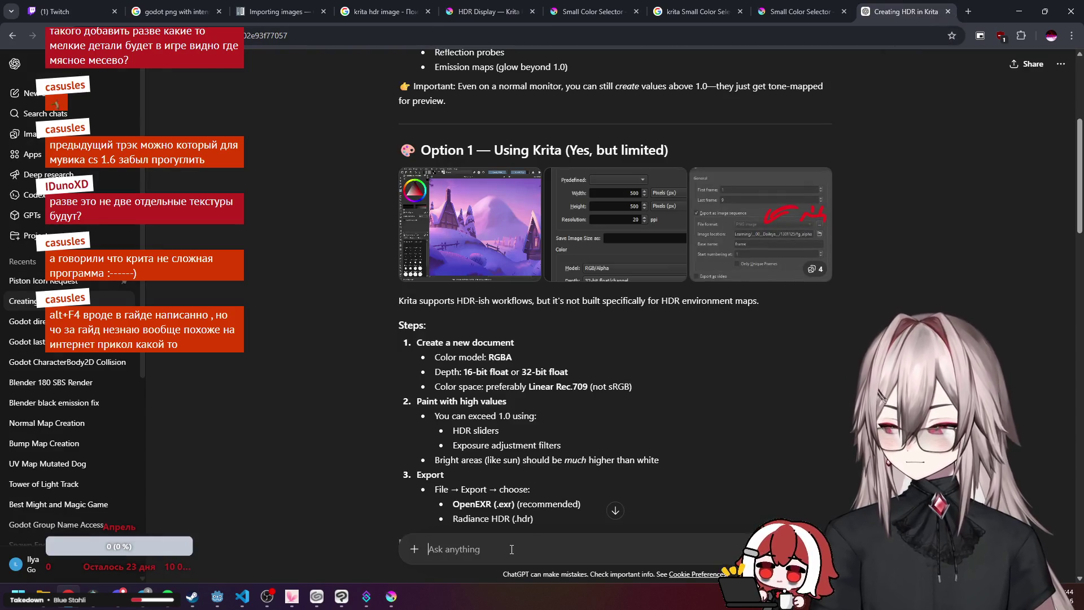
Type the question 've create new file with', the pasted profile name and 'profile but dont see'.
text(i've)
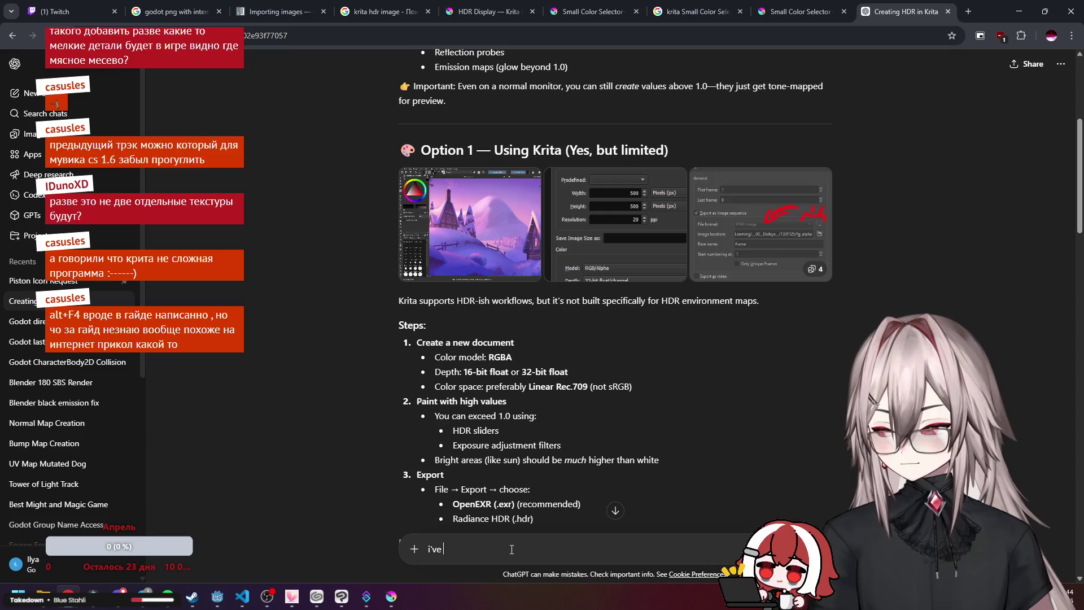
text( create new )
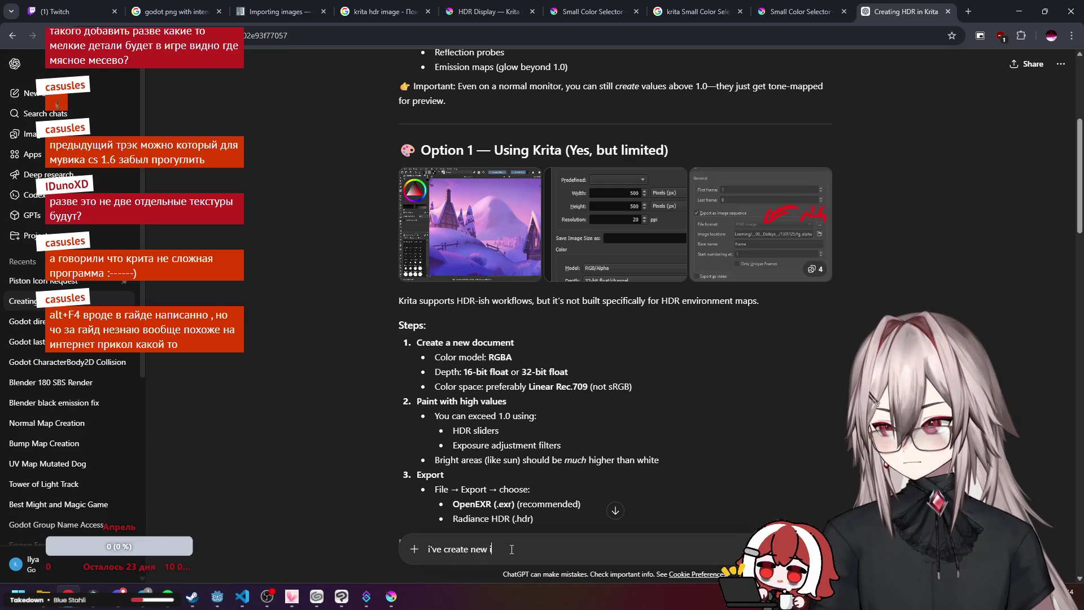
text(file with)
key(ctrl+v)
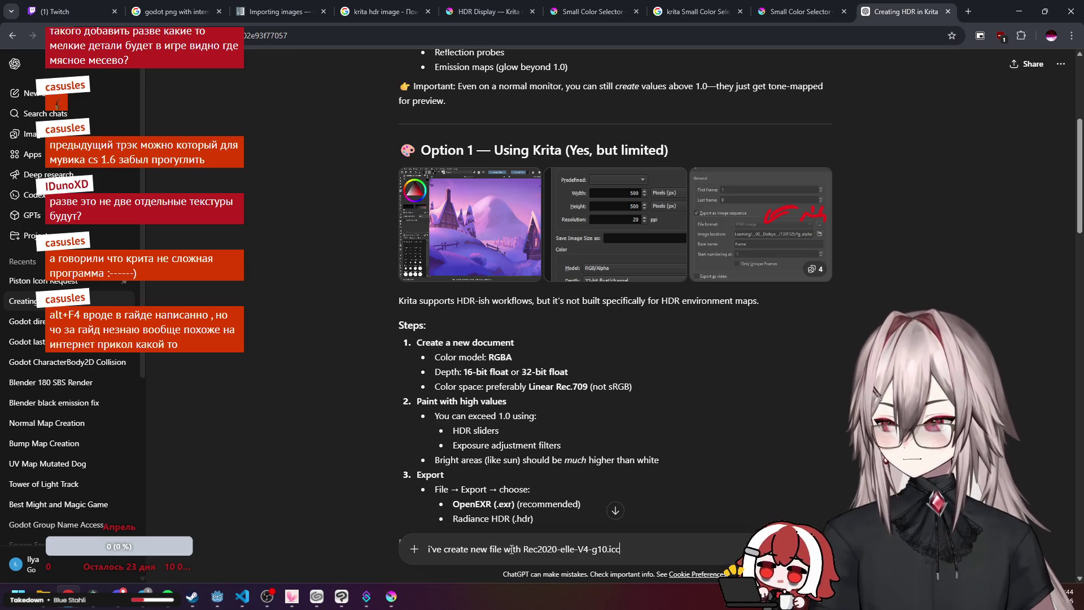
text(profi)
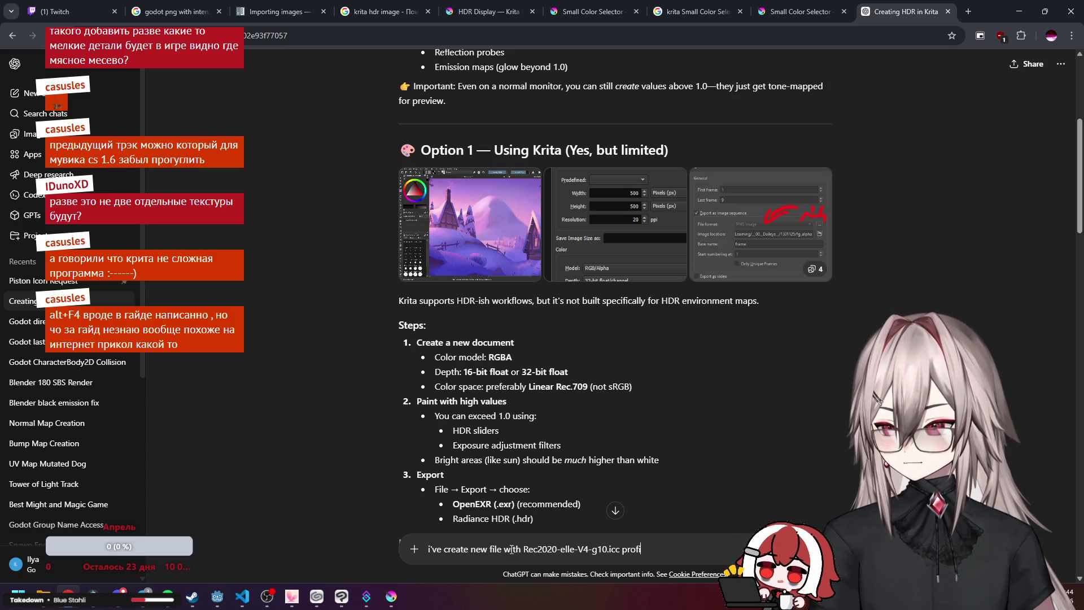
text(le but dont see slider for)
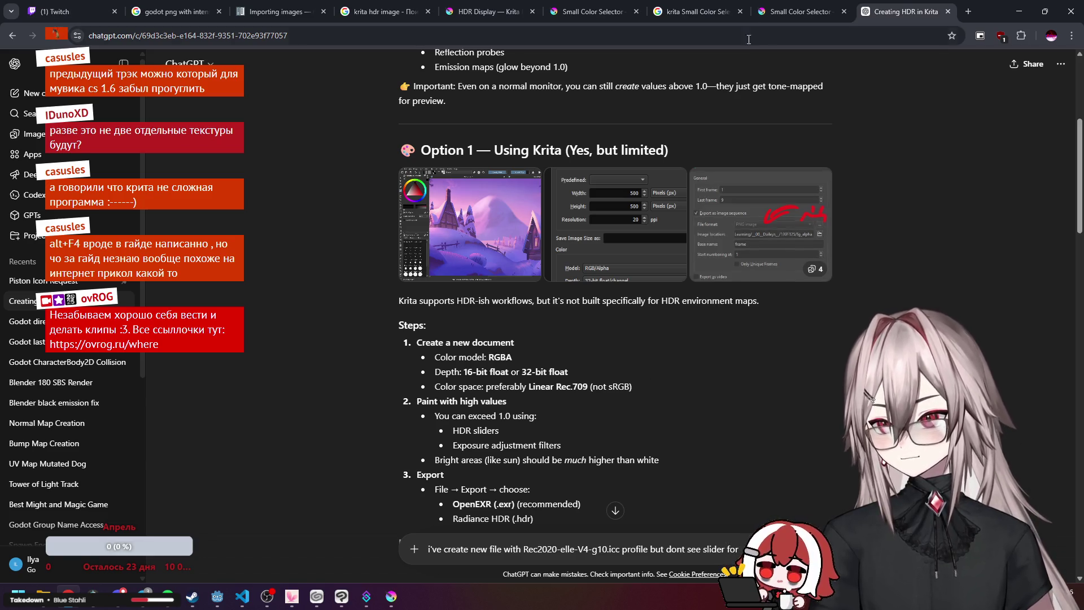
Check the new Rec2020 document in Krita and select the Small Color Selector heading in the docs.
click(796, 12)
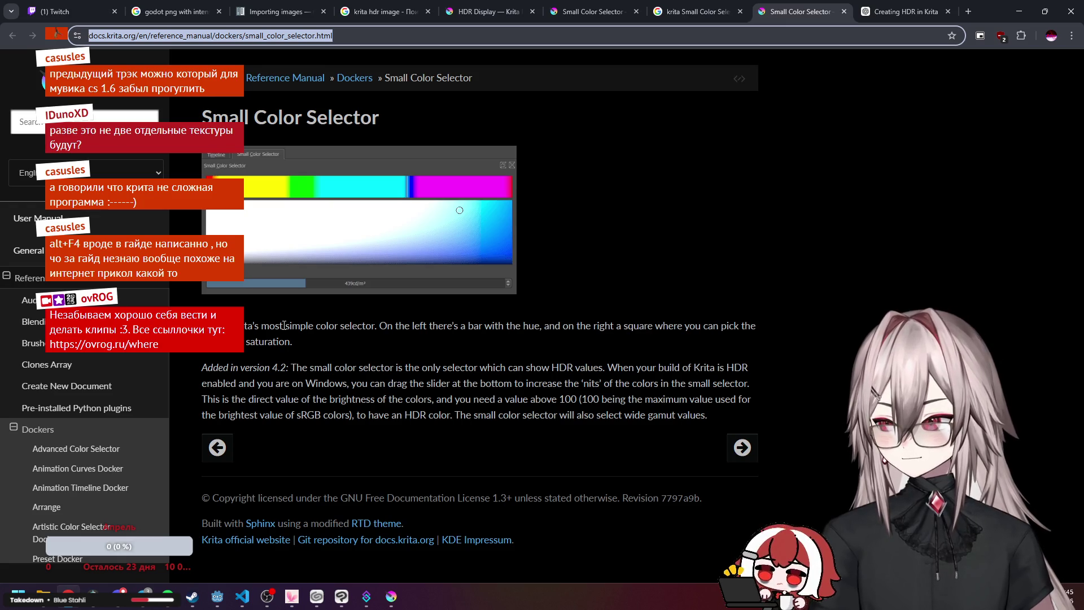
key(alt+Tab)
key(alt+Tab)
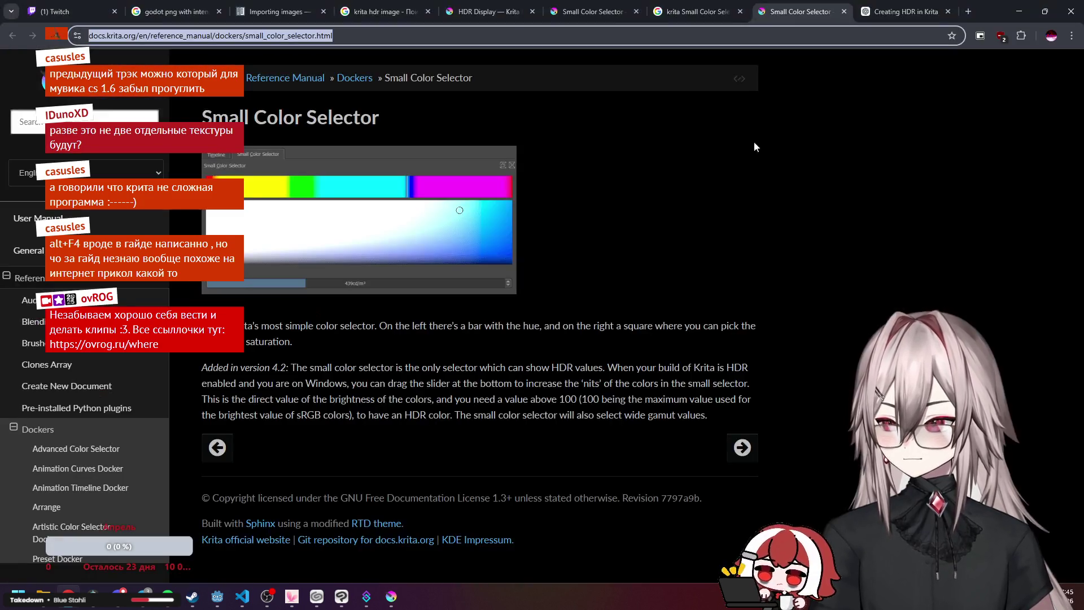
key(ctrl+Tab)
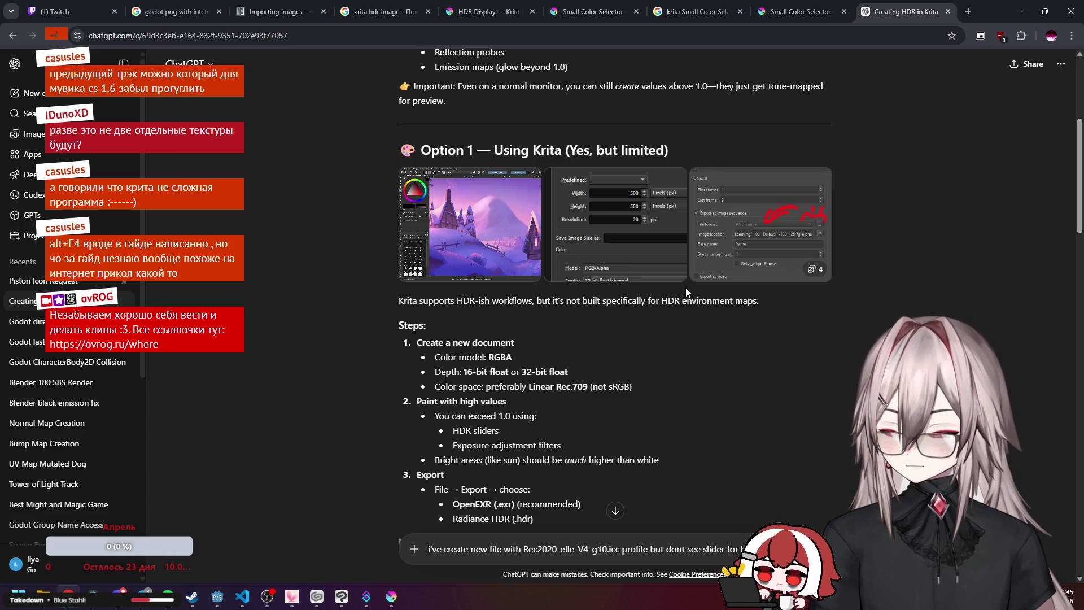
key(alt+Tab)
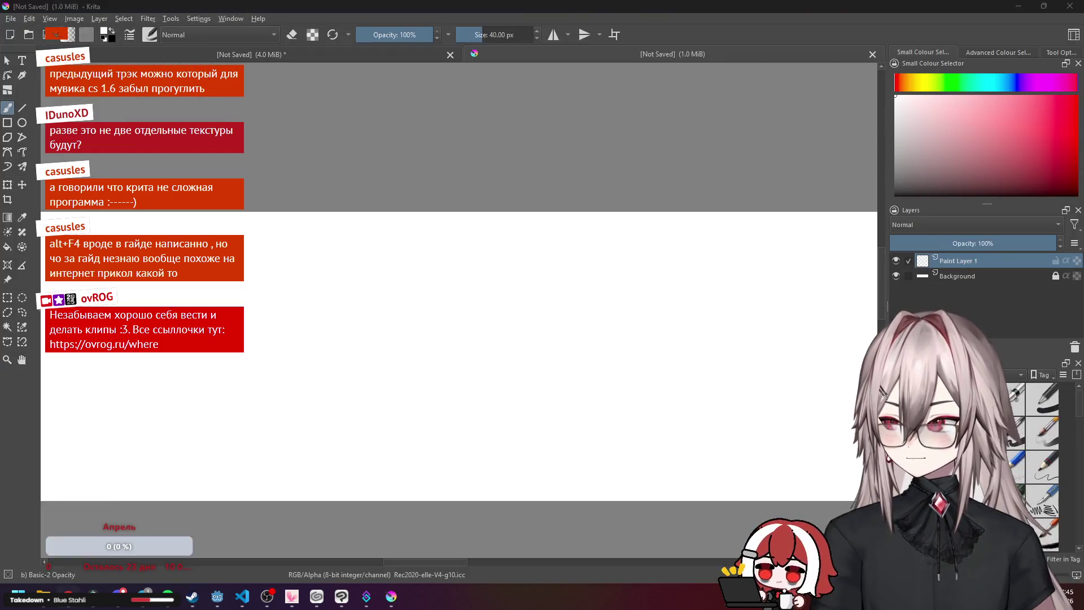
key(alt+Tab)
click(802, 11)
drag(379, 119, 201, 119)
key(ctrl+c)
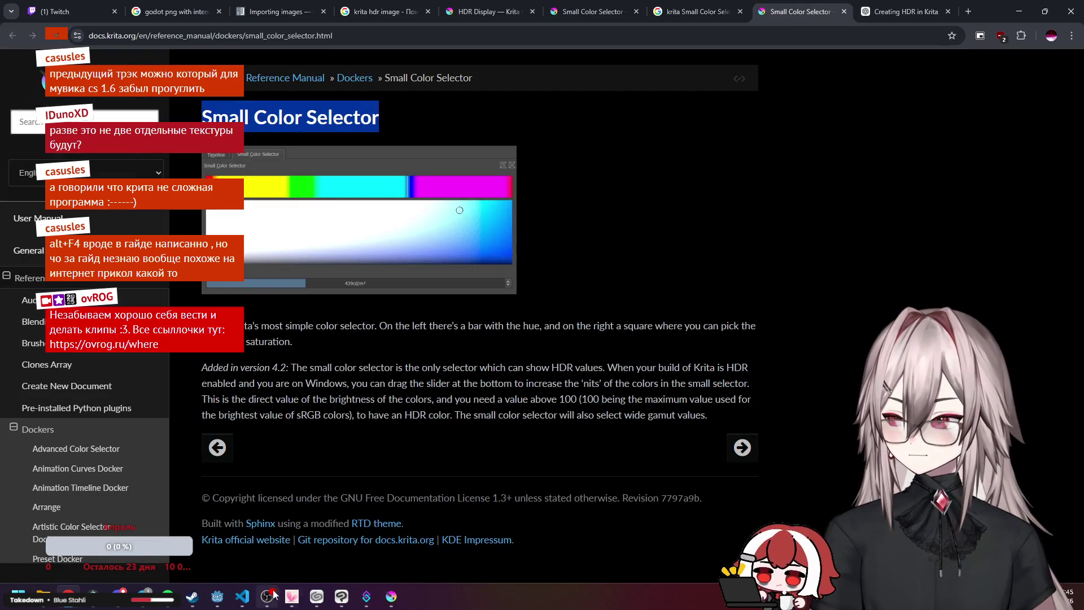
Paste 'Small Color Selector' into the message and send the question to ChatGPT.
key(ctrl+Tab)
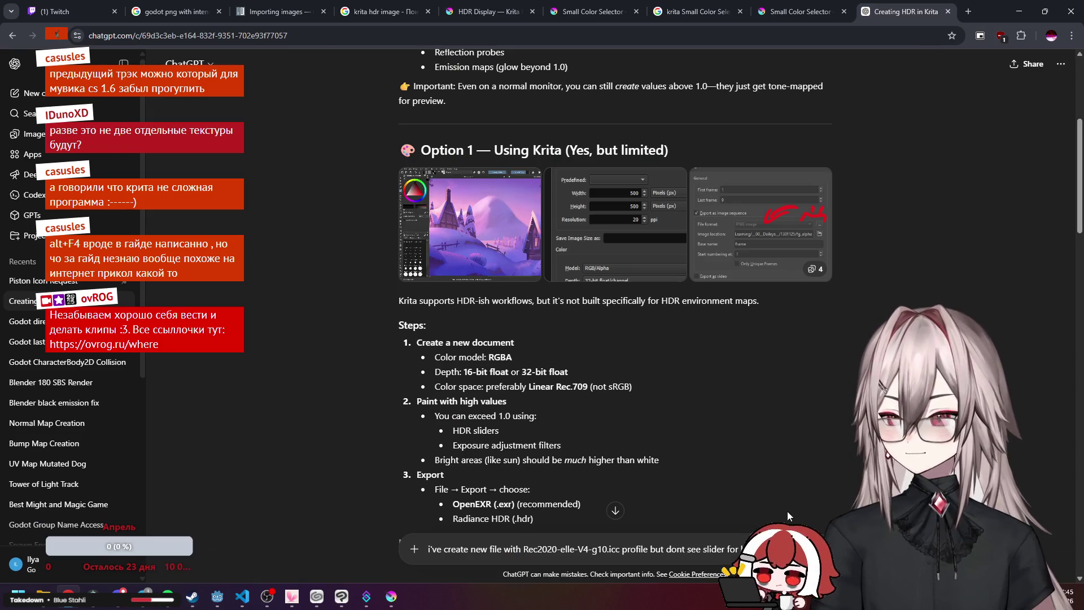
key(ctrl+v)
key(Return)
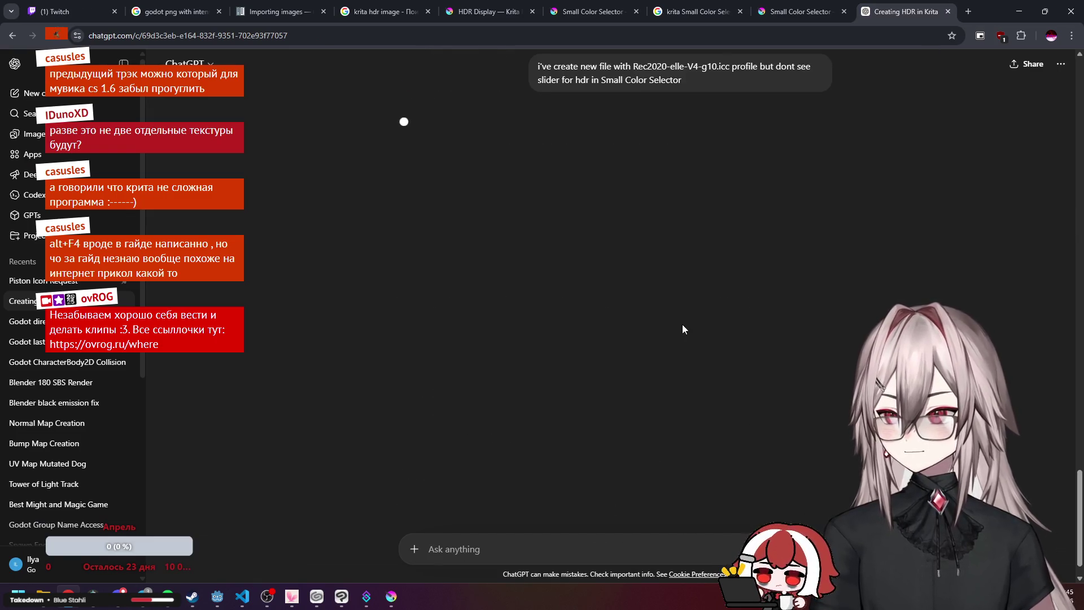
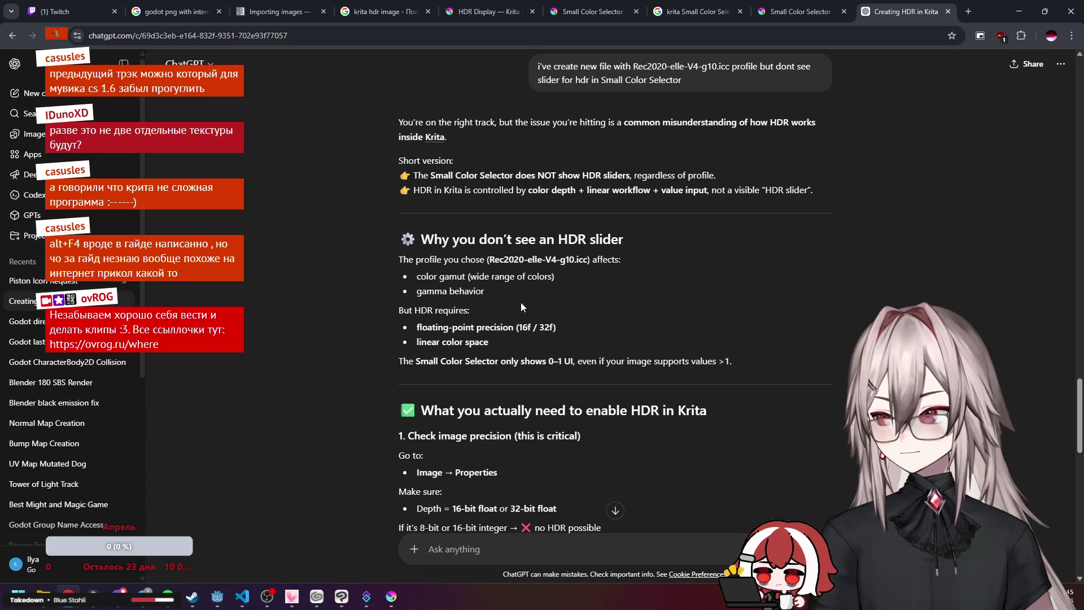
Read ChatGPT's HDR painting advice past Methods A and B, then return to Krita's advanced colour wheel.
scroll(521, 304, down, 1)
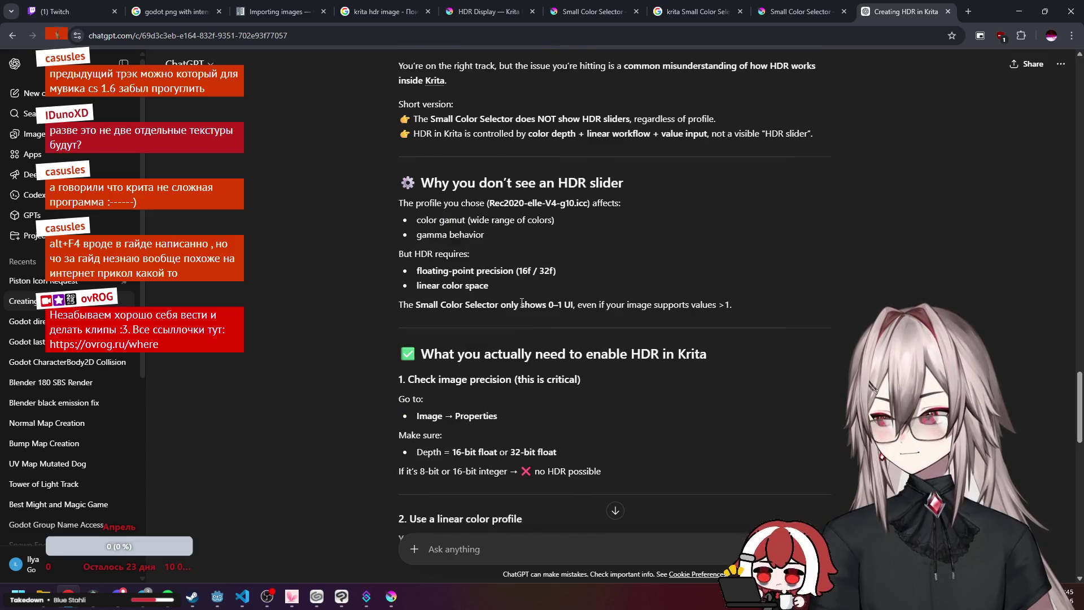
scroll(521, 303, down, 1)
scroll(522, 303, down, 2)
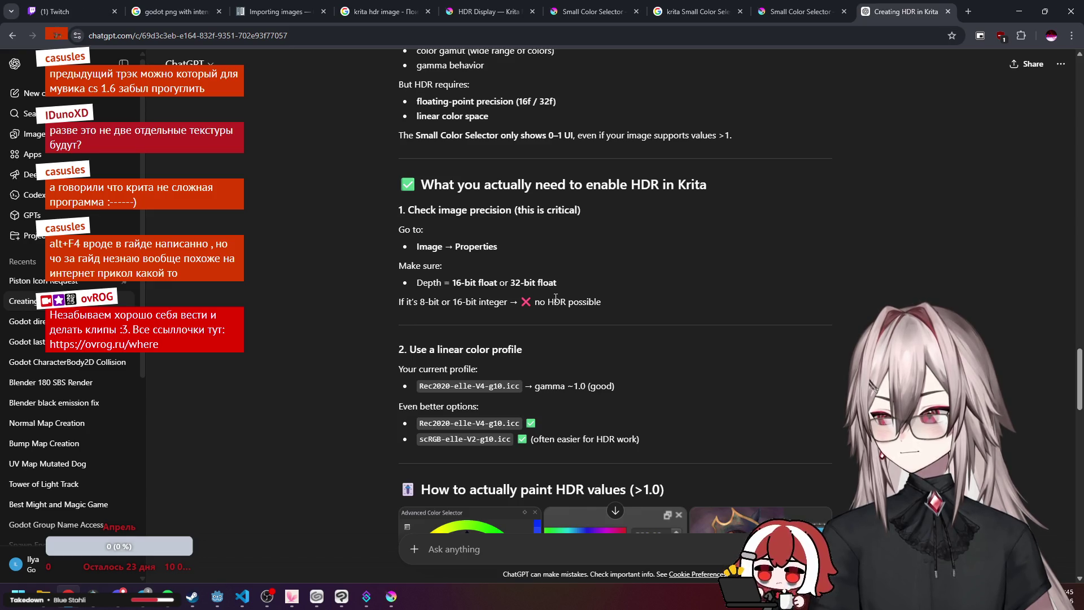
scroll(597, 334, down, 4)
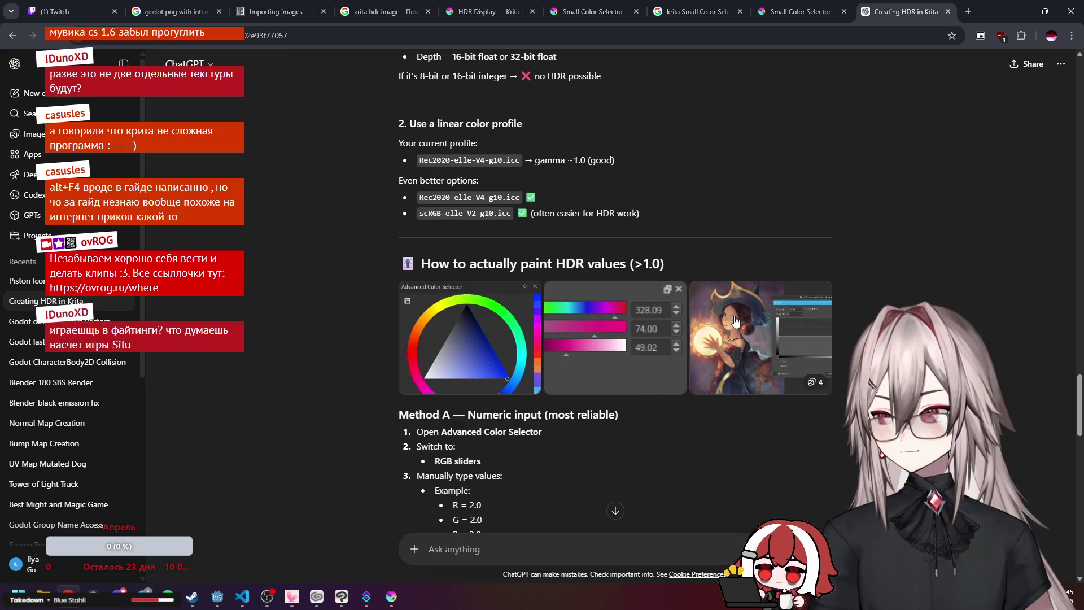
scroll(650, 390, down, 1)
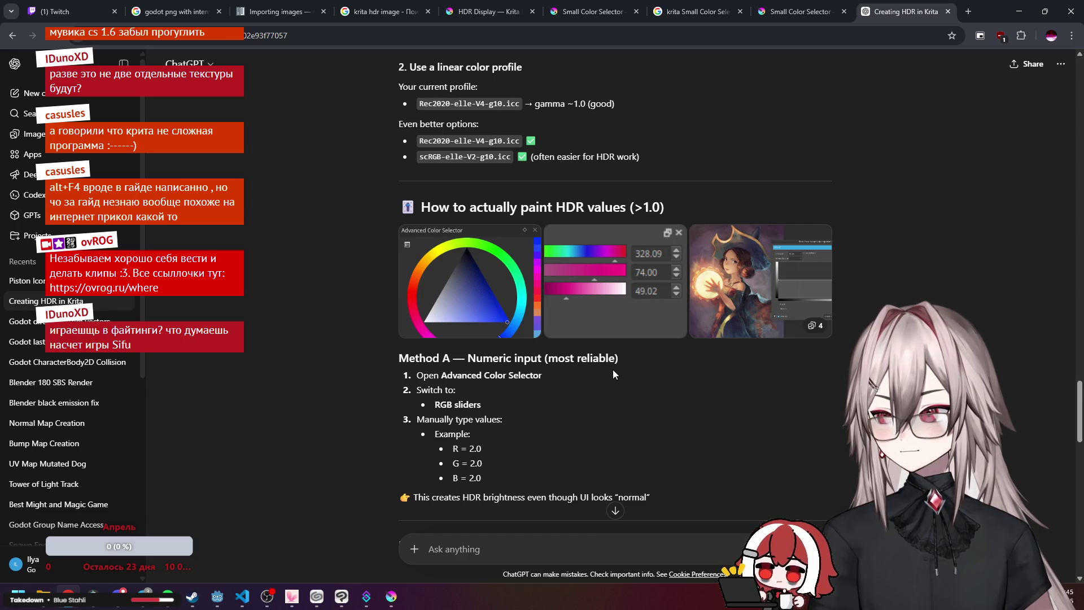
scroll(613, 374, down, 1)
scroll(612, 369, down, 2)
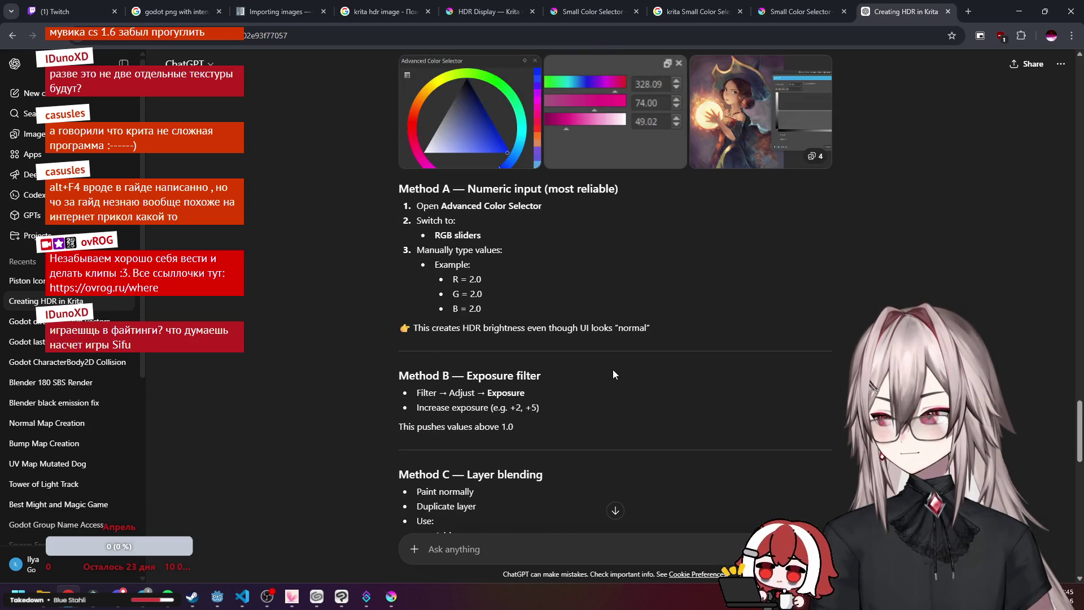
key(alt+Tab)
click(969, 52)
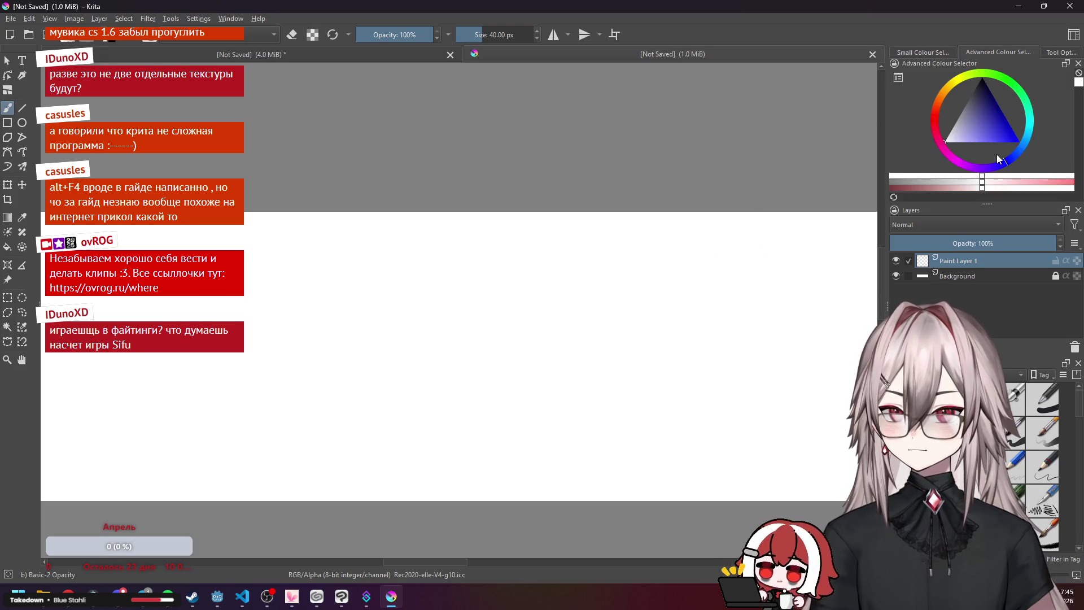
Set the advanced colour wheel's Colour Model Type to HSY' in its settings.
click(898, 79)
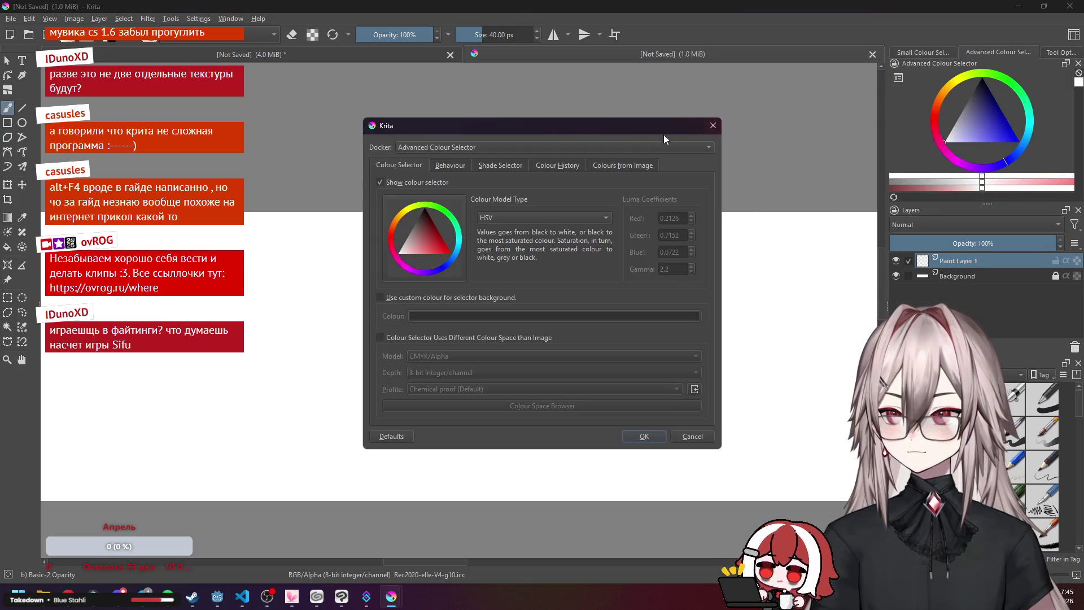
click(550, 219)
click(516, 259)
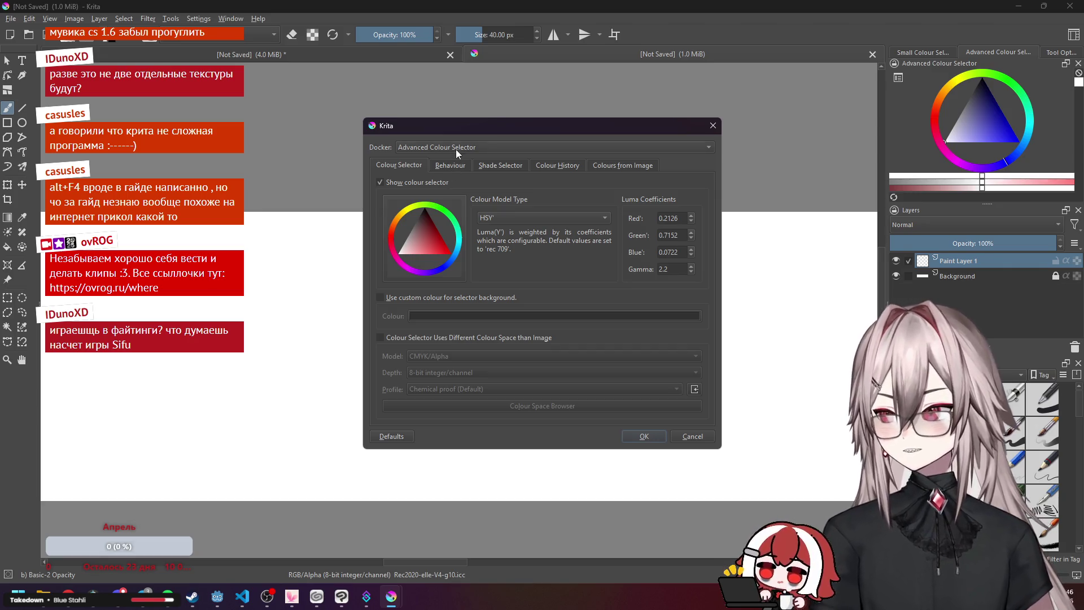
Browse through the behaviour and other settings pages of the colour selector dialog.
click(455, 164)
click(483, 165)
click(464, 162)
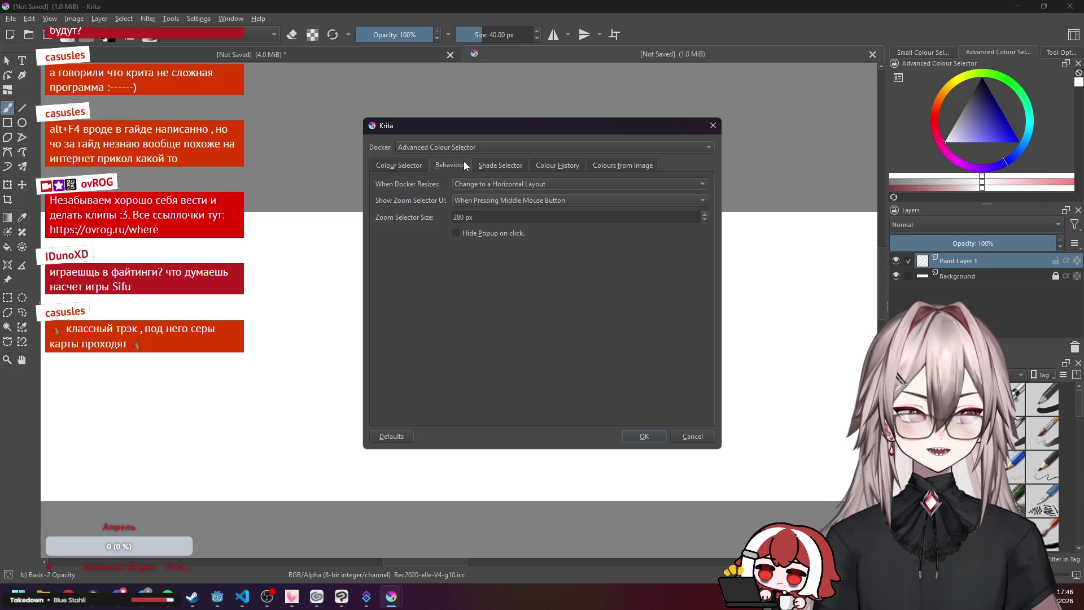
click(503, 164)
click(565, 165)
click(594, 168)
click(556, 164)
click(512, 165)
click(450, 165)
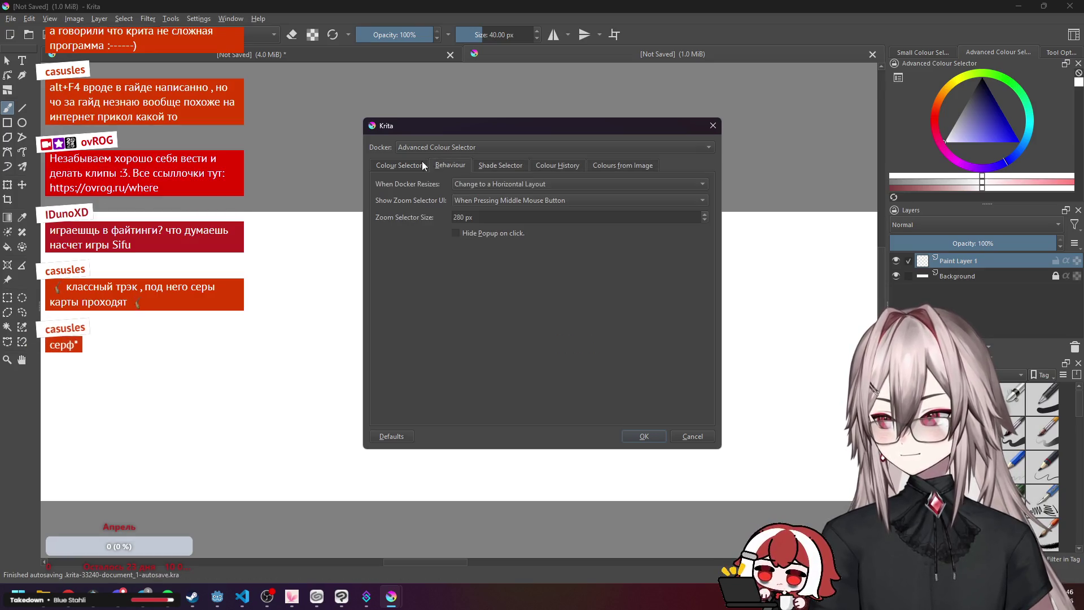
Close the colour wheel settings and bring up the Small Color Selector docs page in the browser.
click(521, 168)
click(557, 166)
click(620, 167)
click(408, 167)
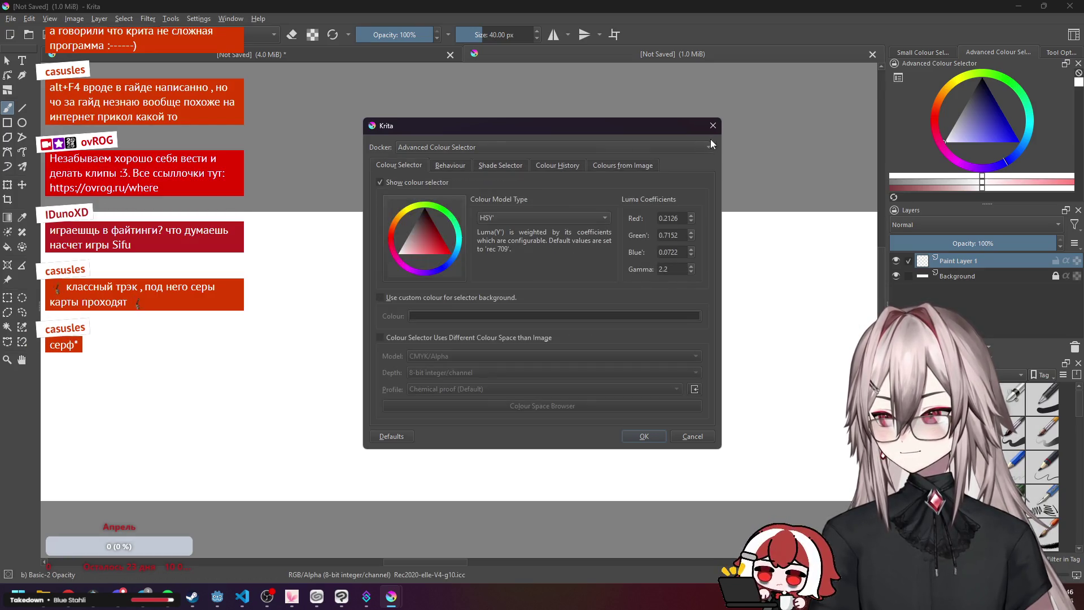
click(713, 125)
key(alt+Tab)
click(804, 12)
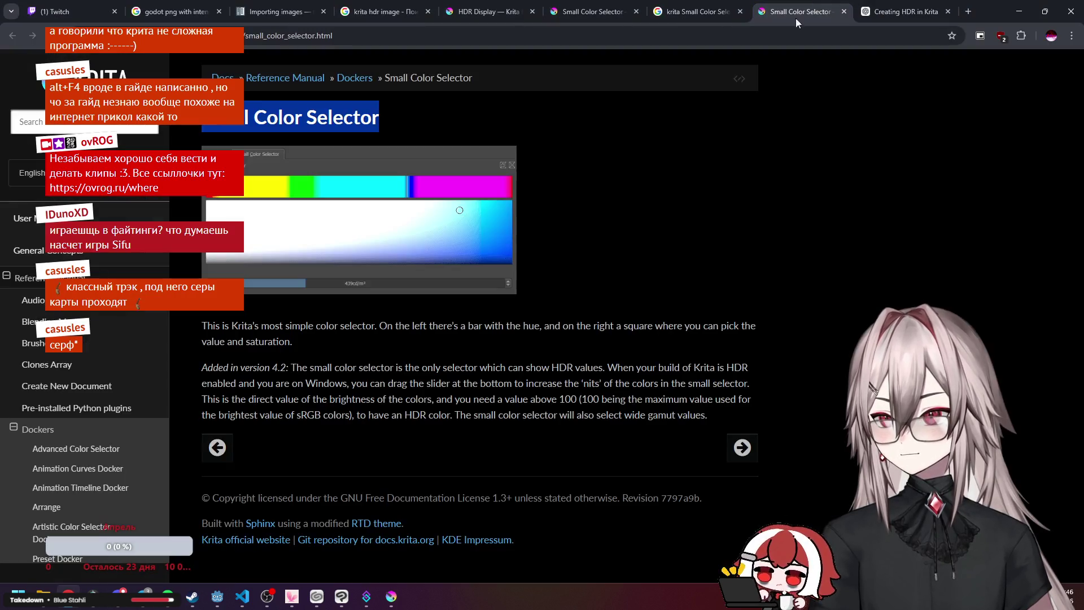
Tell ChatGPT 'well based on info from here i need small selector' with the Small Color Selector docs link.
click(891, 15)
text(we)
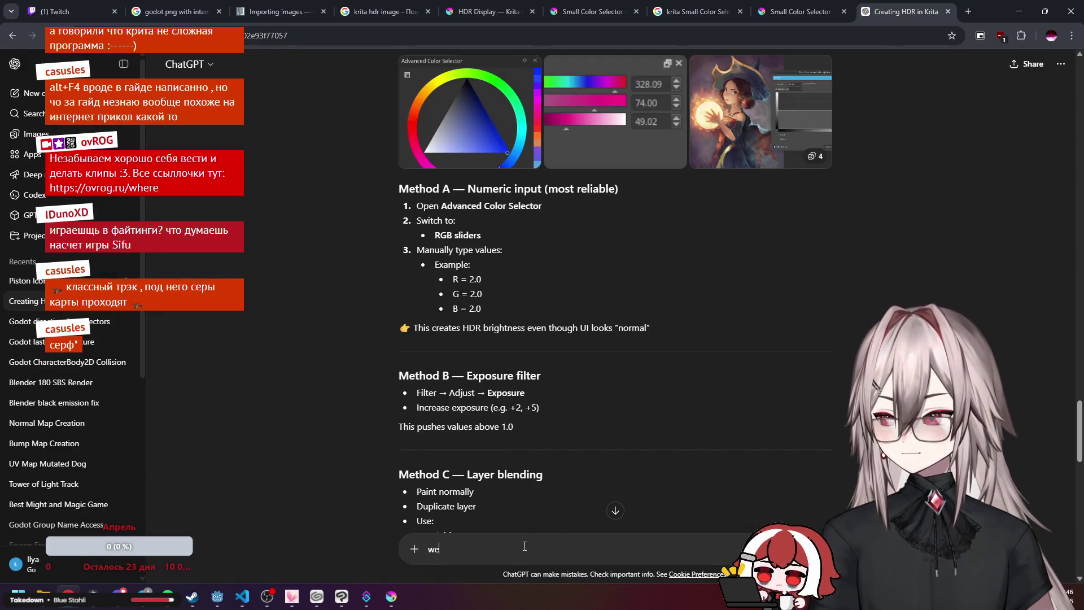
text(ll based )
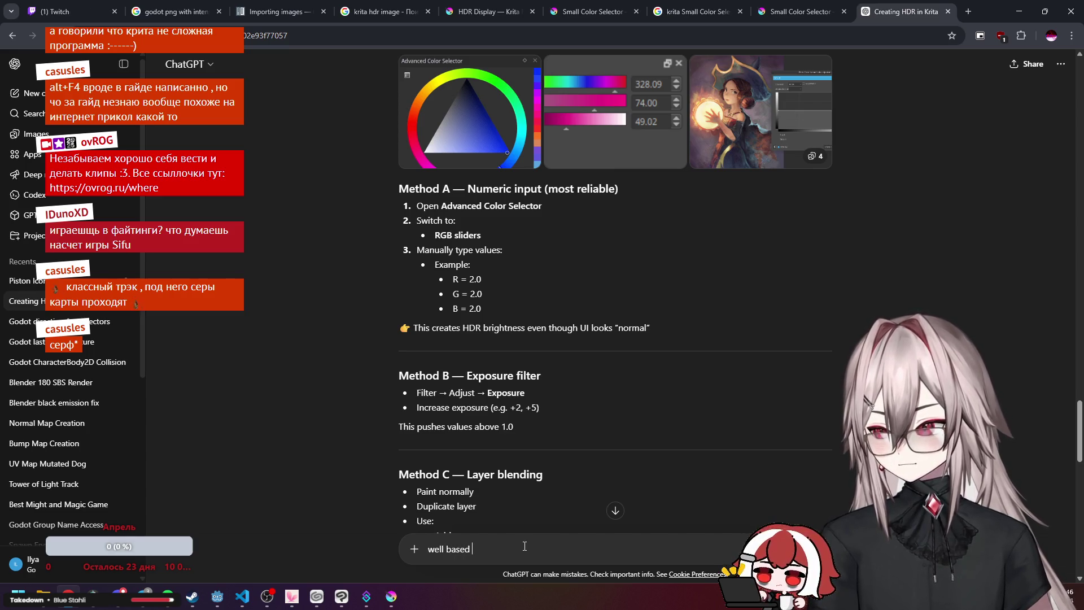
text(on info from here i need)
scroll(541, 407, up, 3)
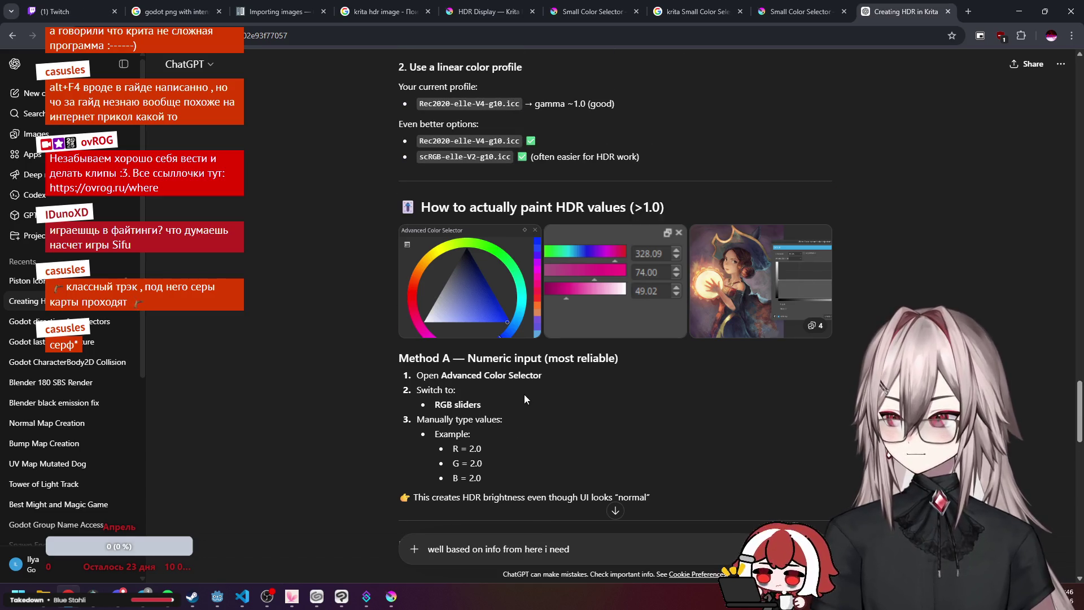
text( si)
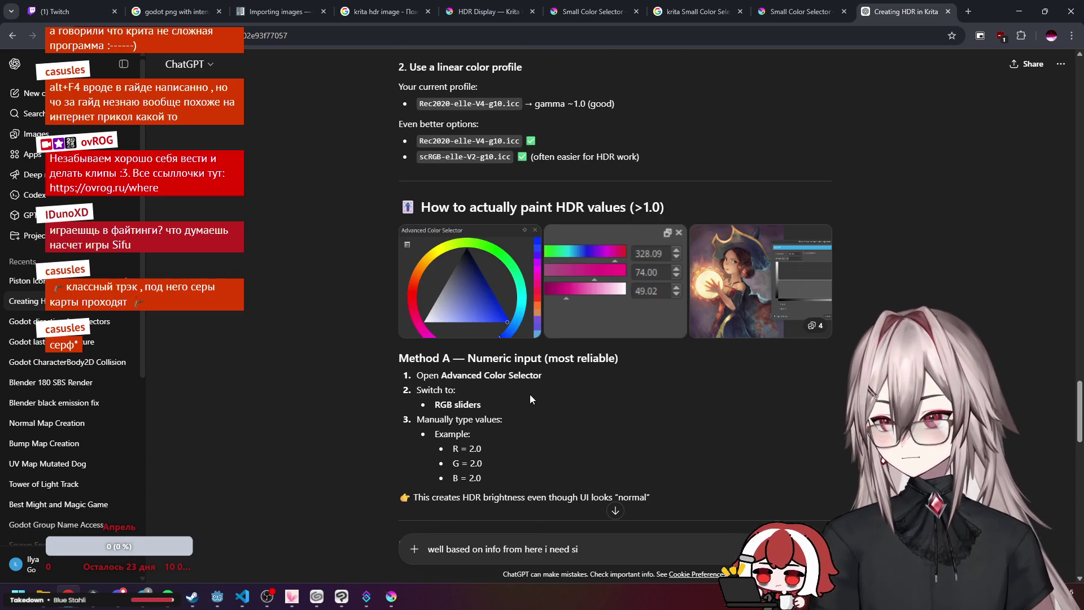
key(BackSpace)
text(mall selector)
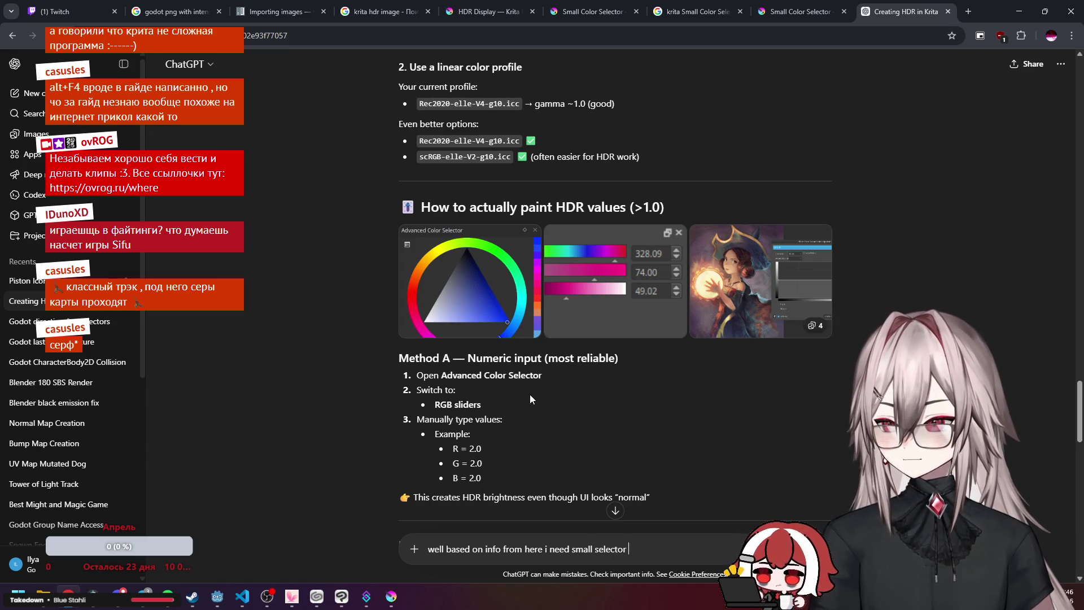
key(shift+Return)
text(https://docs.krita.org/en/reference_manual/dockers/small_color_selector.html)
key(Return)
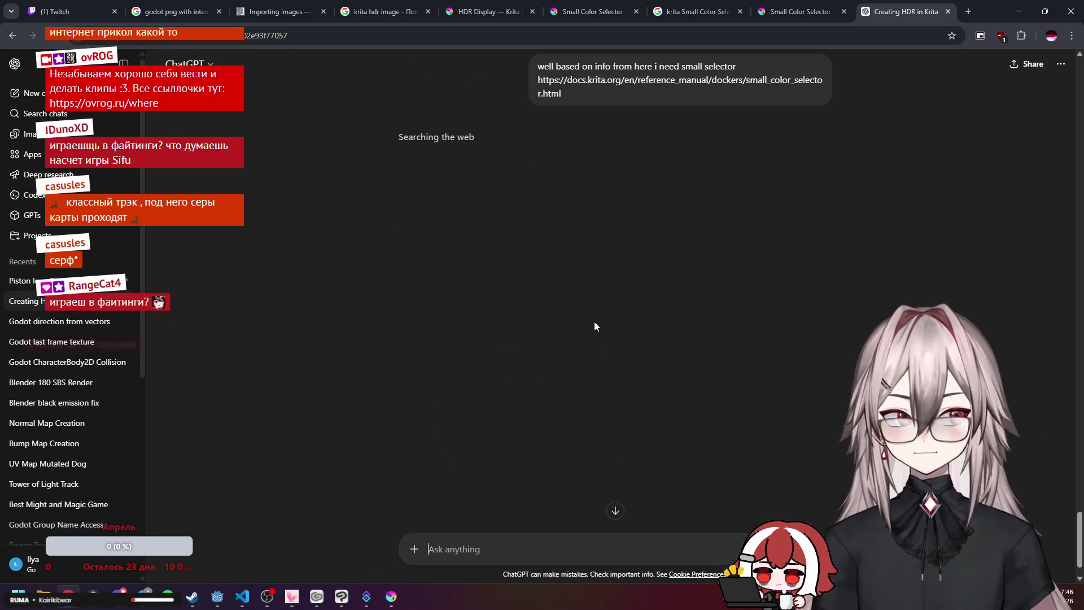
Read ChatGPT's reply on when the HDR nits slider appears, then switch to Steam.
scroll(594, 326, up, 2)
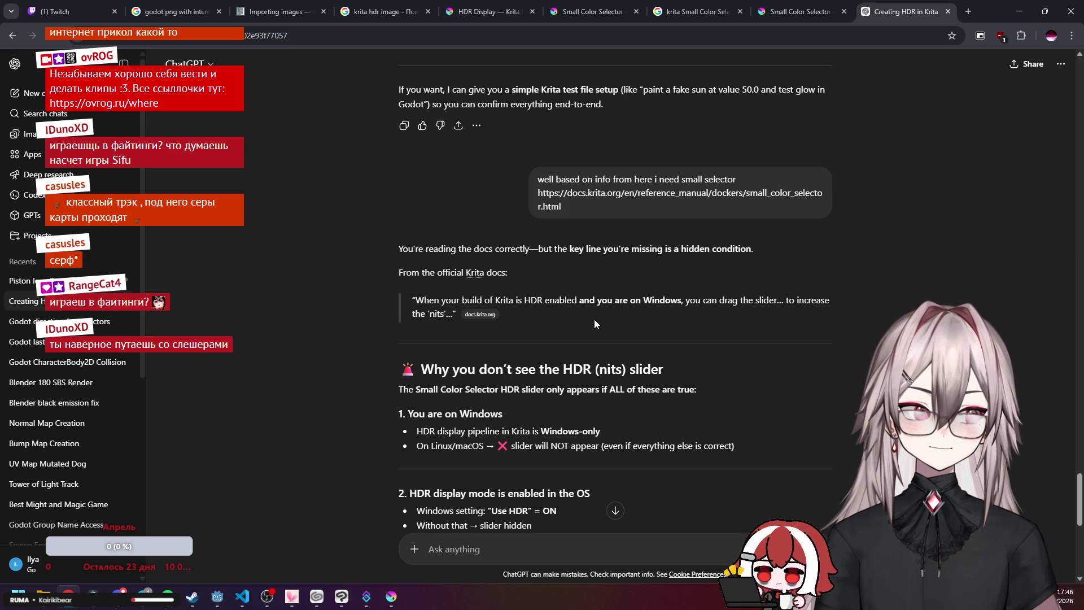
scroll(619, 254, down, 2)
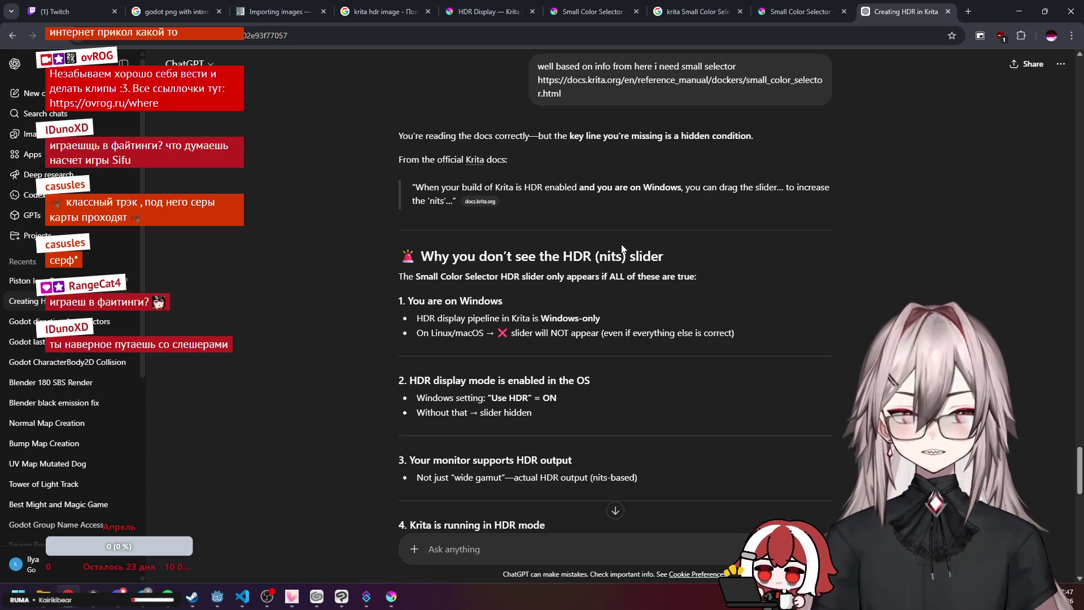
scroll(621, 244, up, 1)
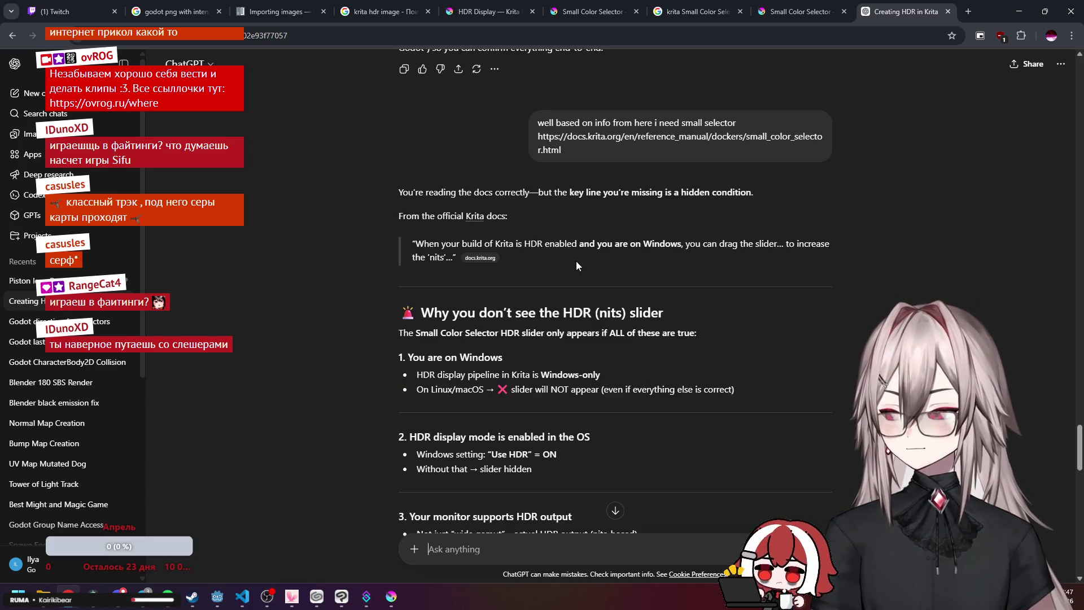
scroll(602, 259, down, 1)
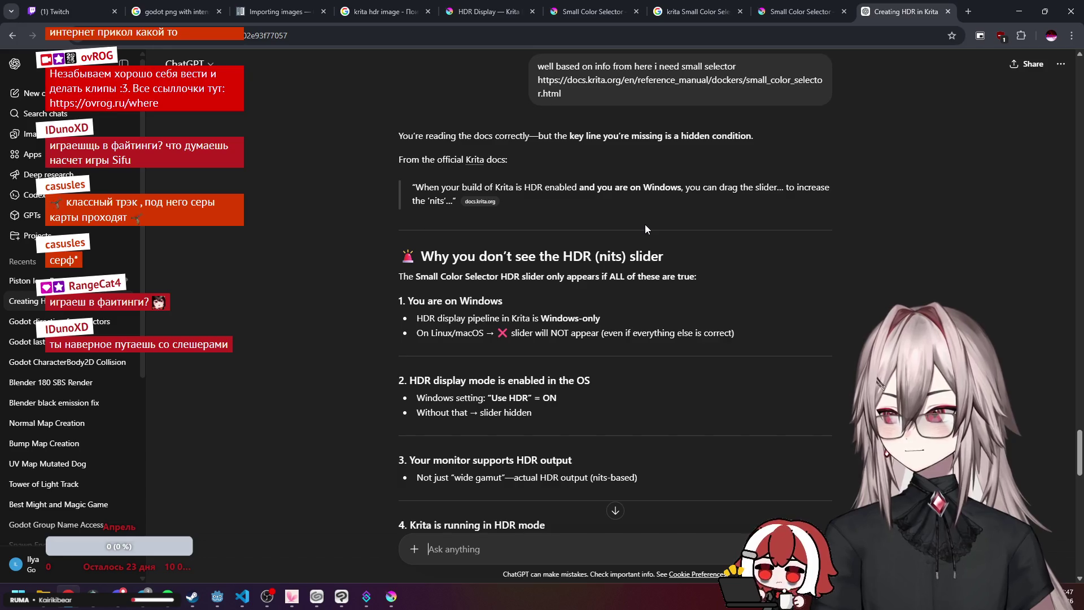
click(192, 596)
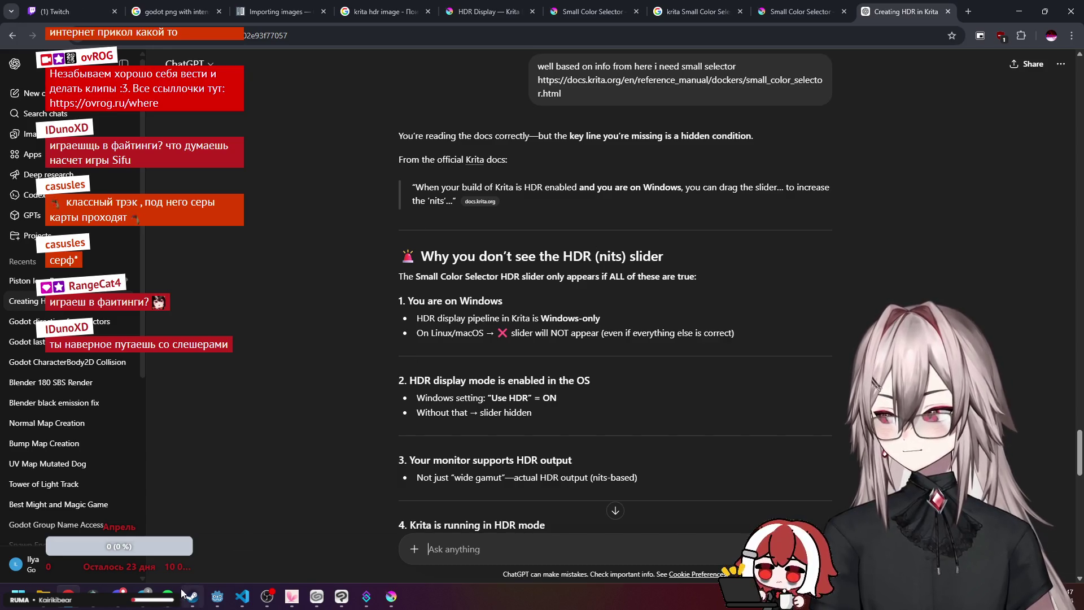
Clear the library search and browse the TOUHOU collection, opening Ten Desires and Antinomy of Common Flowers.
key(Escape)
scroll(8, 134, up, 15)
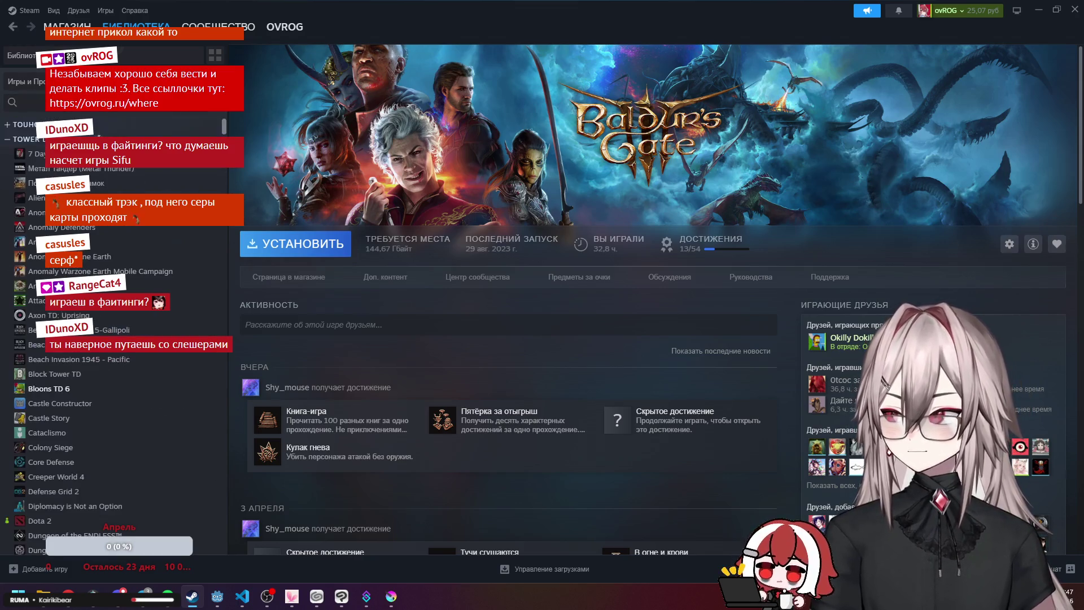
click(9, 126)
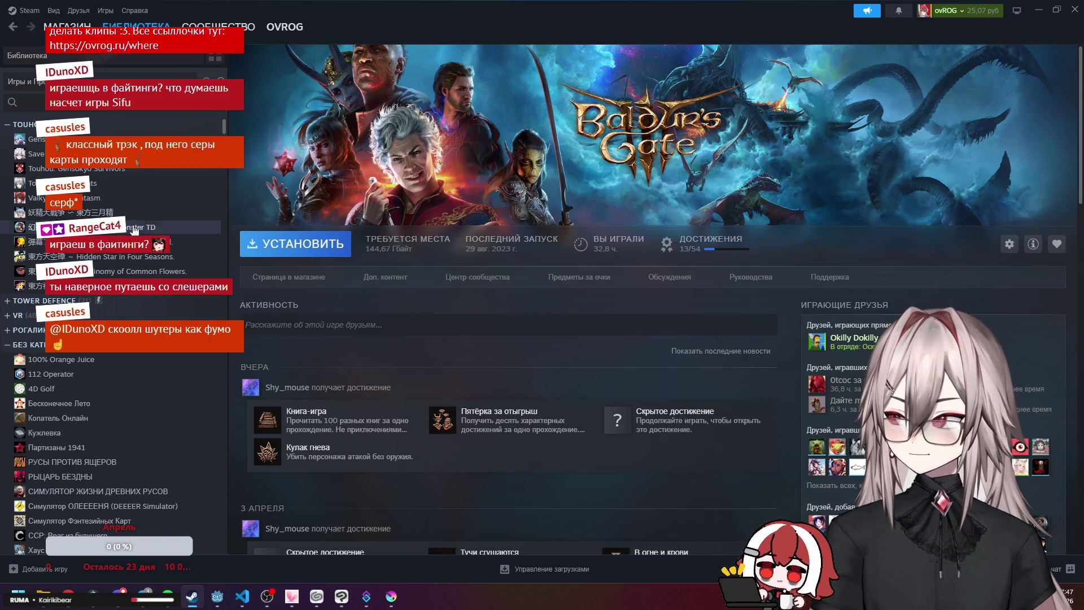
click(126, 286)
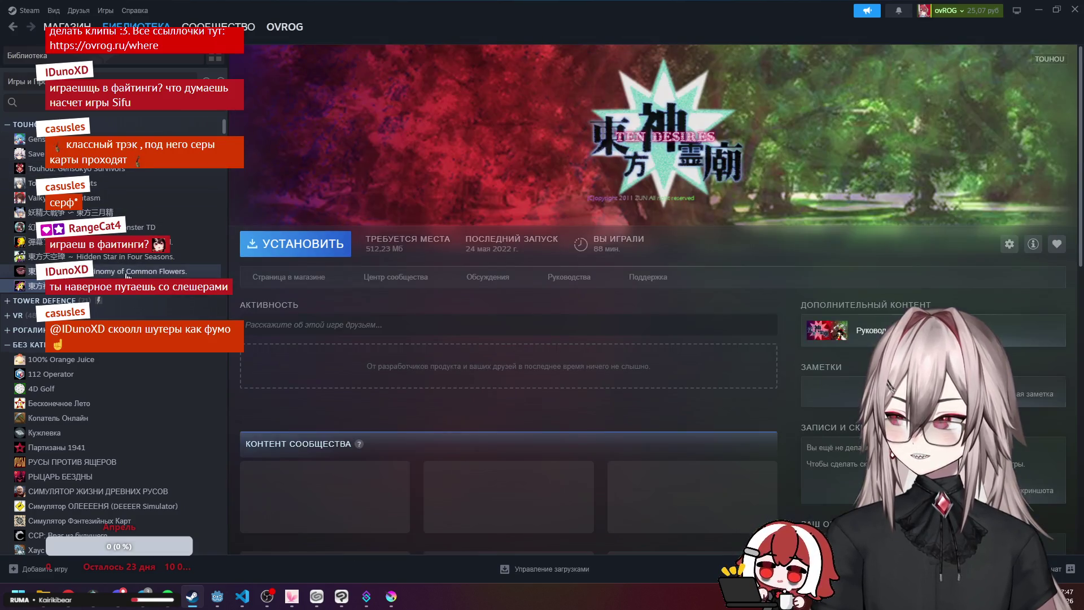
click(127, 272)
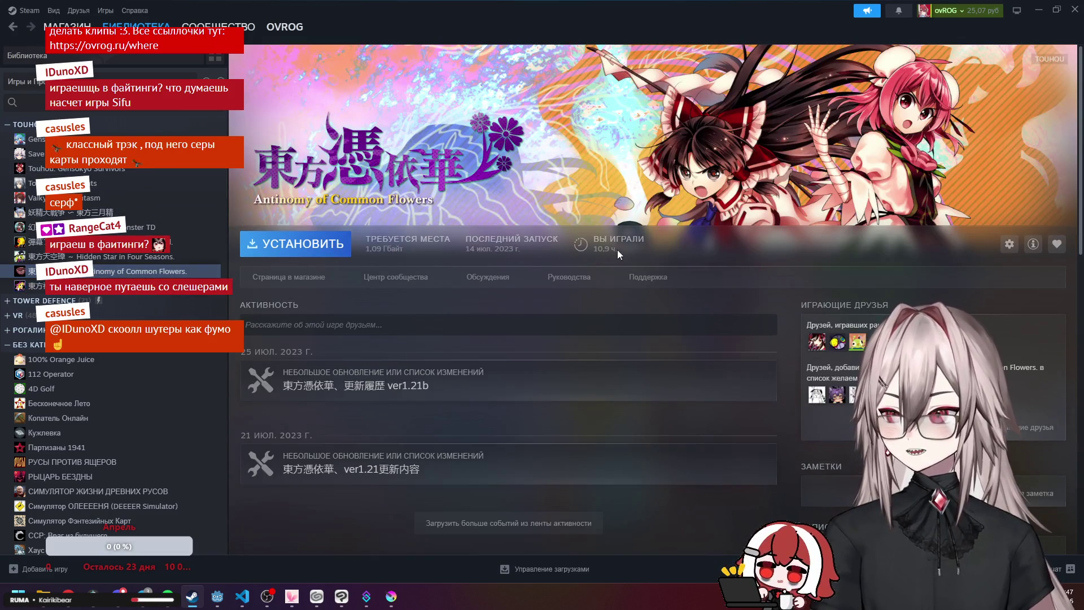
click(8, 345)
click(8, 345)
Scroll the library, search it for 'stree', then return to the ChatGPT conversation.
scroll(109, 299, down, 10)
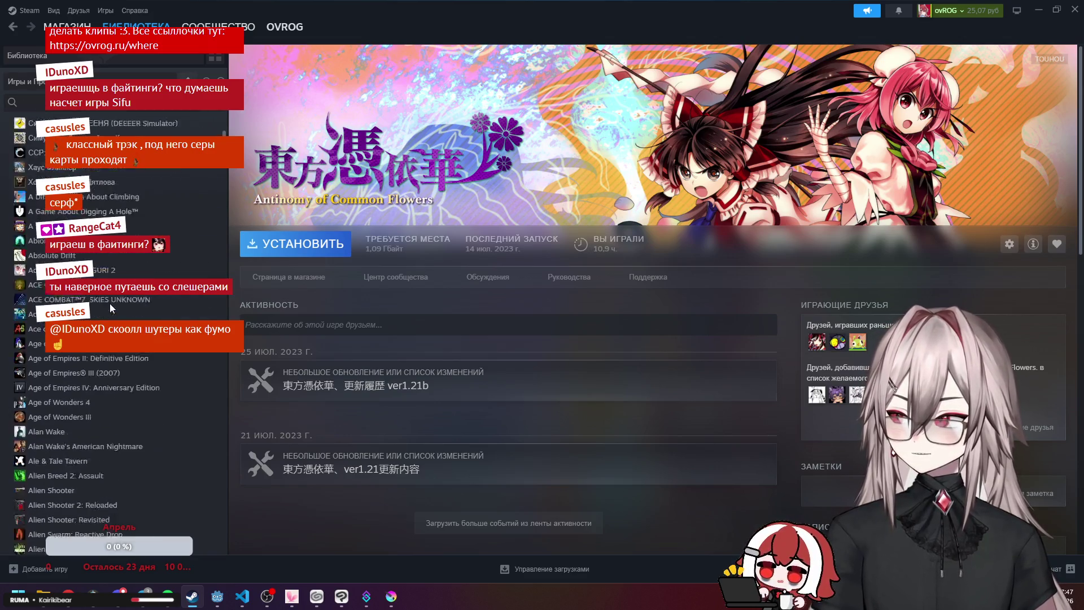
scroll(111, 297, down, 15)
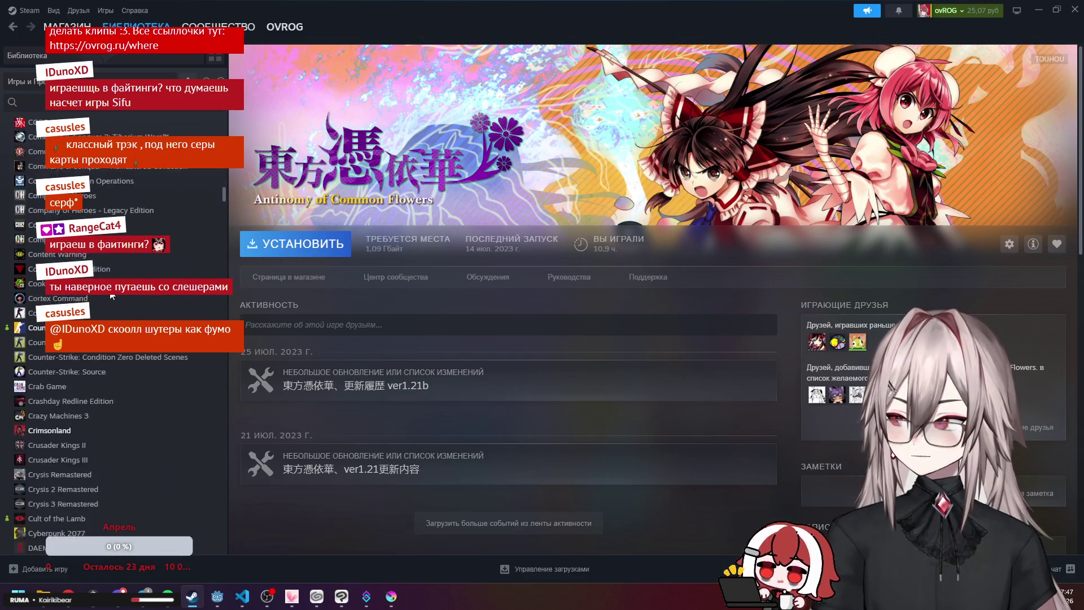
scroll(111, 296, down, 15)
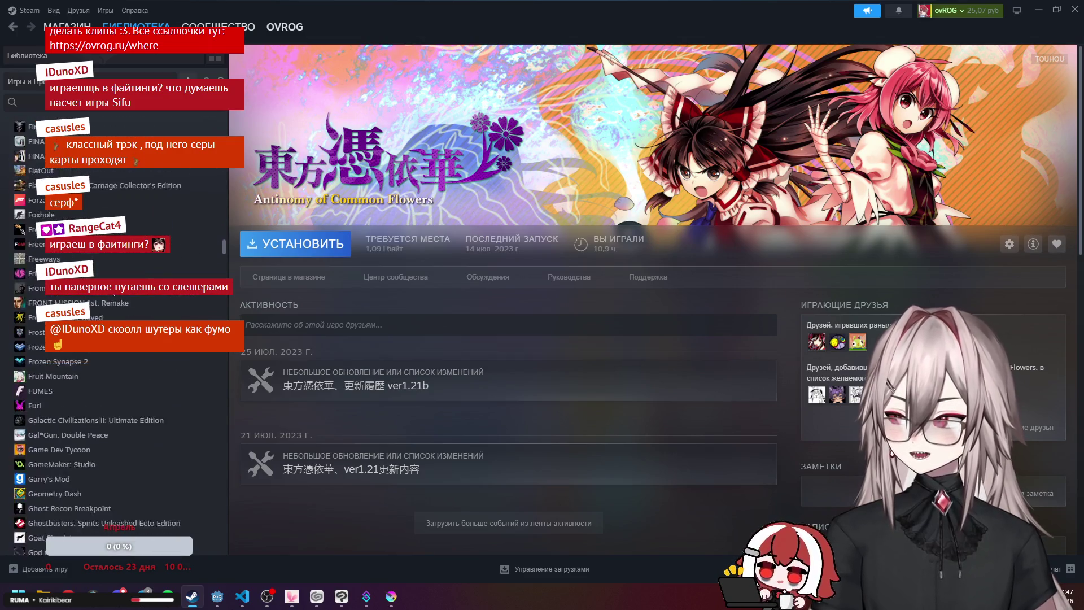
scroll(111, 296, down, 15)
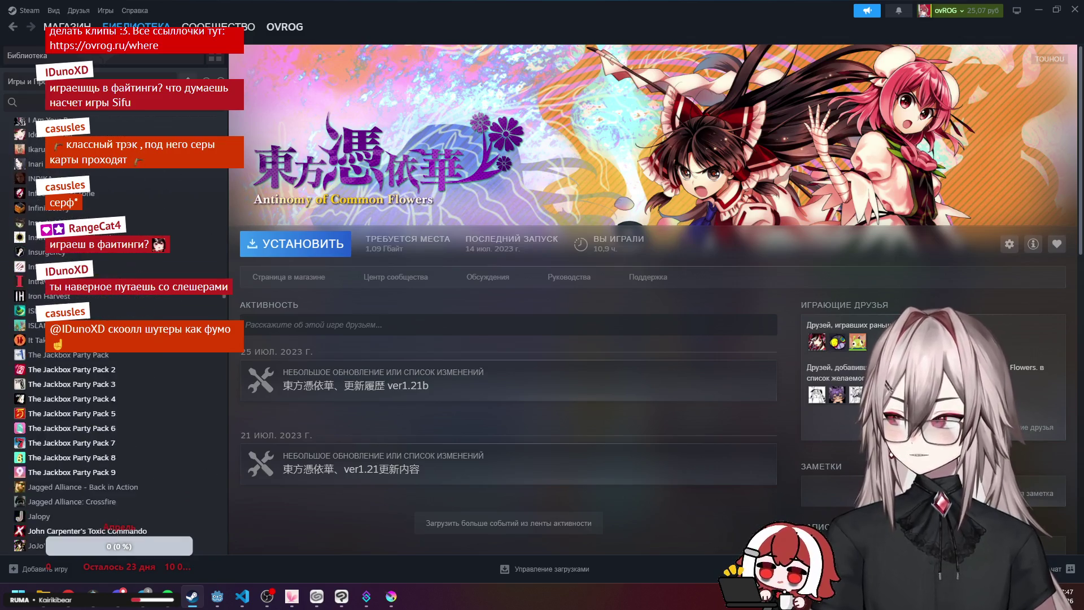
scroll(112, 296, down, 15)
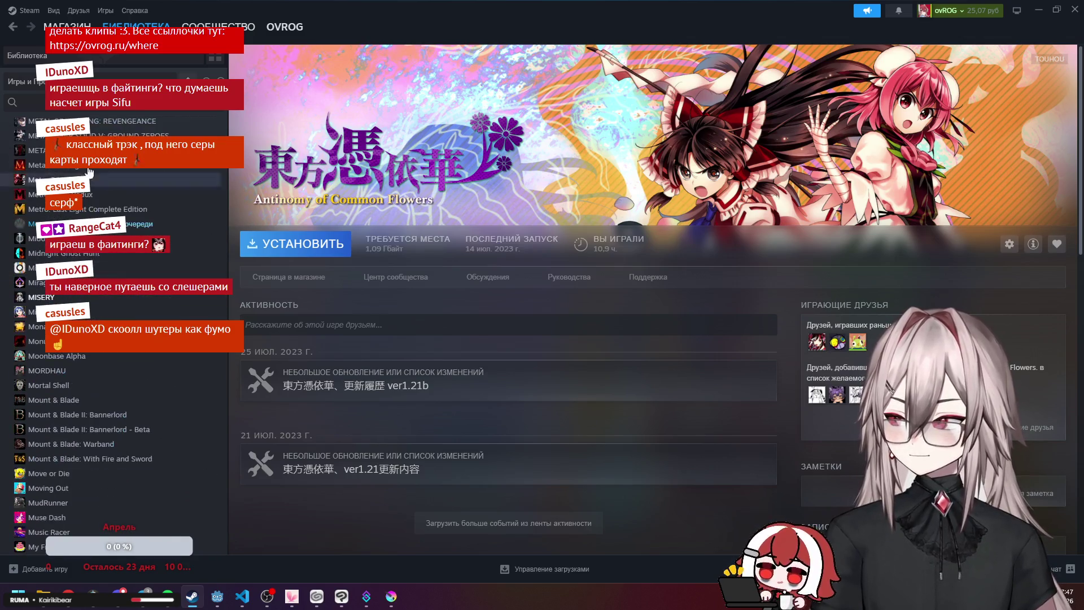
text(stree)
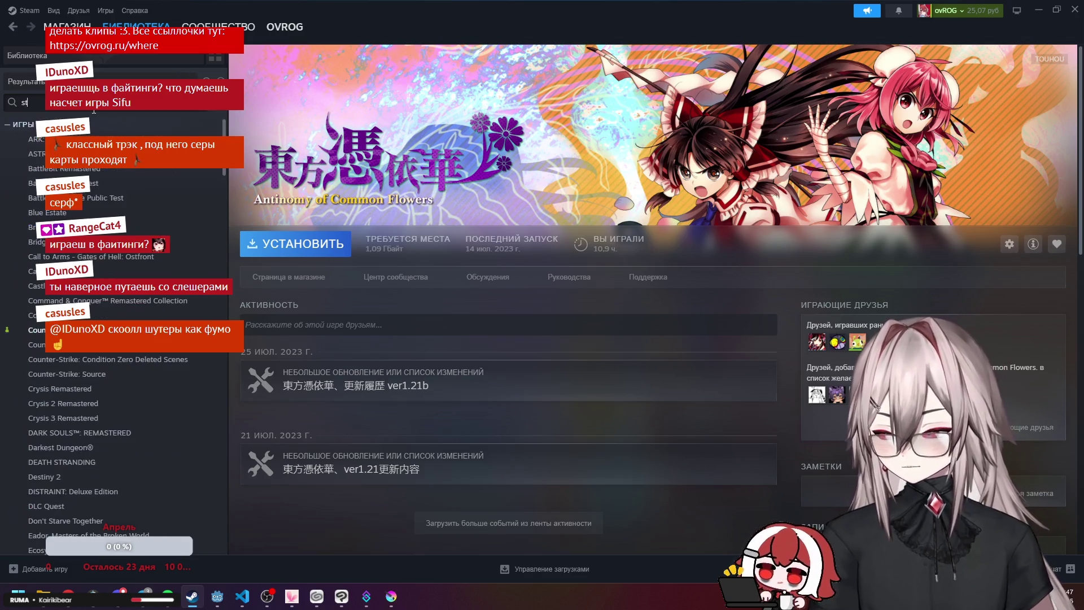
key(alt+Tab)
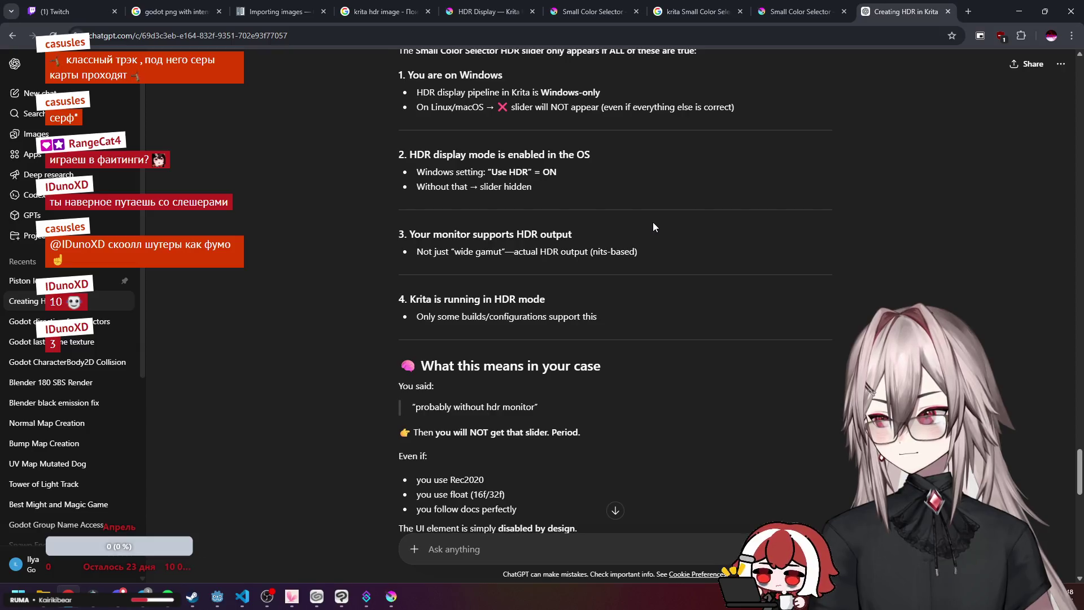
Send ChatGPT 'i cant input rgb values ither only slider', then bring Krita back to the front.
scroll(653, 226, down, 6)
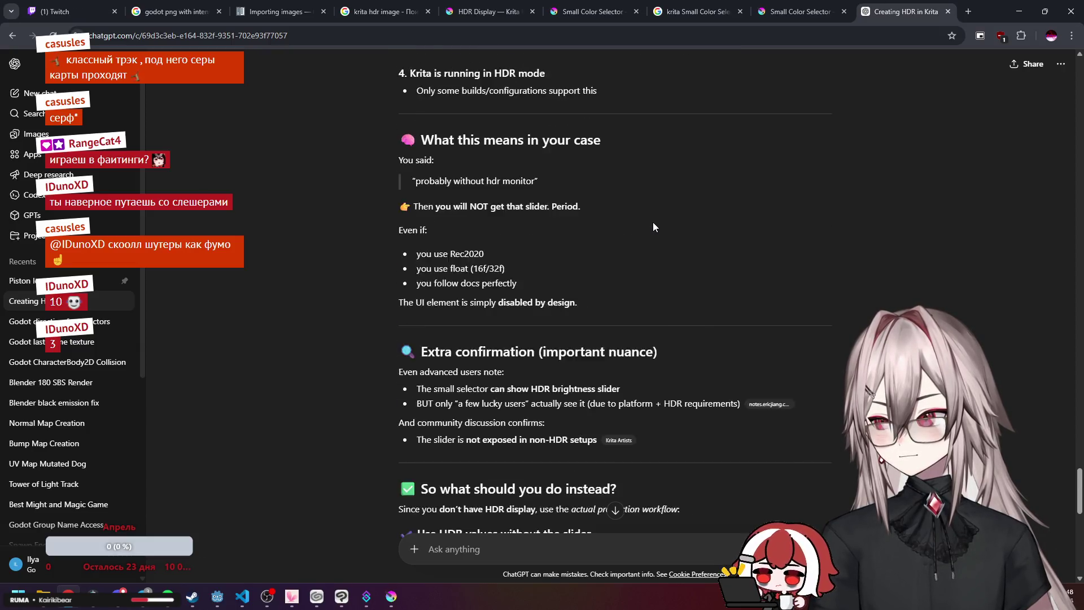
scroll(652, 226, down, 2)
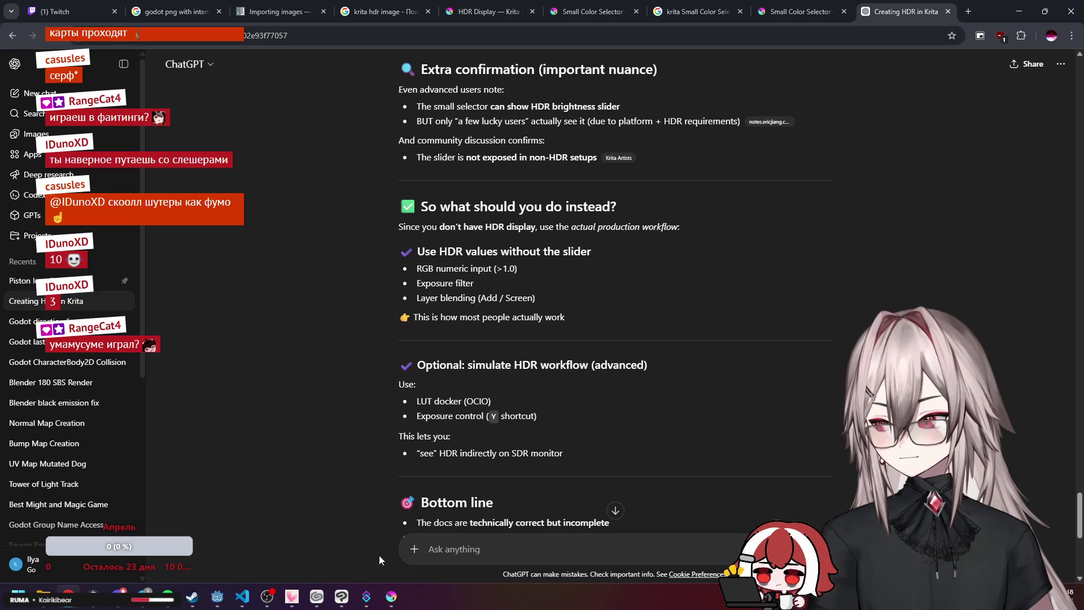
text(i cant input rgb)
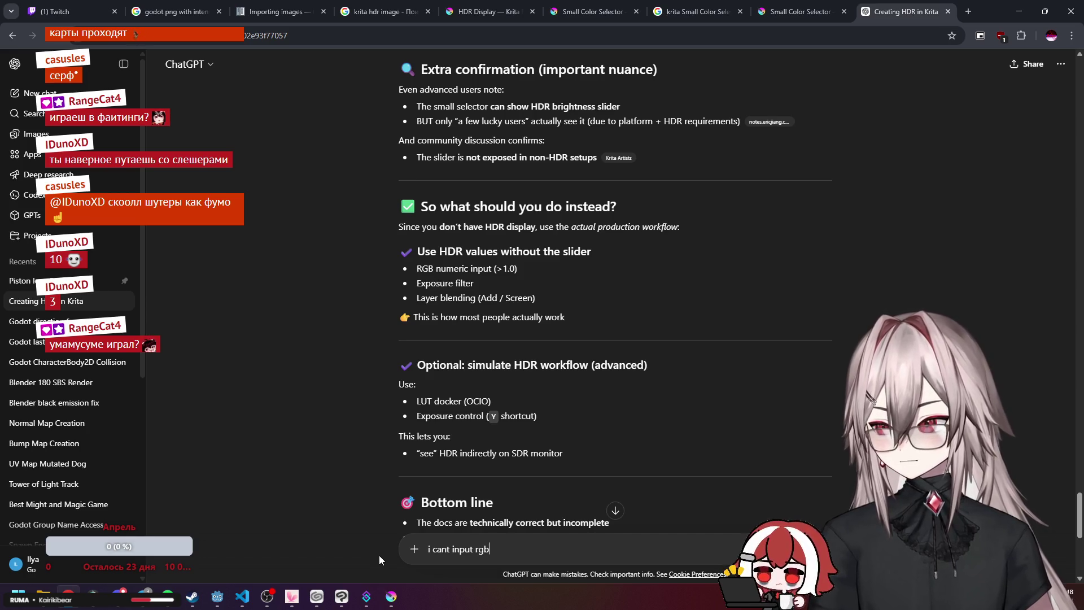
text( values )
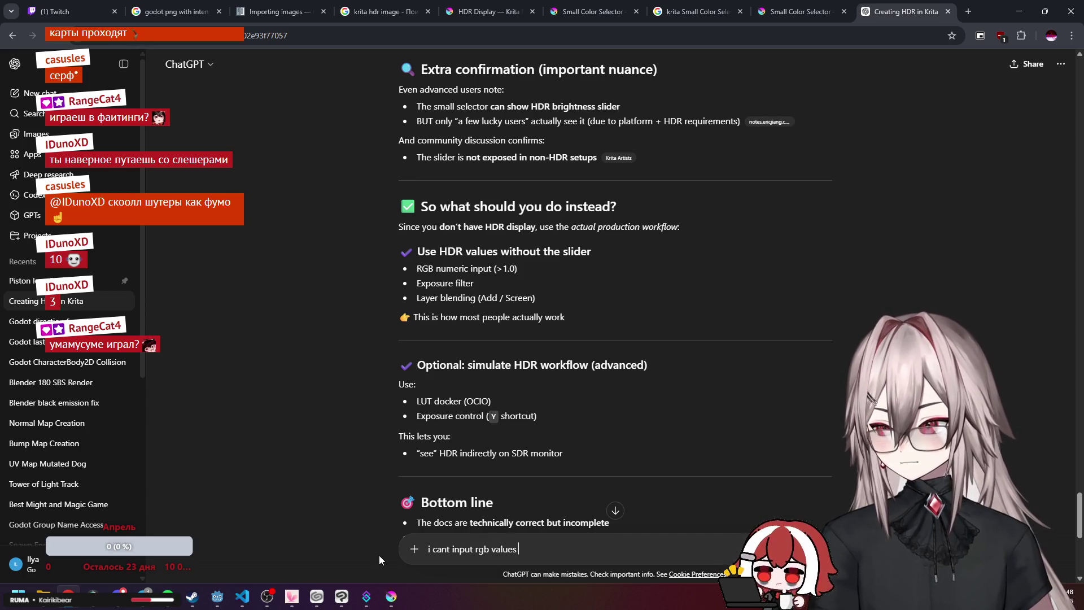
text(ither onl)
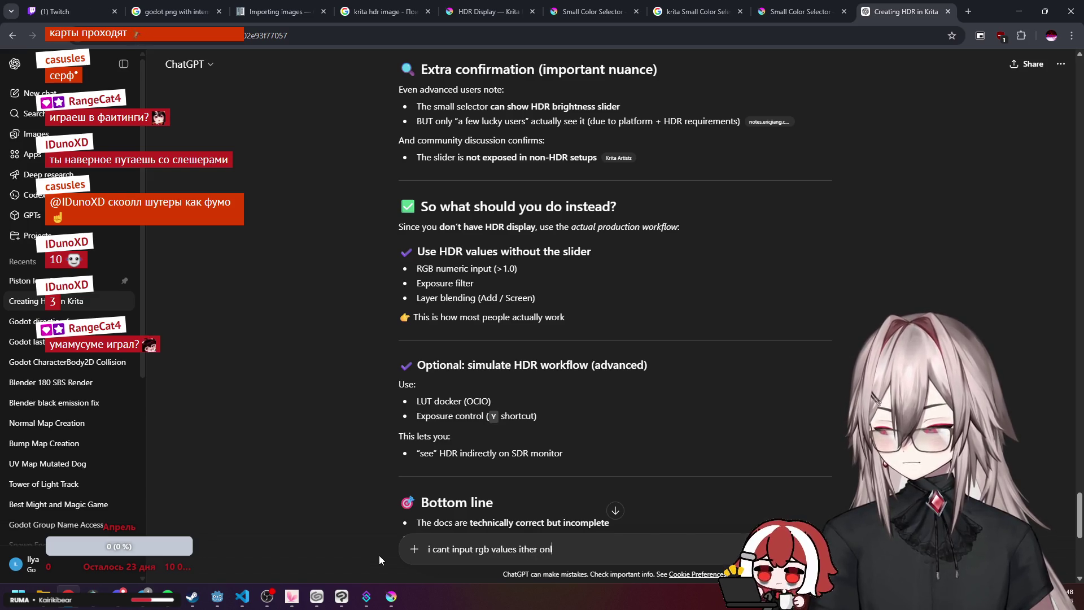
text(y slider)
key(Return)
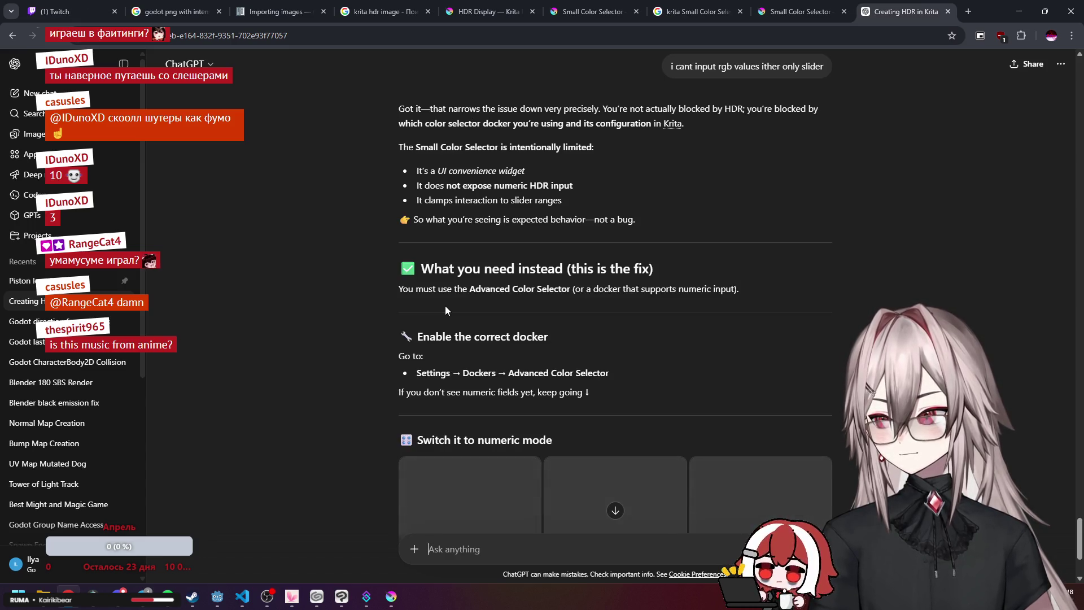
click(391, 596)
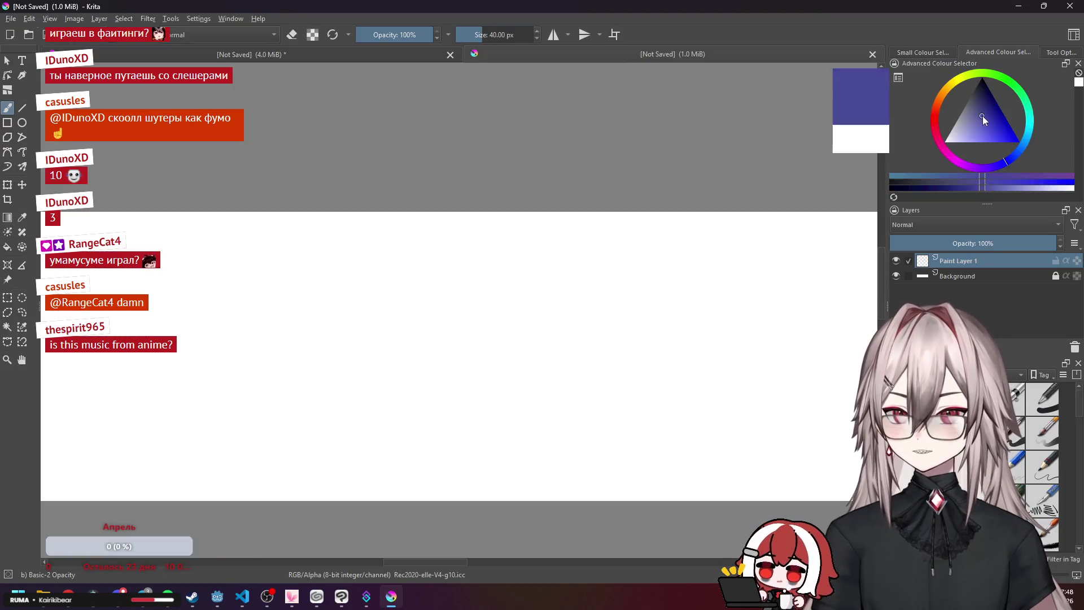
Enlarge the colour selector panel and open the Advanced Colour Selector settings.
click(941, 177)
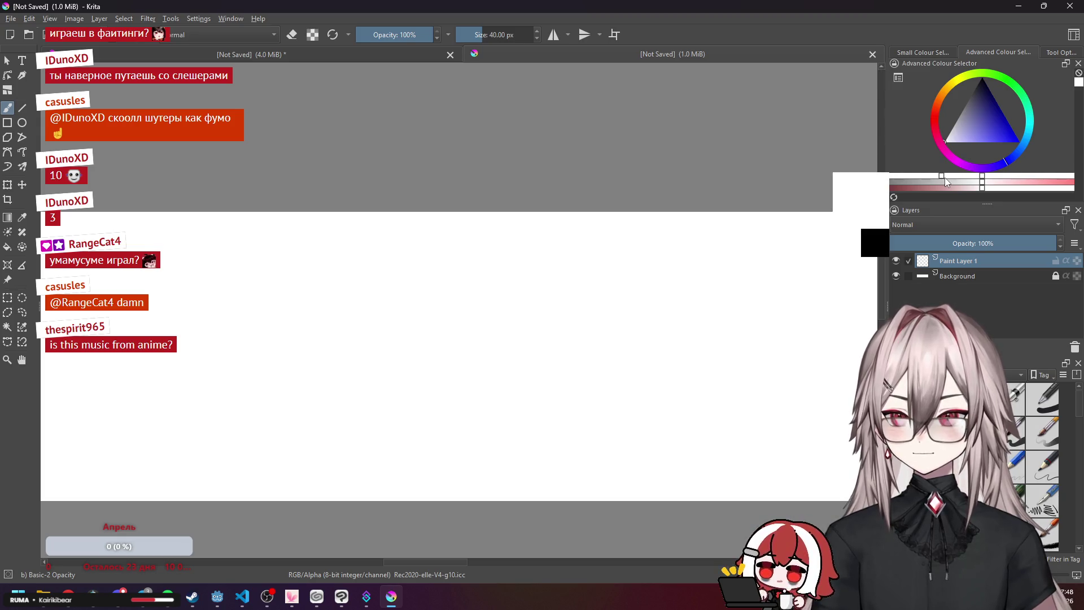
drag(982, 204, 984, 230)
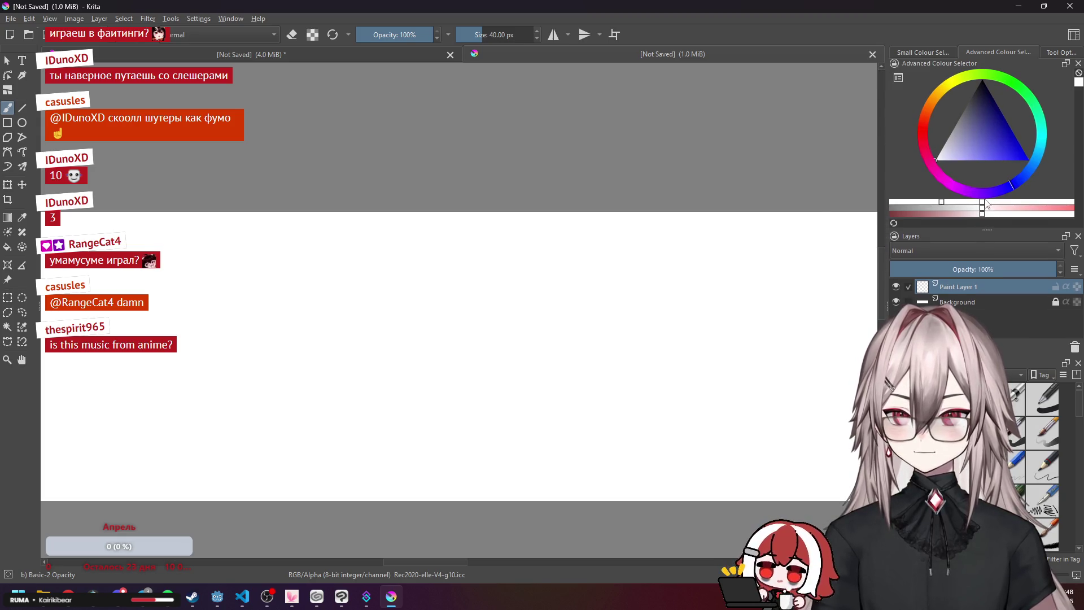
click(1006, 202)
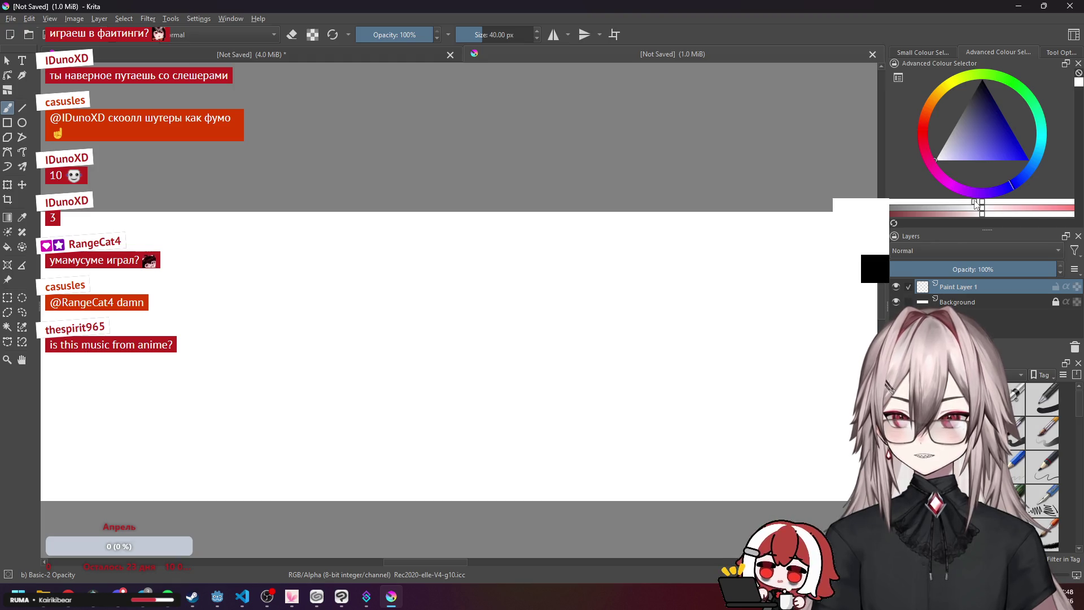
click(897, 78)
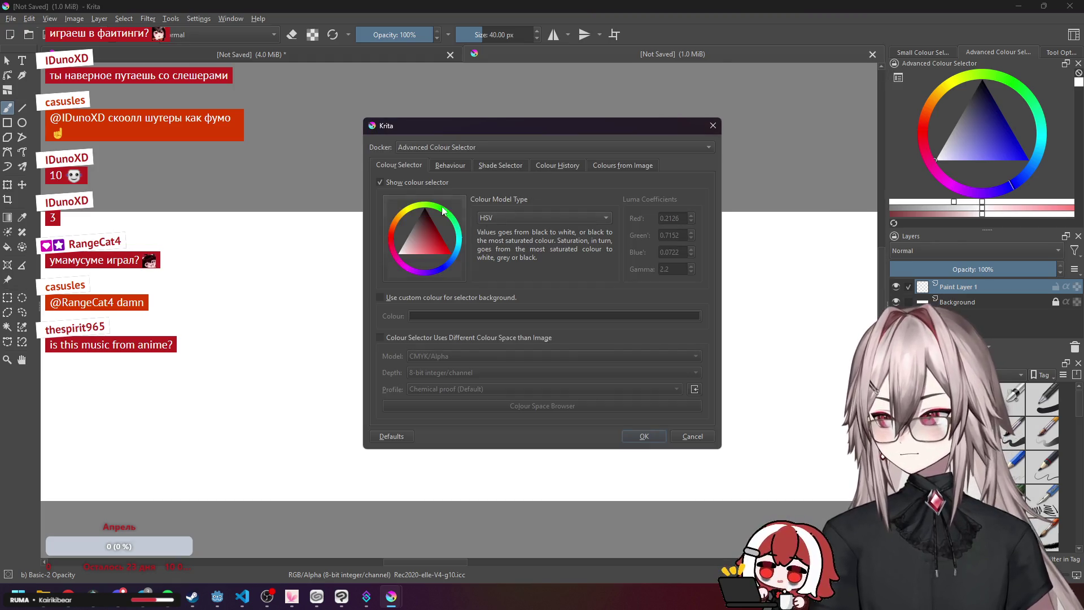
Look through the behaviour, shade selector, colour history and colours-from-image settings pages.
click(428, 297)
click(427, 297)
click(416, 337)
click(442, 167)
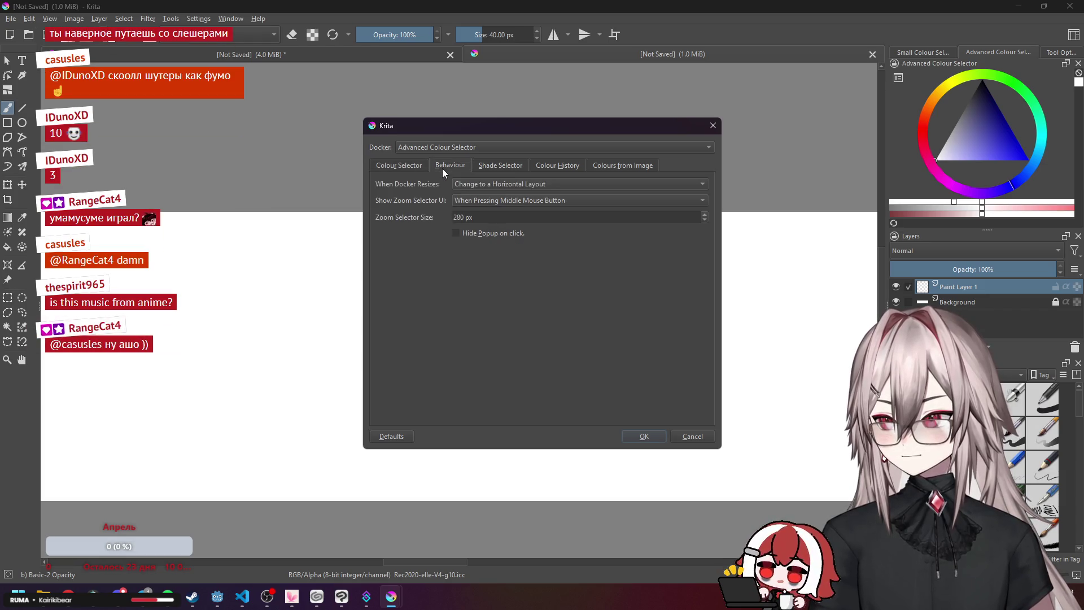
click(516, 184)
click(516, 183)
click(504, 201)
click(503, 201)
click(509, 167)
click(555, 164)
click(626, 164)
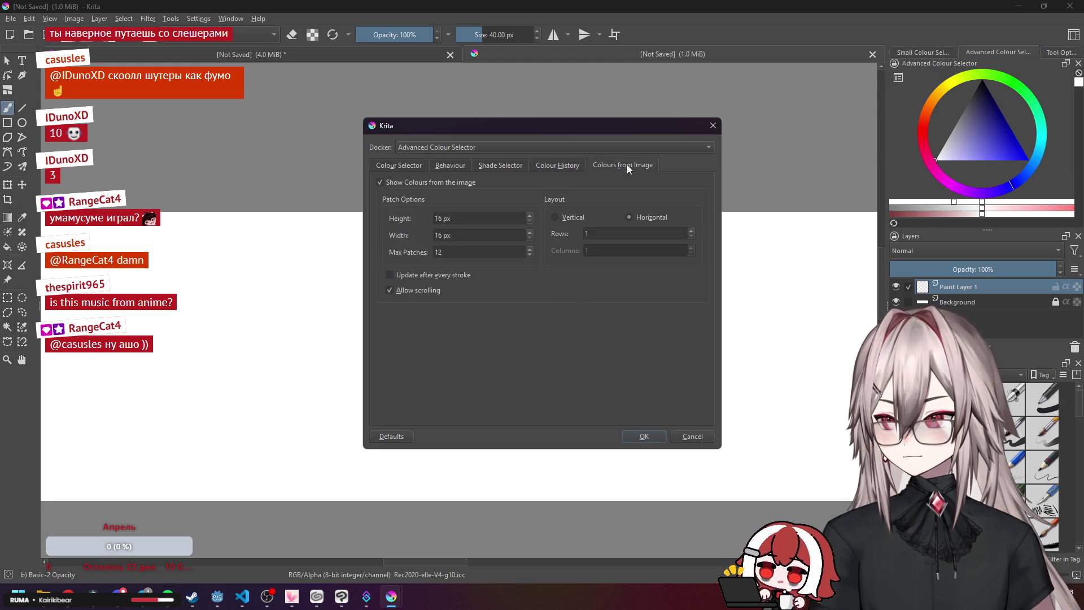
click(572, 164)
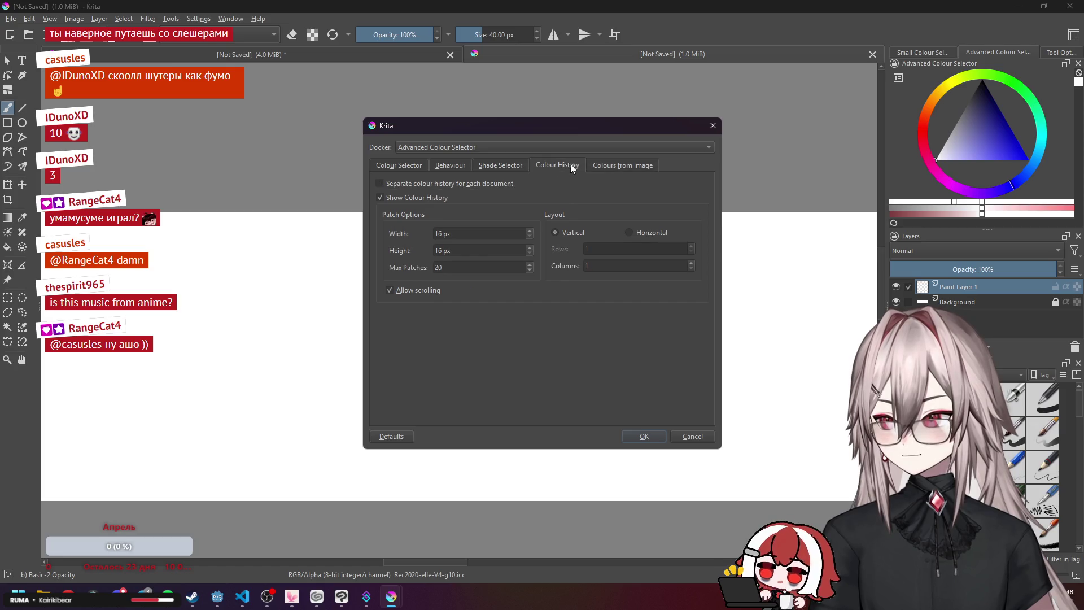
click(515, 168)
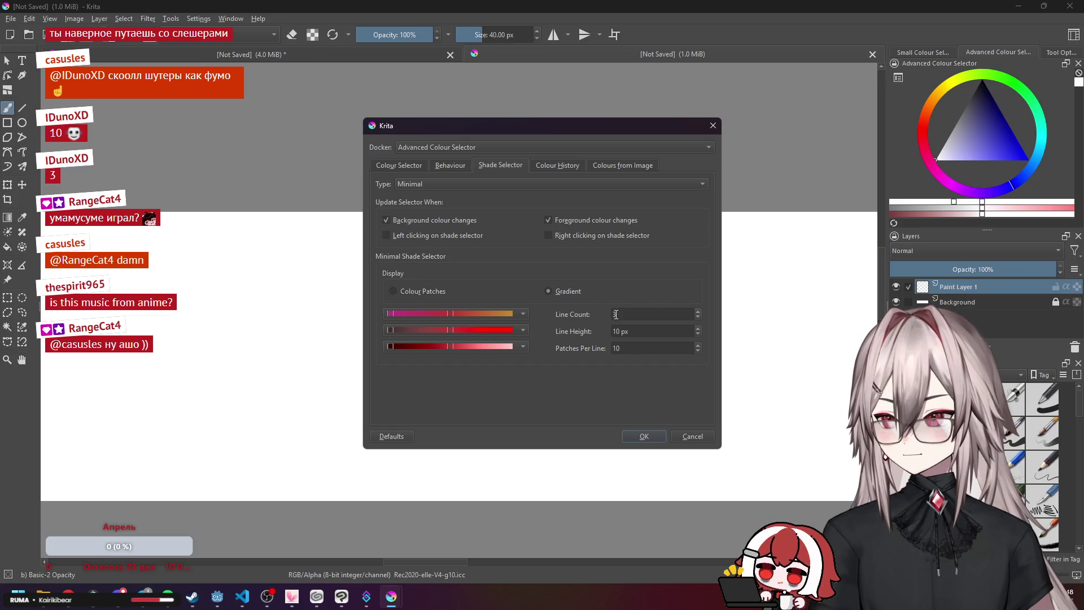
click(420, 160)
click(489, 163)
Keep the Minimal shade selector, set the colour model to HSY', and apply the settings.
click(449, 184)
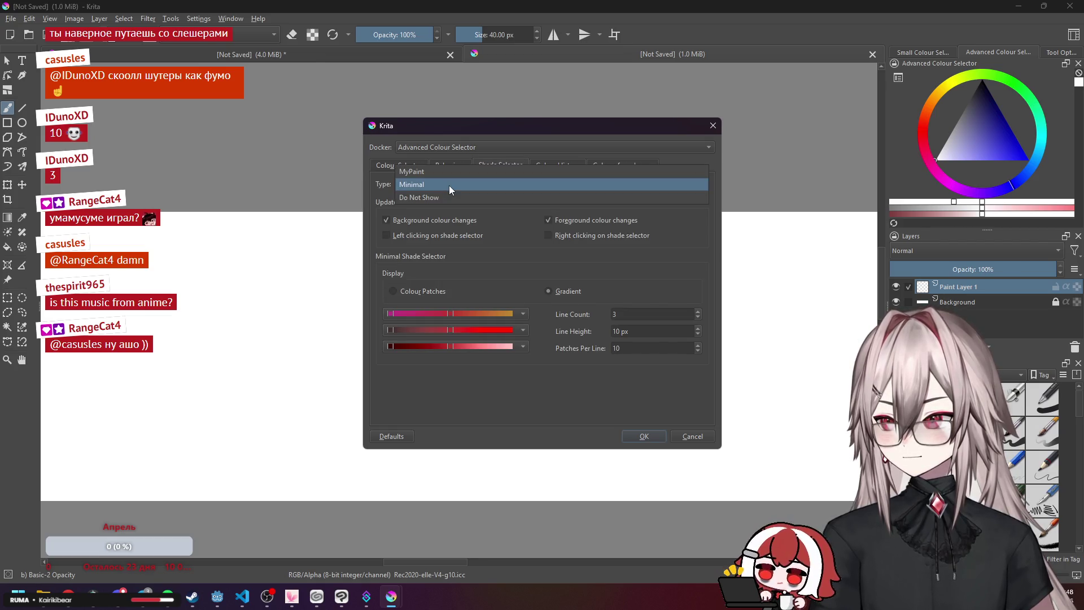
click(449, 184)
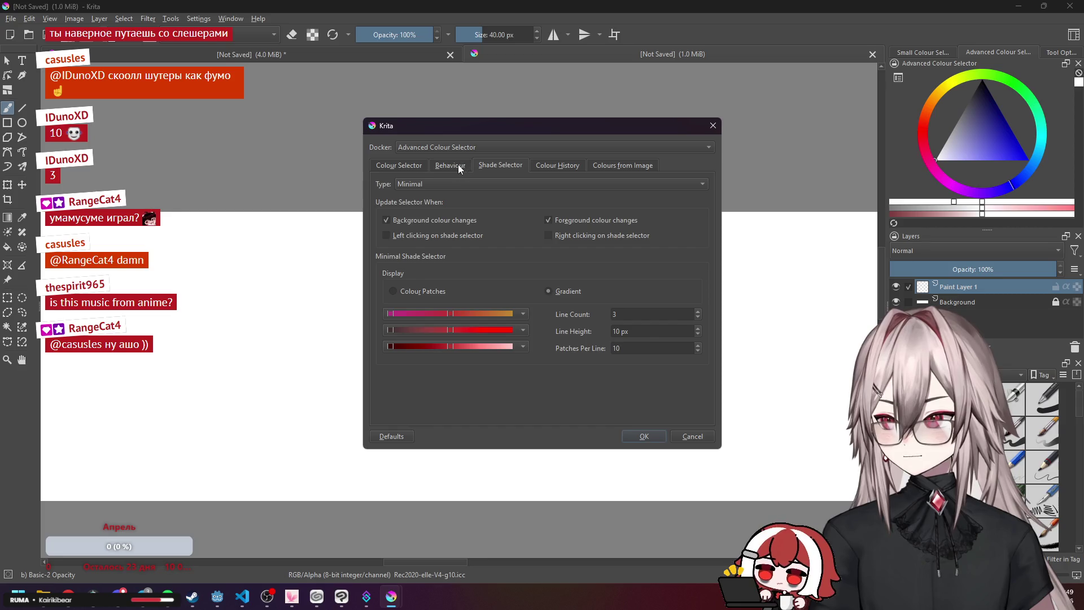
click(455, 166)
click(416, 162)
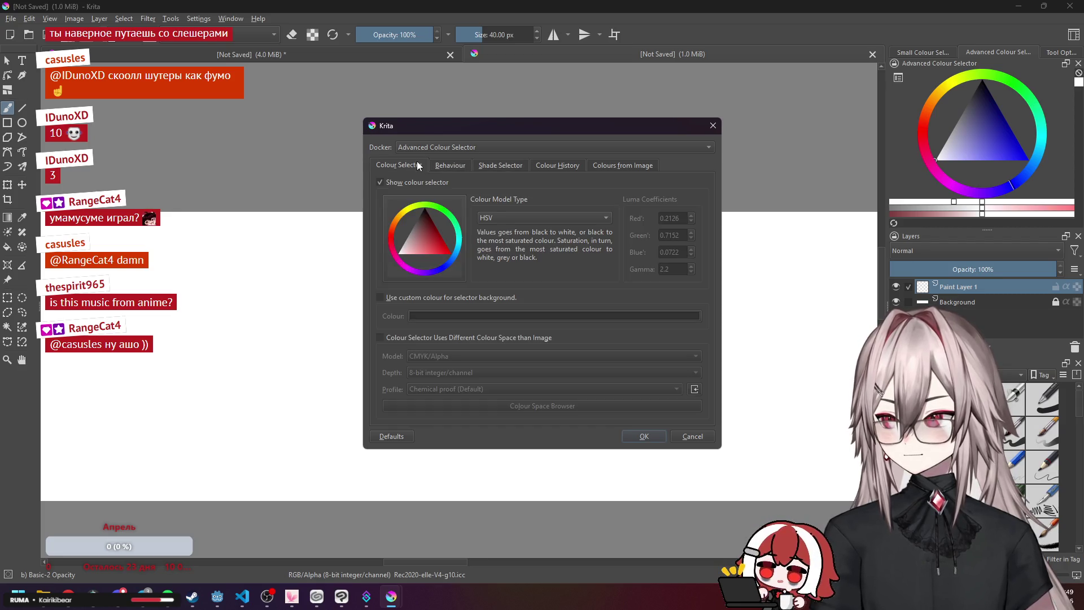
click(517, 218)
click(520, 215)
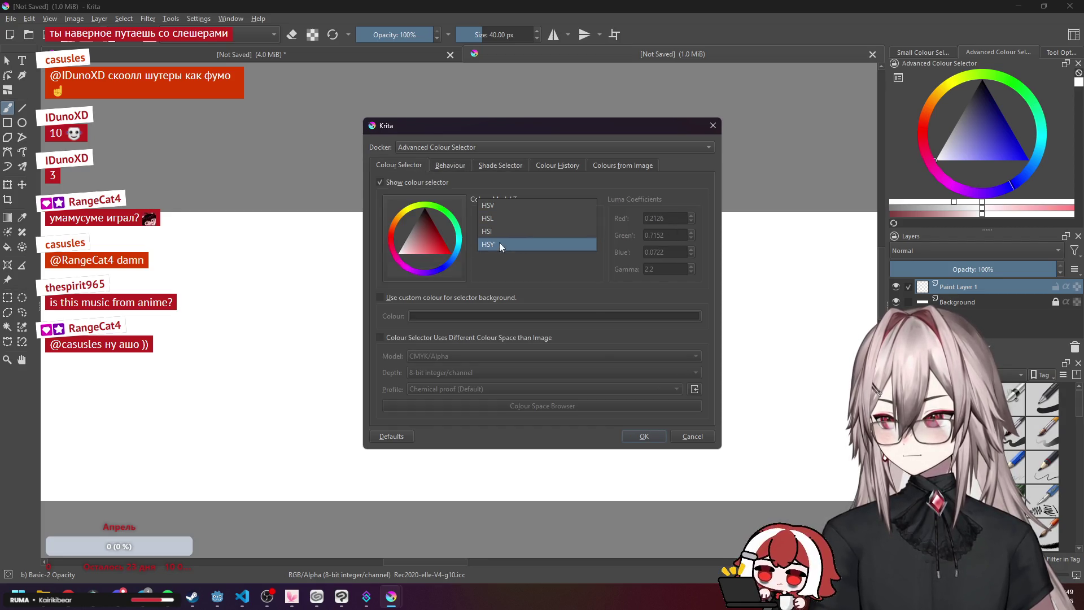
click(501, 256)
click(503, 223)
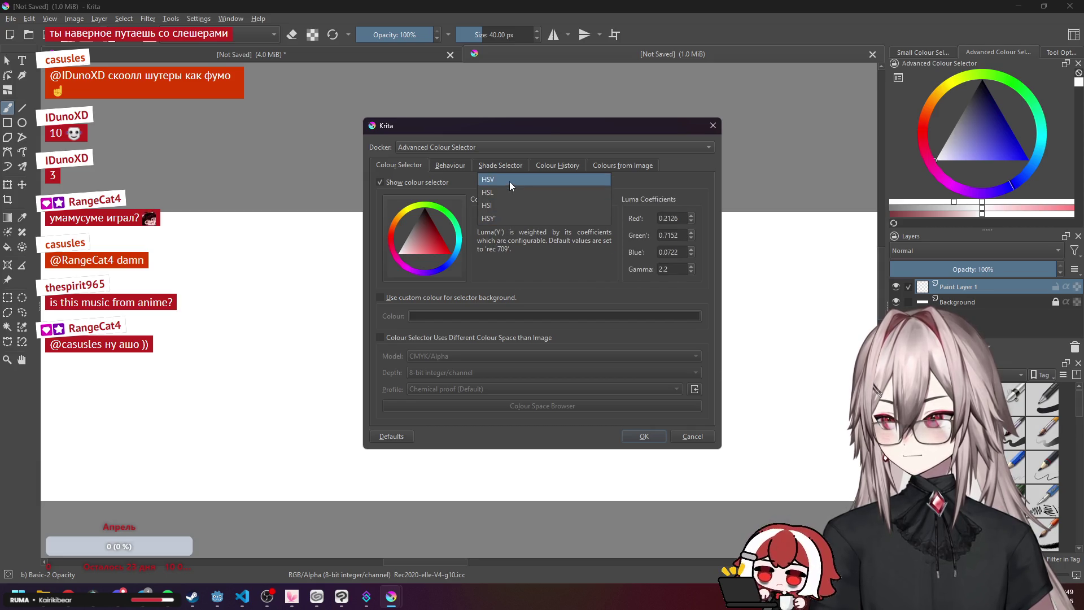
click(509, 182)
click(510, 214)
click(514, 250)
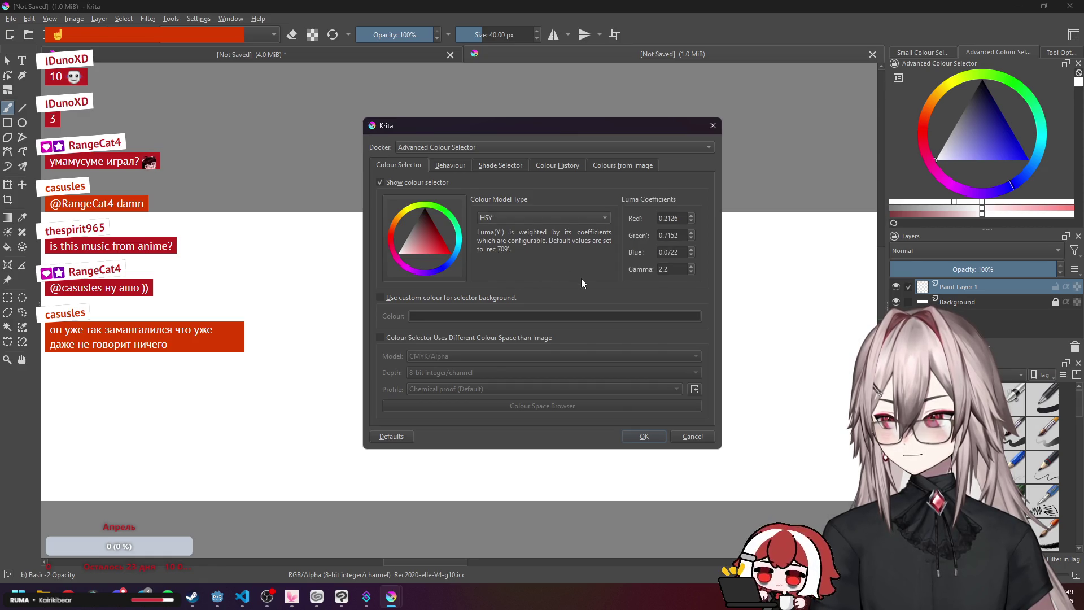
click(643, 436)
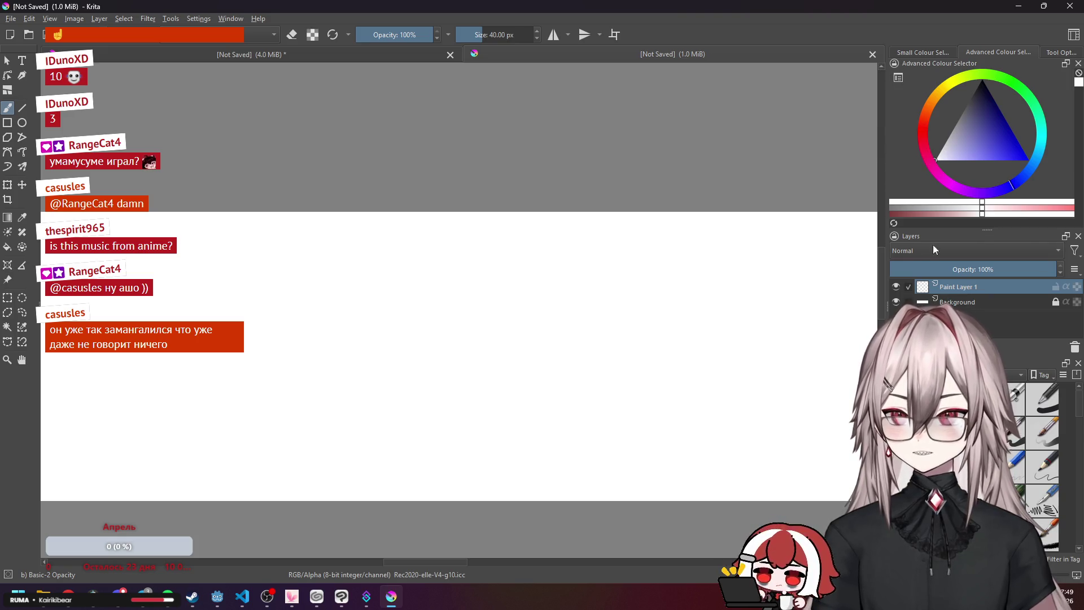
Pick a darker, muted pink in the advanced colour selector.
mouse_move(983, 229)
mouse_down()
mouse_move(994, 305)
mouse_move(987, 198)
mouse_up()
click(1064, 66)
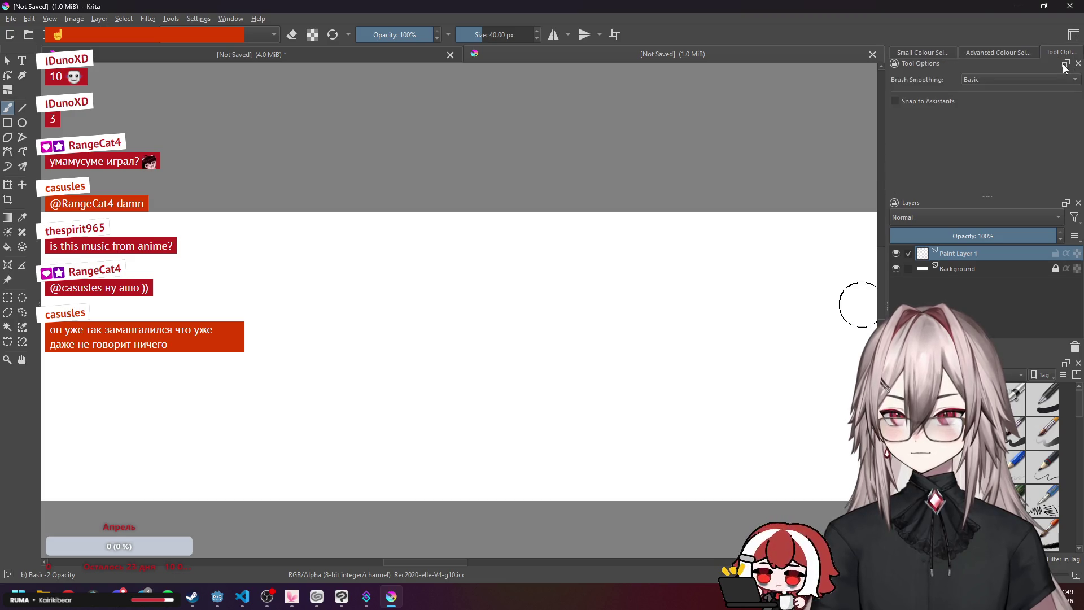
click(1035, 52)
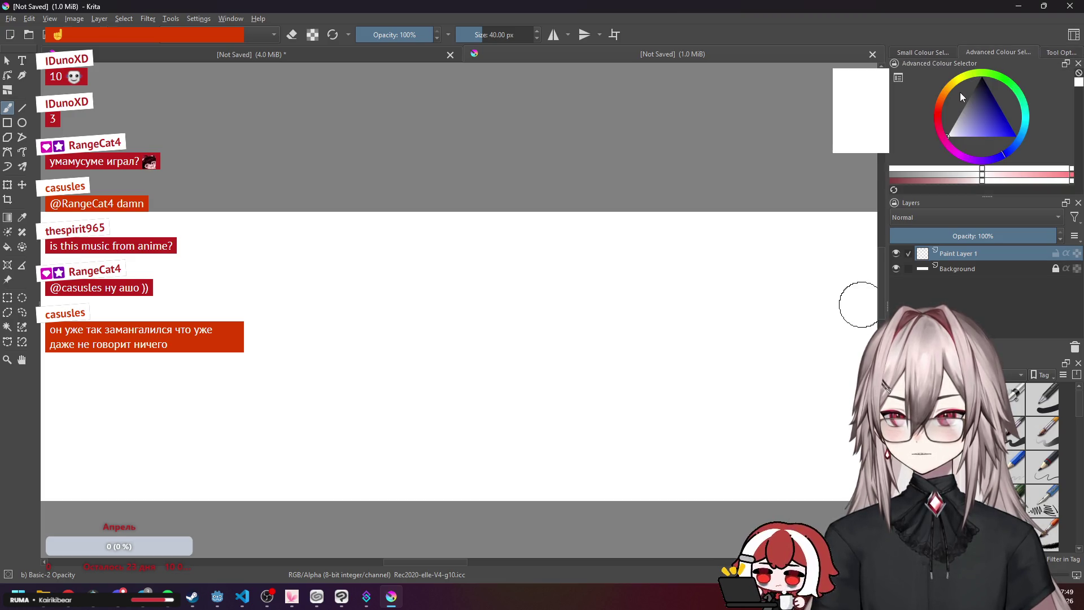
click(892, 169)
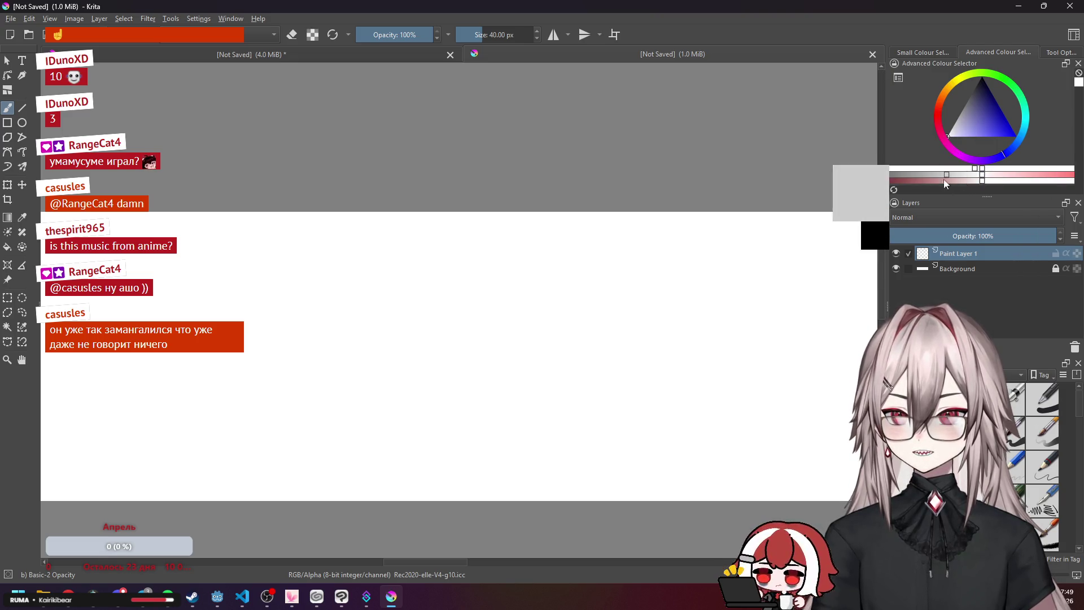
click(909, 177)
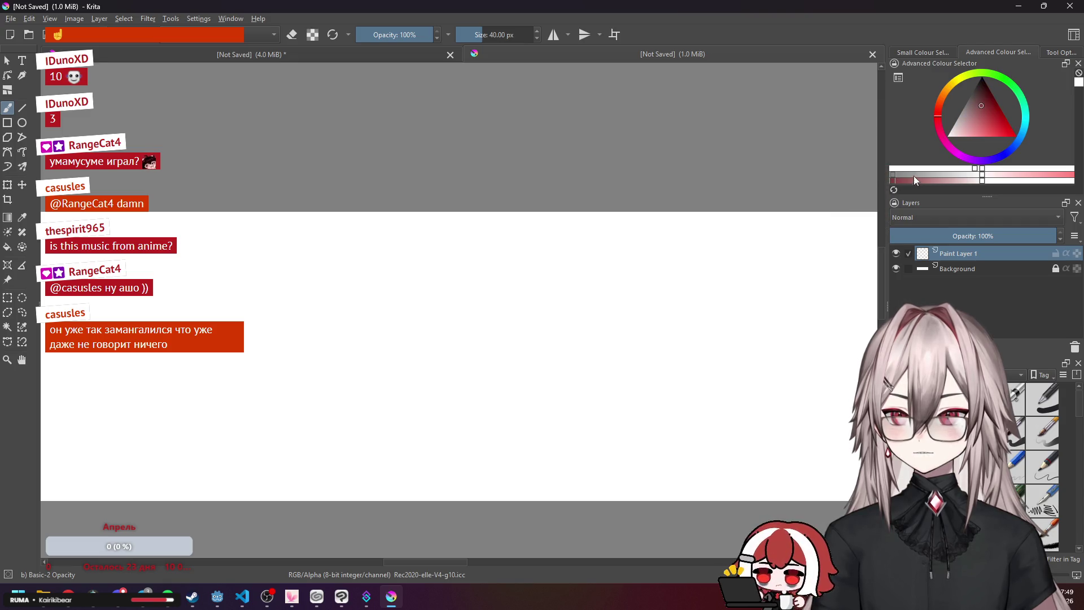
click(1044, 173)
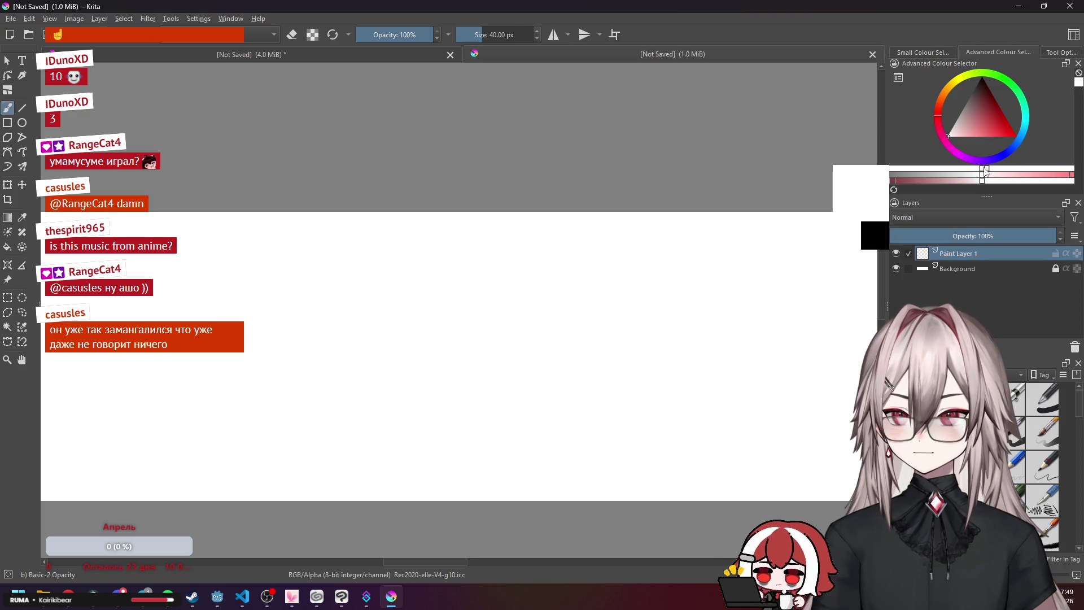
click(902, 170)
drag(902, 170, 950, 169)
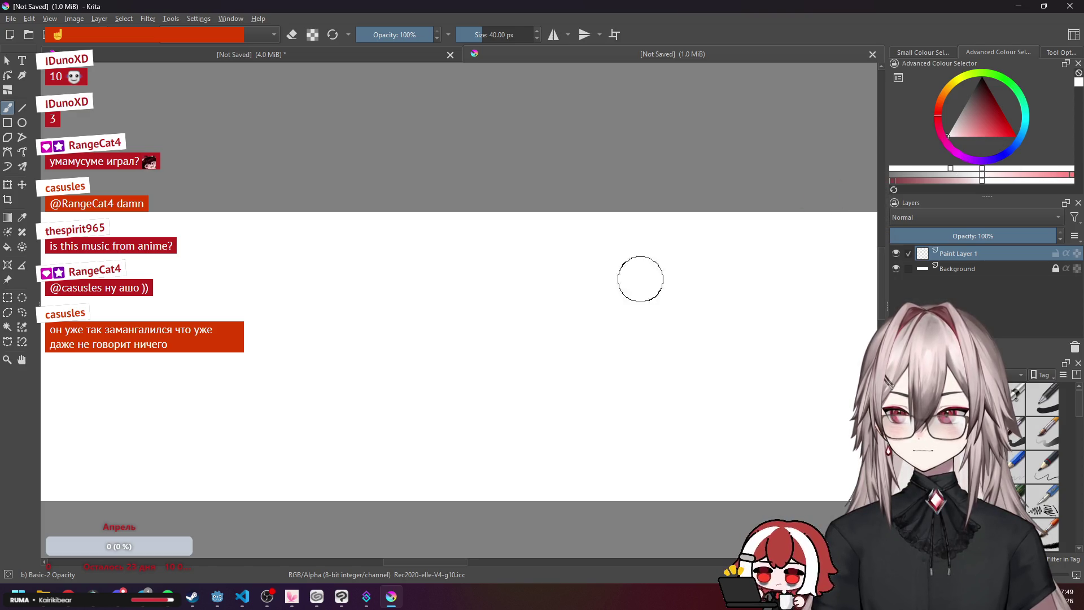
key(shift+BackSpace)
click(919, 181)
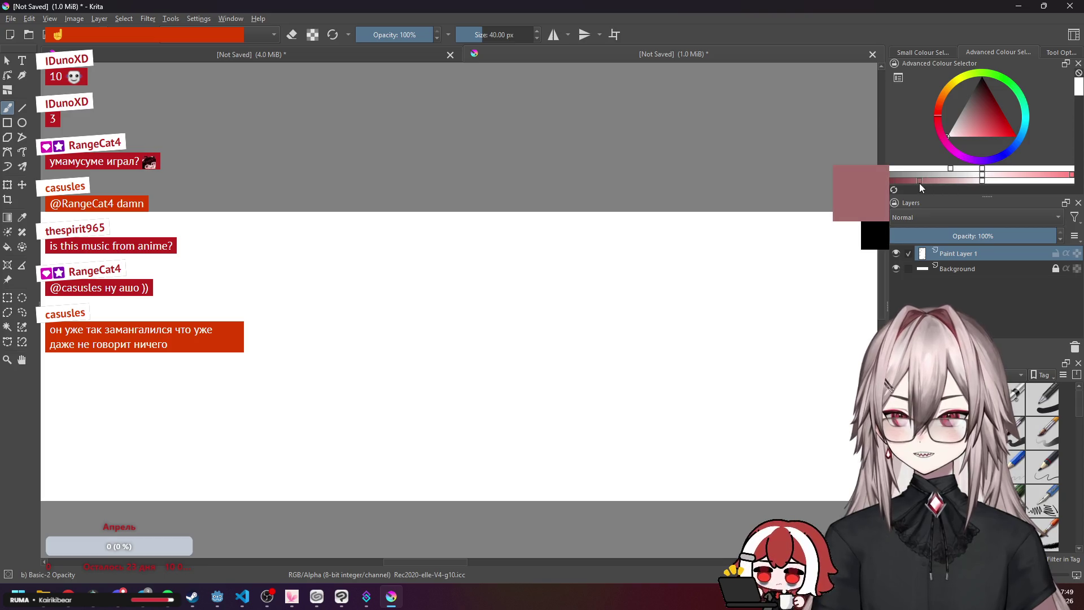
Paint a dusty-pink blob on the canvas, then close Krita.
mouse_move(584, 290)
mouse_down()
mouse_move(719, 276)
mouse_move(636, 363)
mouse_move(719, 347)
mouse_up()
mouse_move(965, 170)
mouse_down()
mouse_move(1057, 173)
mouse_move(921, 173)
mouse_up()
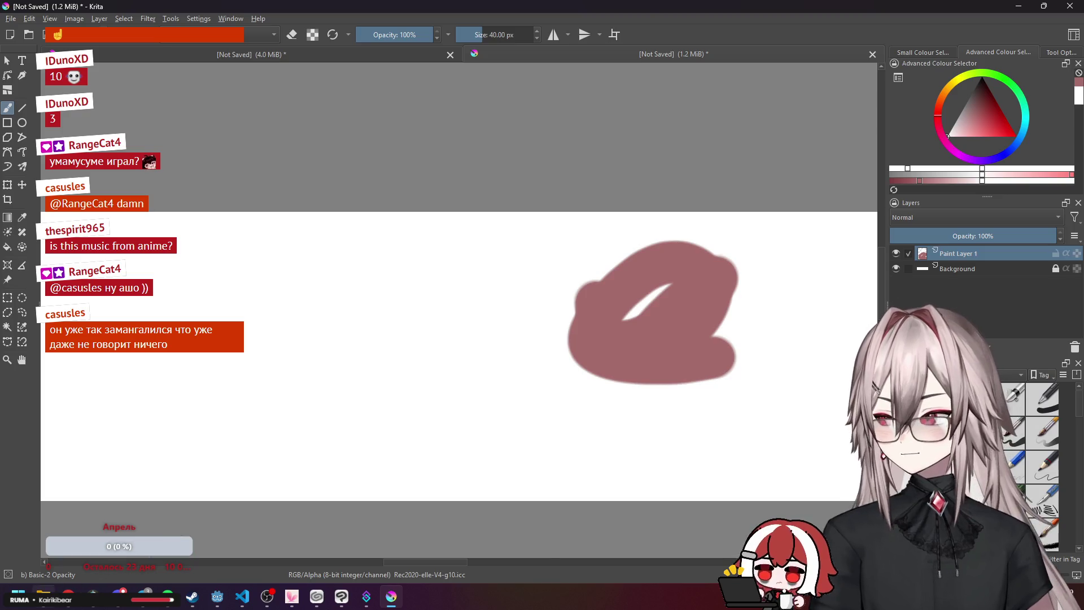
key(alt+Tab)
key(alt+Tab)
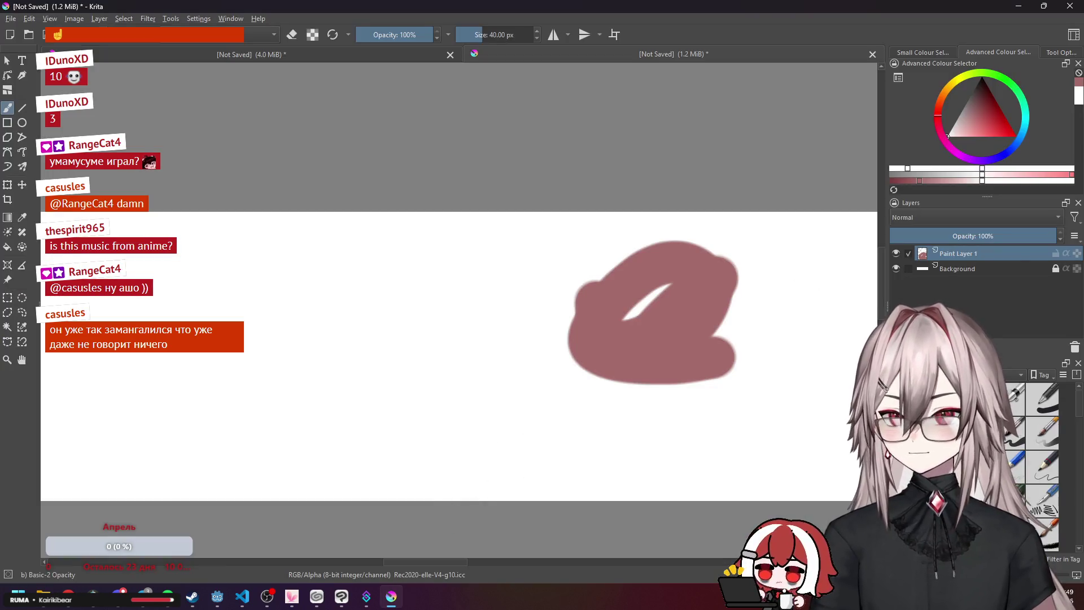
click(1070, 6)
key(ctrl+q)
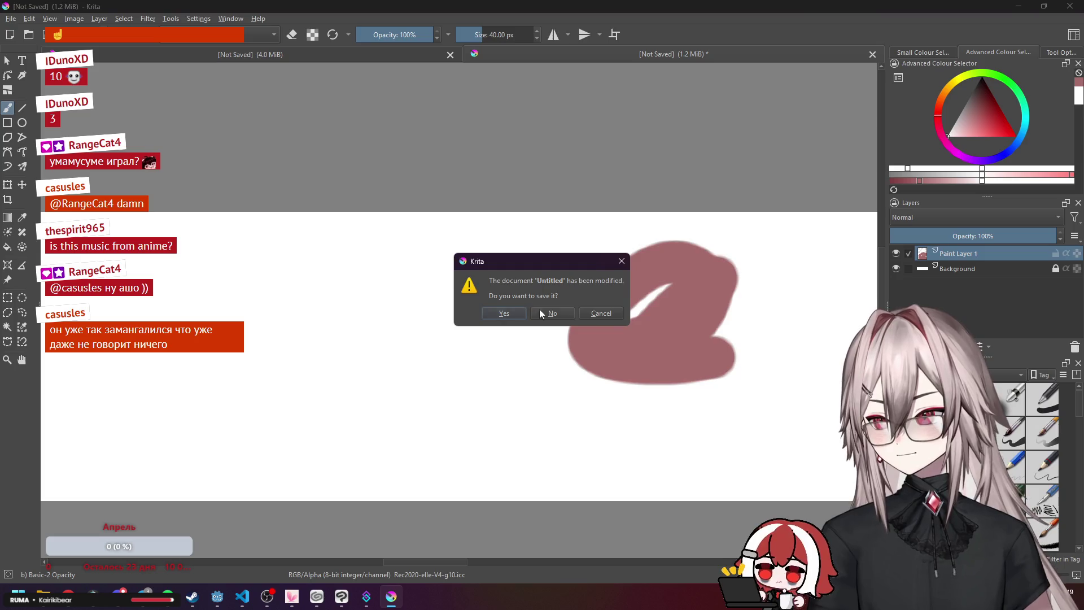
Discard the unsaved Krita document, close the ChatGPT and Krita docs tabs, and minimise Chrome.
click(548, 312)
click(948, 11)
click(740, 11)
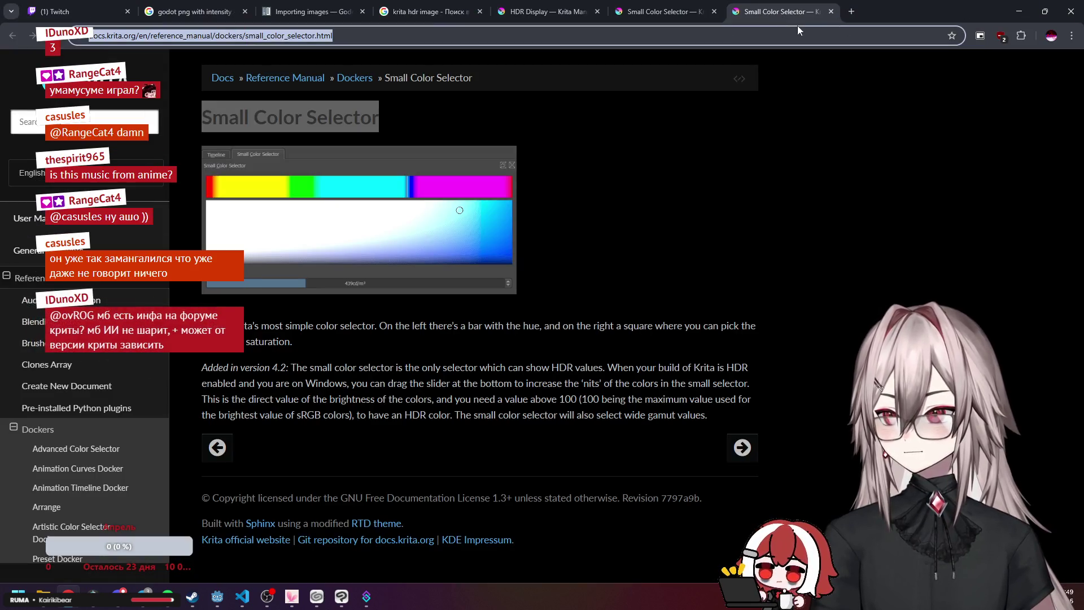
click(740, 11)
key(ctrl+w)
key(ctrl+w)
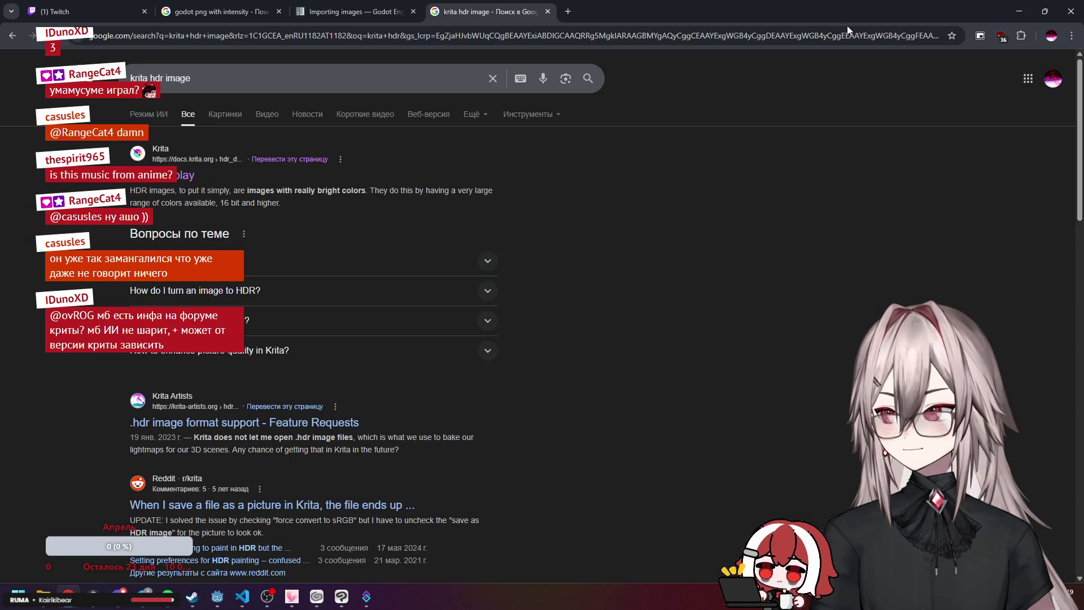
click(1025, 8)
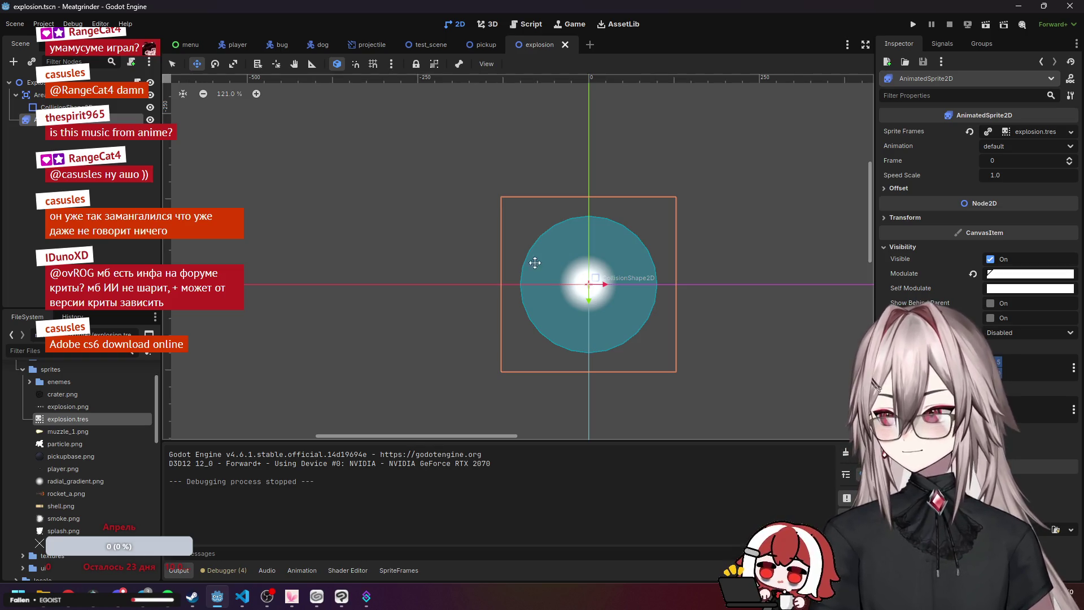
Deselect the explosion node, view explosion.png in Clip Studio Paint, then return to the krita hdr search.
mouse_move(143, 592)
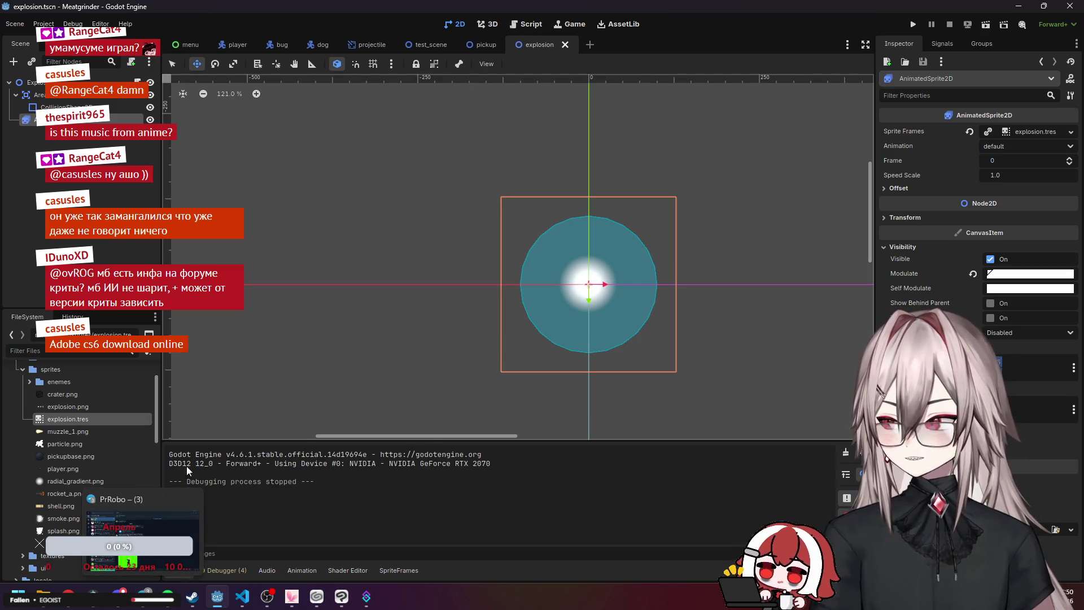
key(Escape)
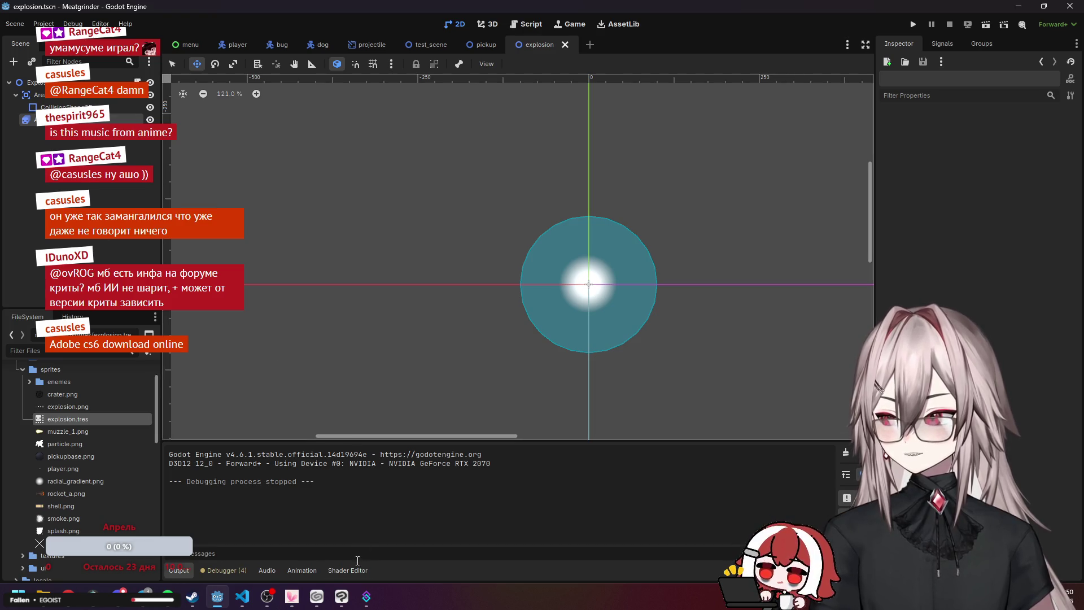
click(341, 596)
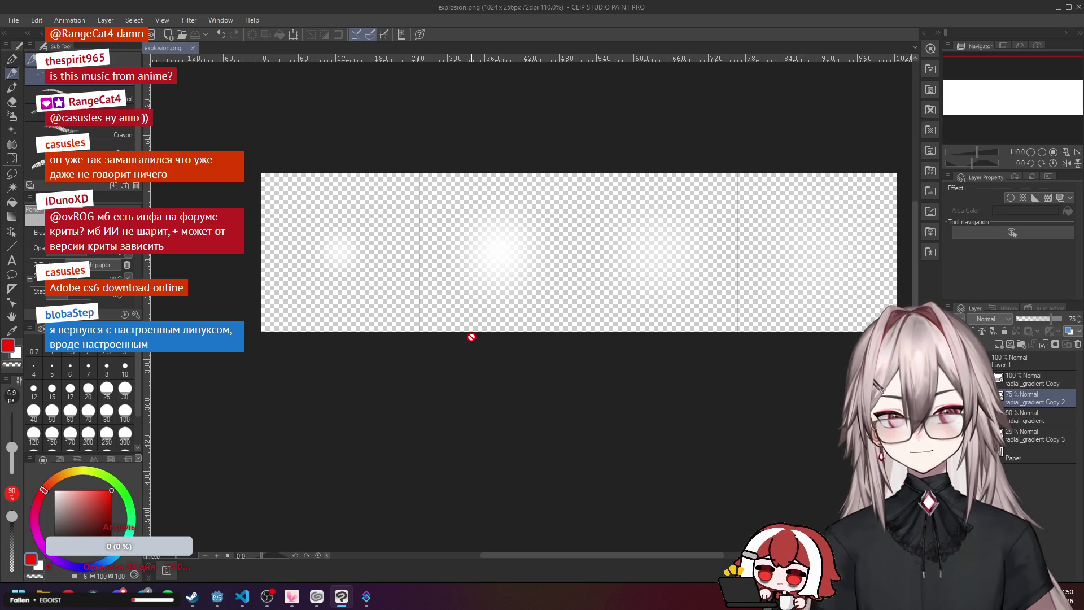
click(67, 594)
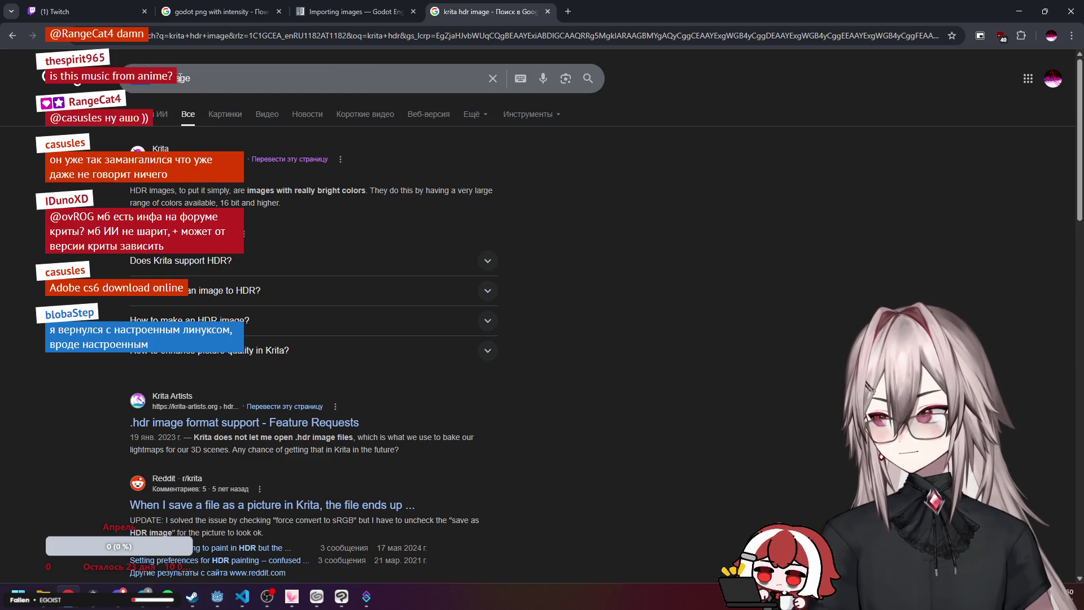
click(316, 78)
Search Google for 'add hdr to mage with hdr map' and expand the AI overview.
key(BackSpace)
key(BackSpace)
key(BackSpace)
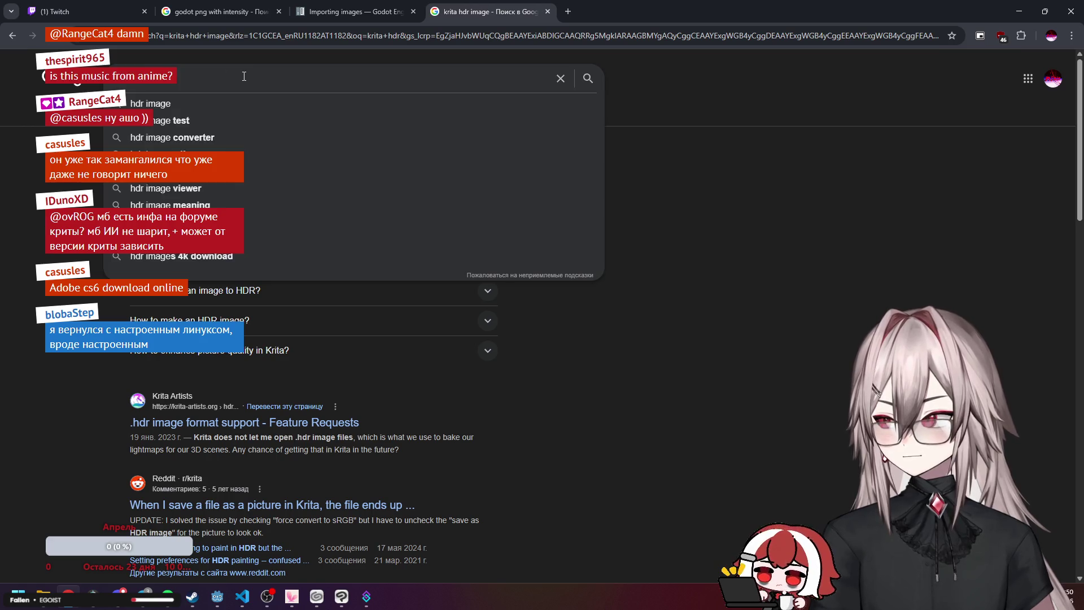
text(an)
key(BackSpace)
text(dd hdr)
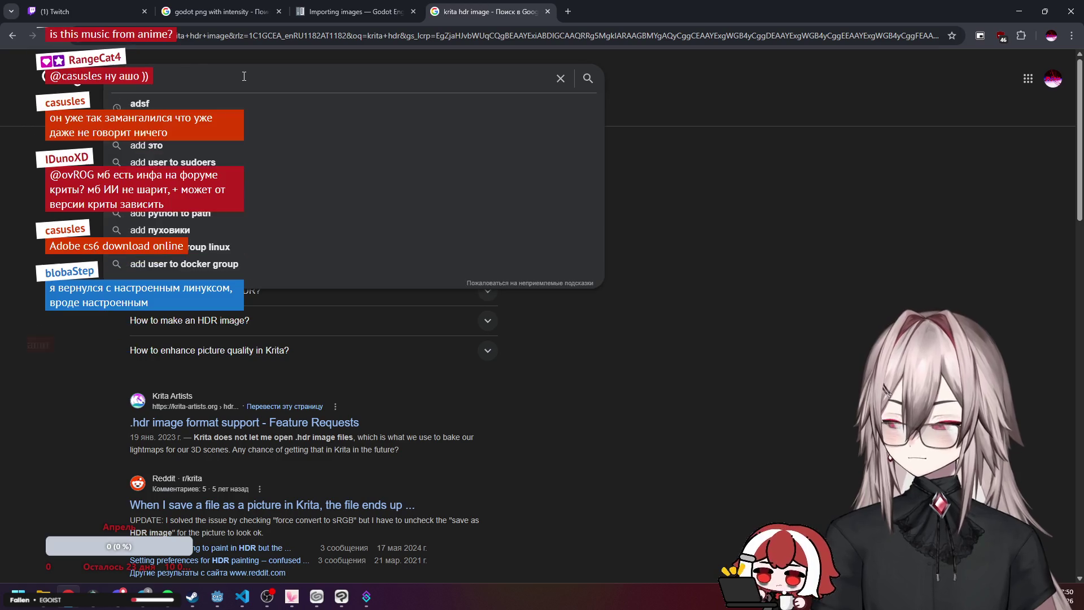
text( to i)
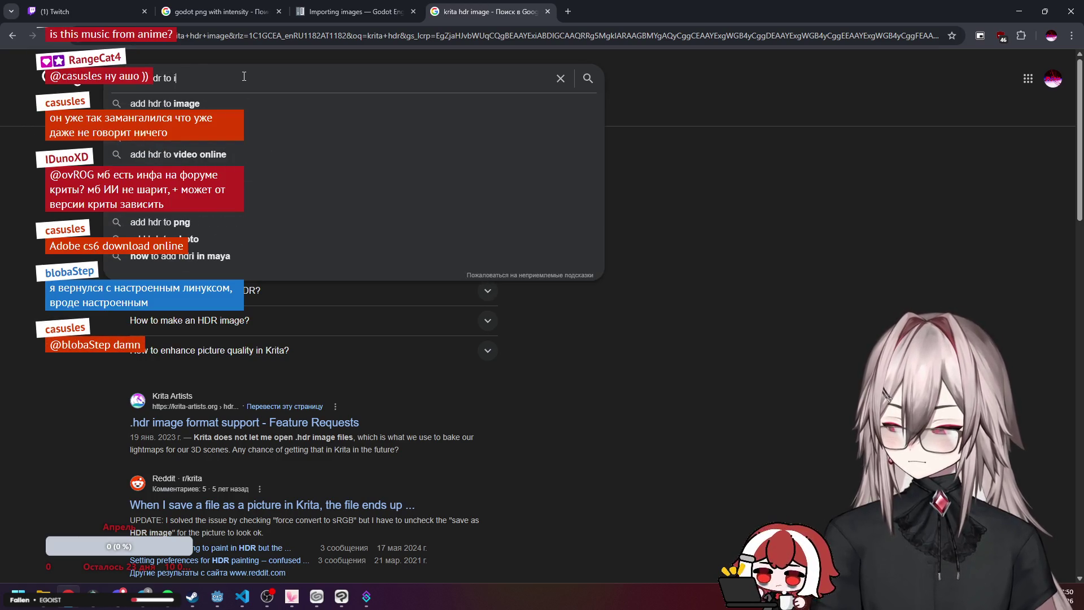
text(mage)
text( with hdr map)
key(Return)
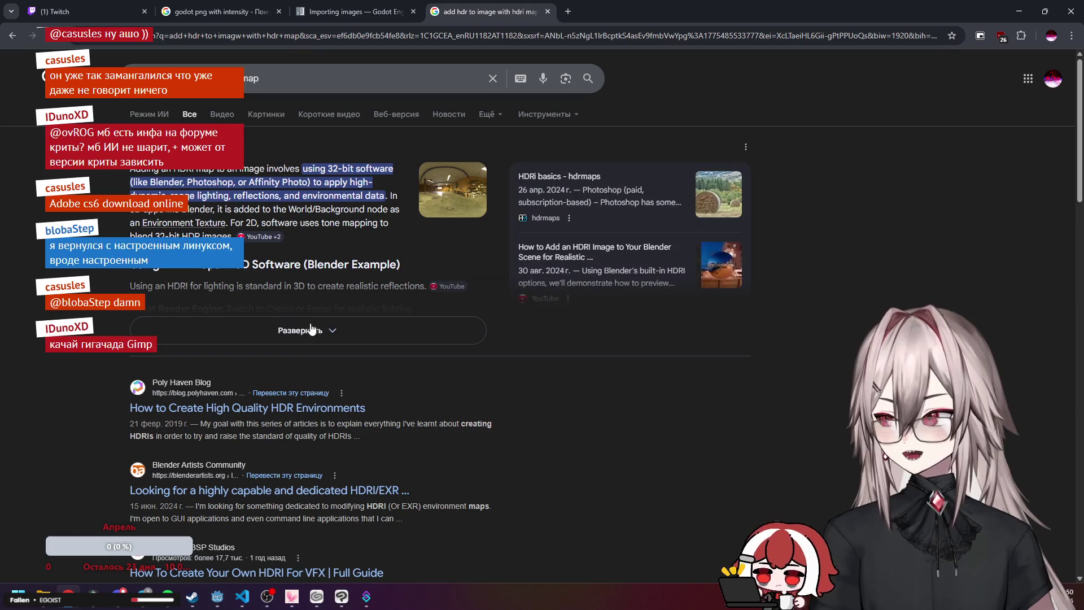
click(299, 331)
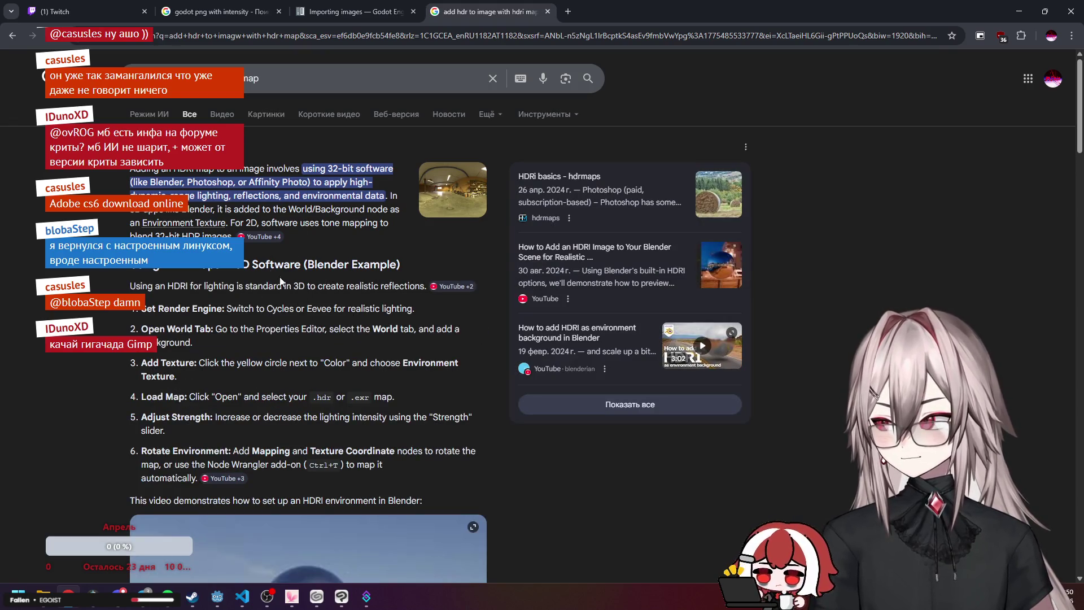
scroll(306, 327, down, 5)
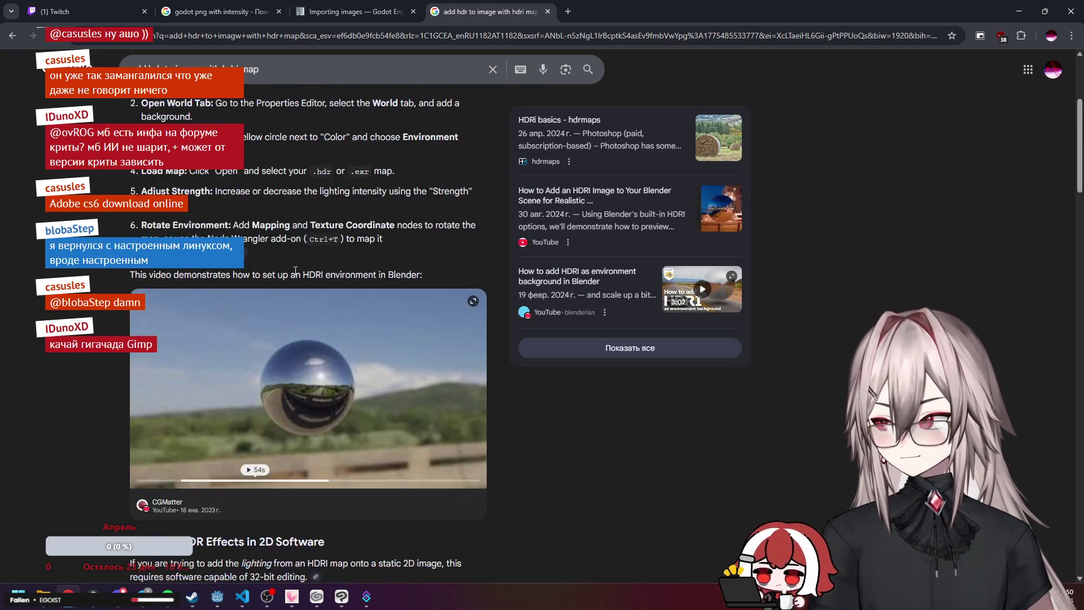
Go back, close the Krita HDR results tab and open a blank new tab.
key(alt+Left)
key(ctrl+w)
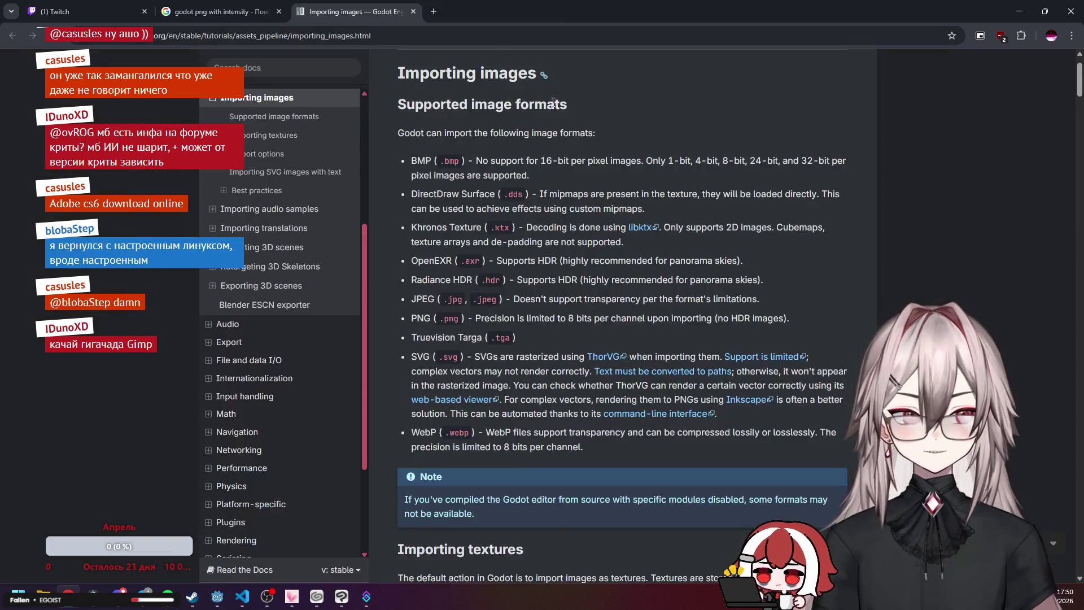
key(ctrl+t)
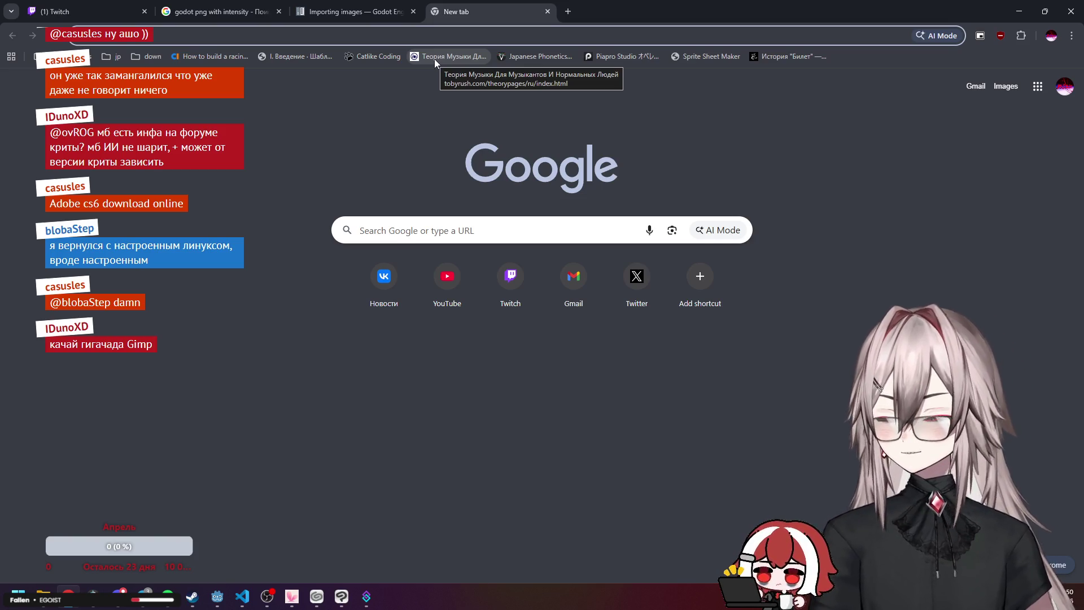
key(ctrl+l)
key(Escape)
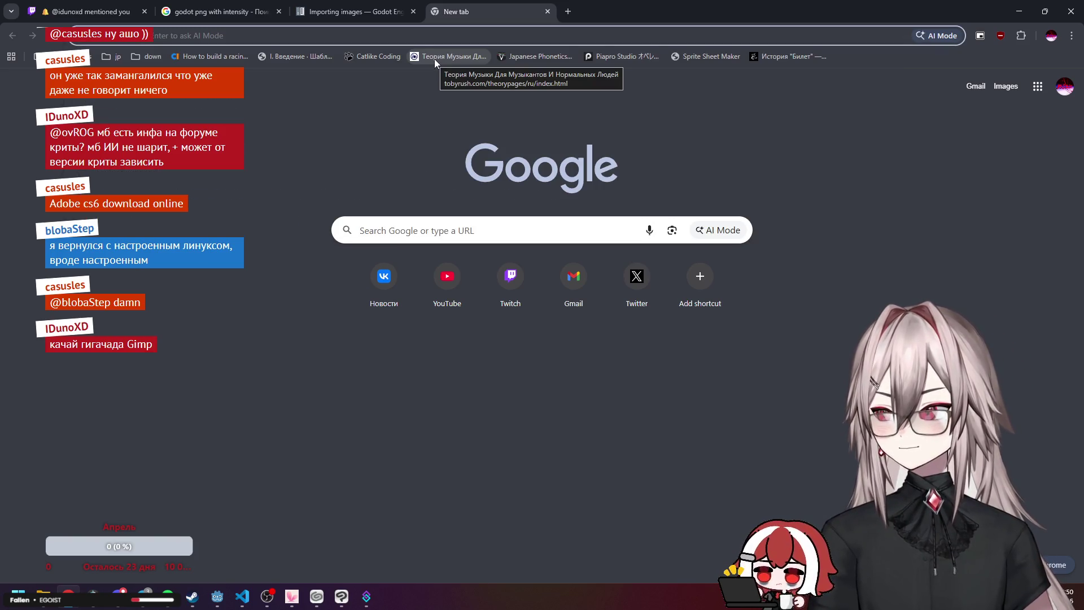
text(chat)
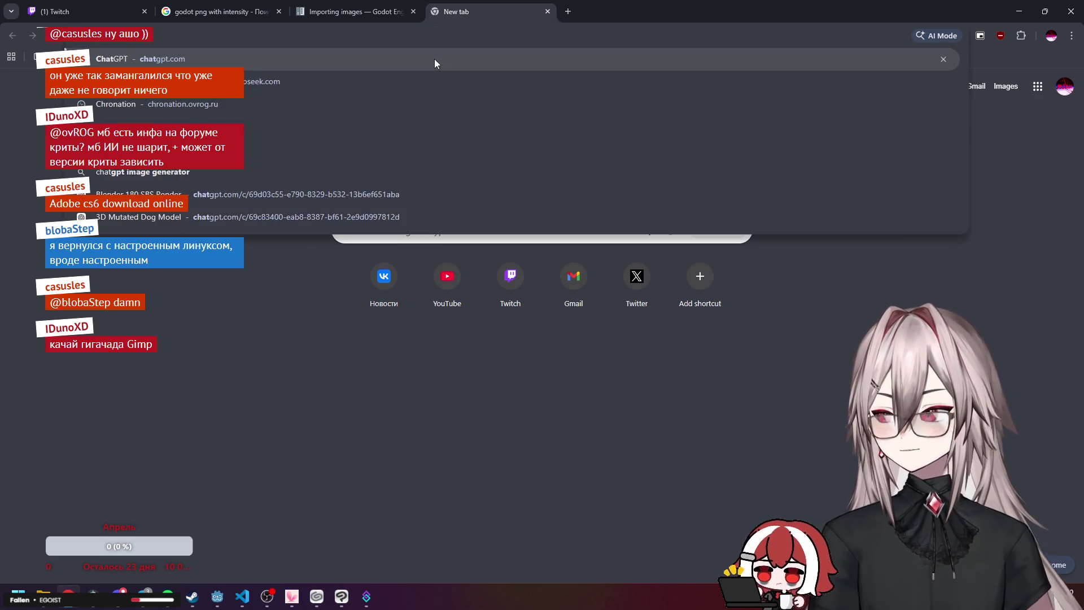
key(Return)
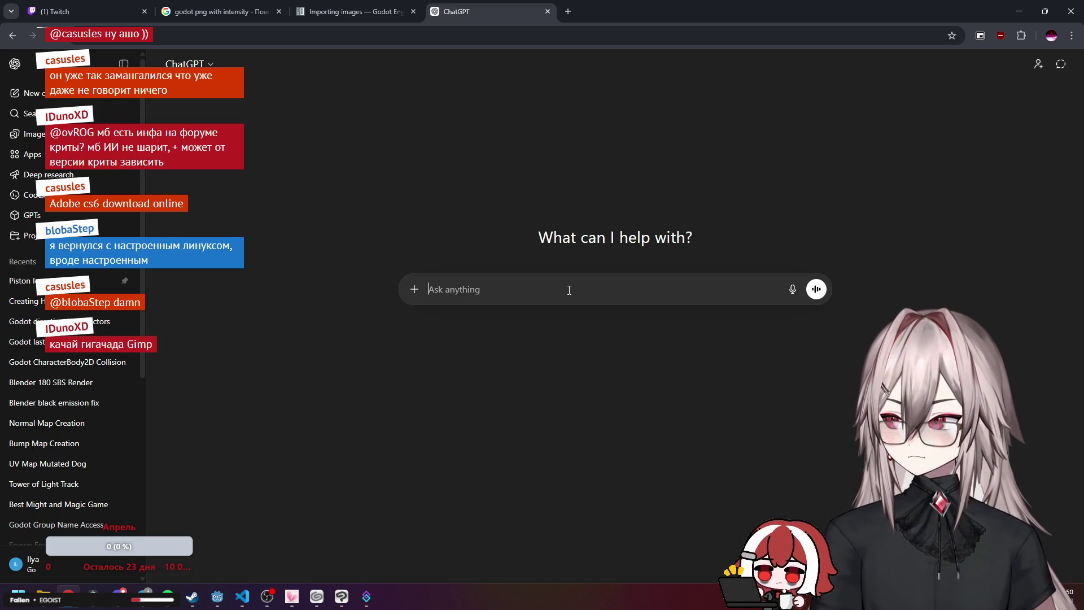
click(23, 301)
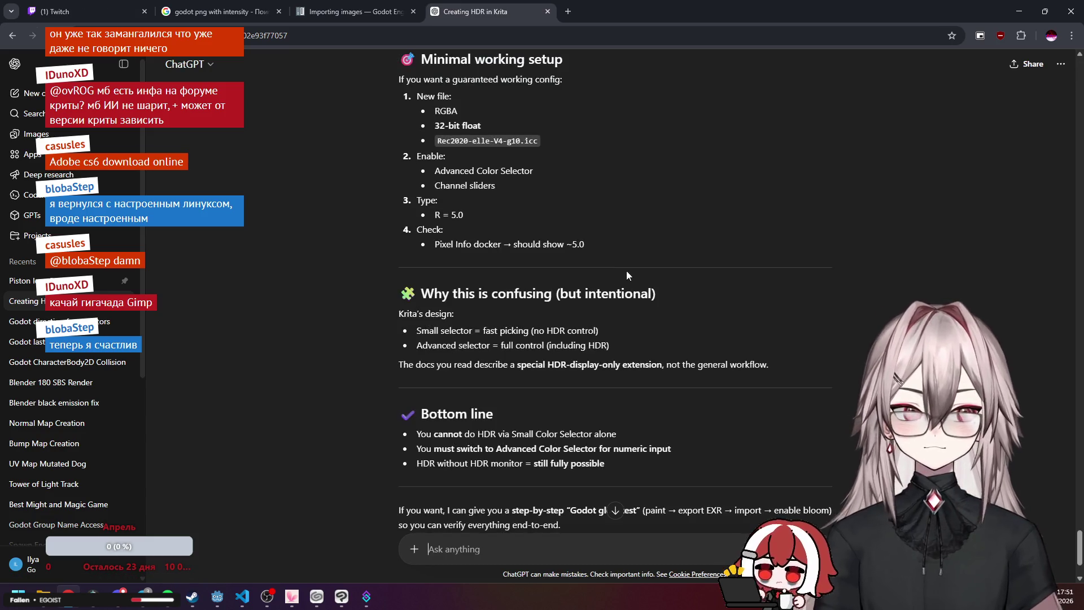
mouse_move(1077, 556)
mouse_down()
mouse_move(988, 395)
mouse_move(847, 254)
mouse_move(757, 216)
mouse_move(732, 226)
mouse_up()
scroll(733, 228, up, 2)
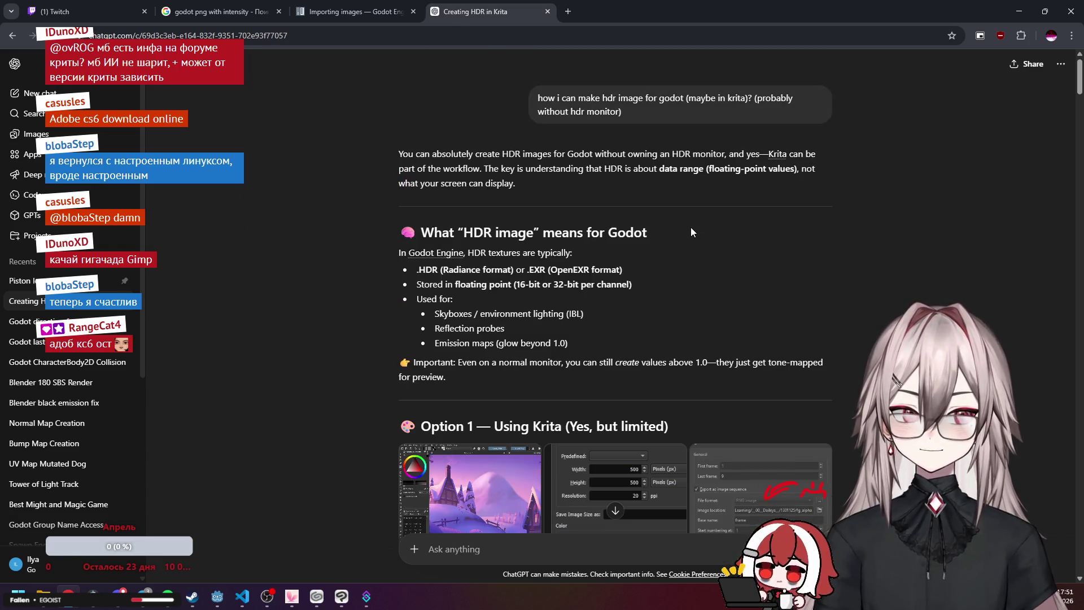
scroll(622, 248, down, 7)
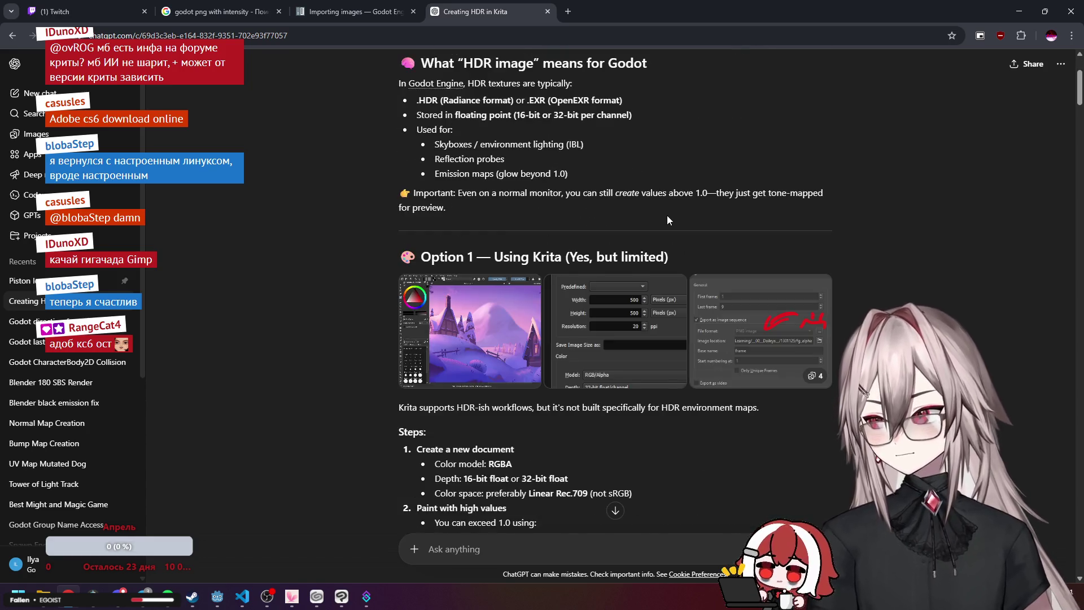
scroll(674, 212, down, 7)
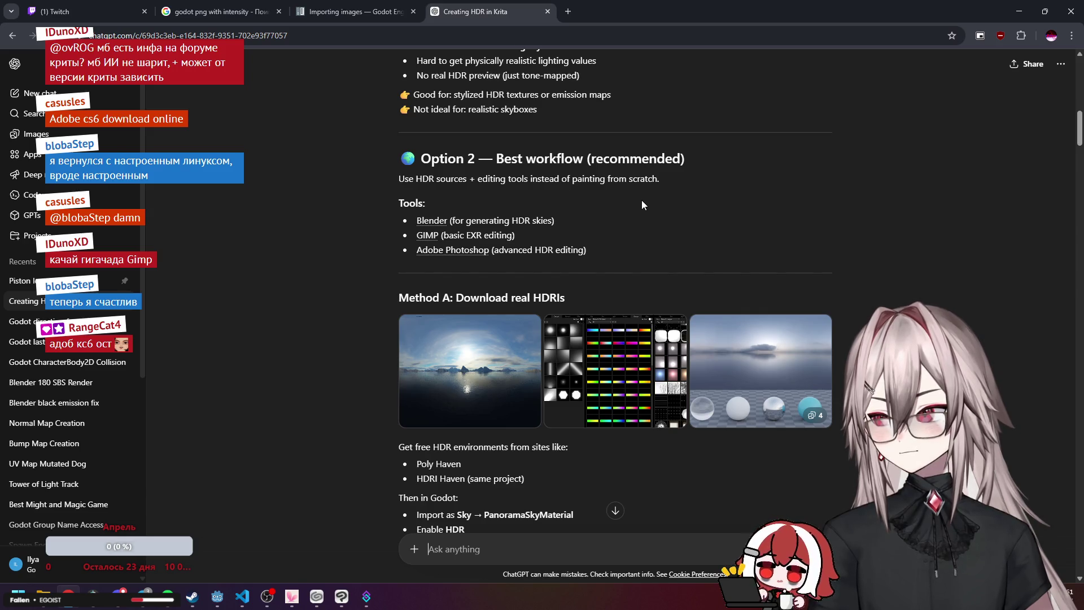
scroll(642, 205, down, 5)
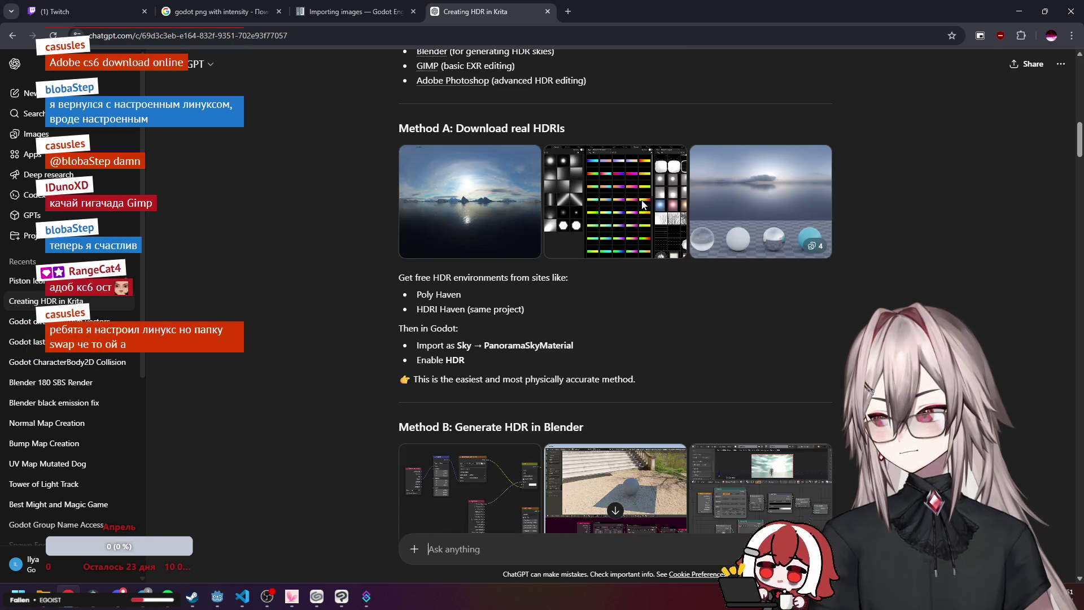
scroll(641, 205, down, 3)
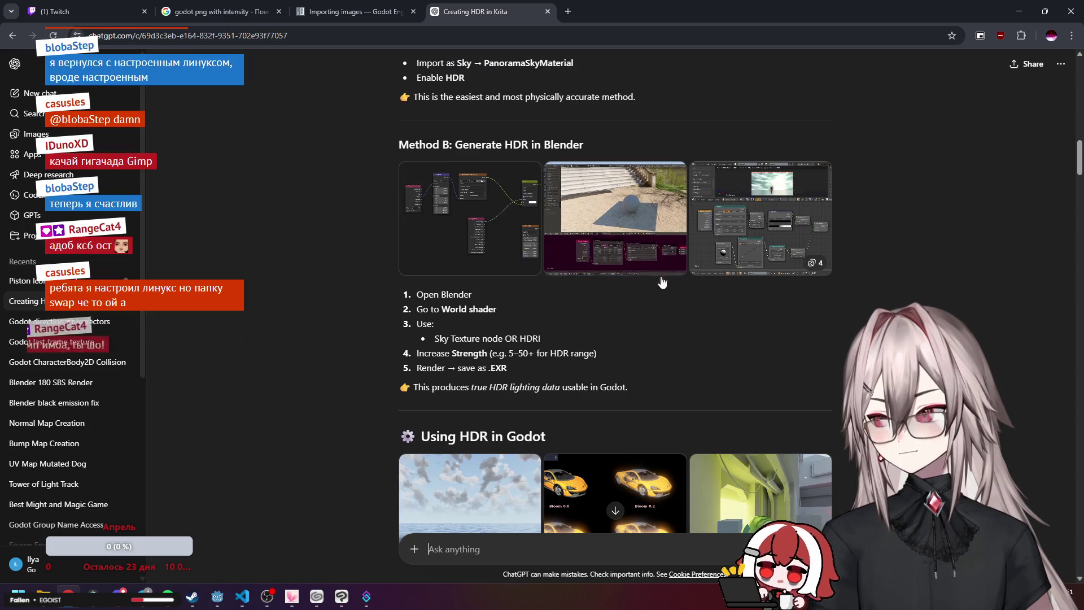
scroll(672, 271, down, 3)
scroll(683, 243, down, 3)
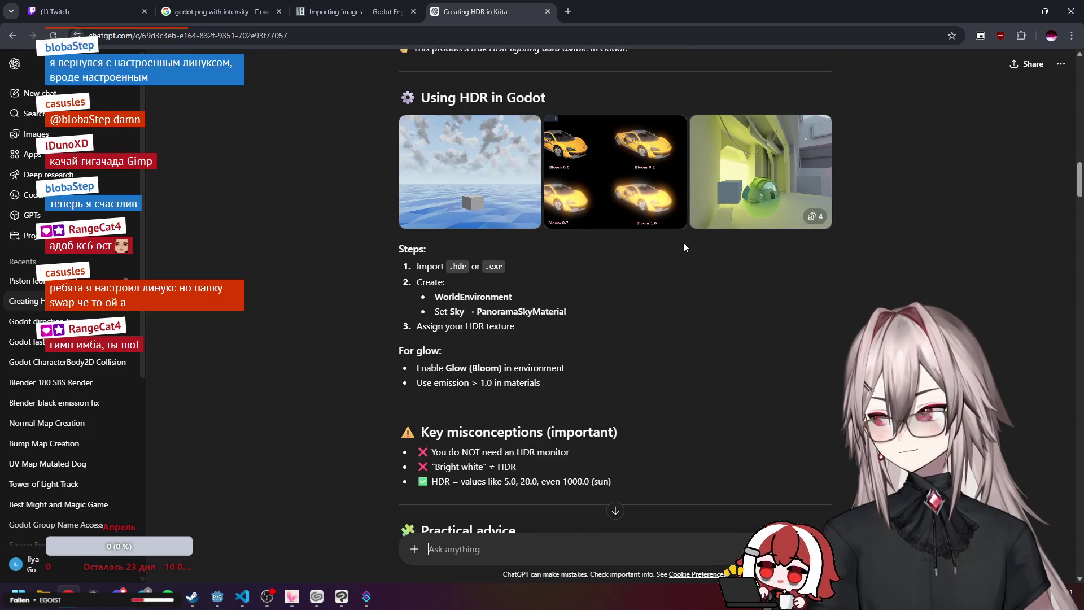
scroll(683, 242, down, 2)
scroll(683, 247, down, 3)
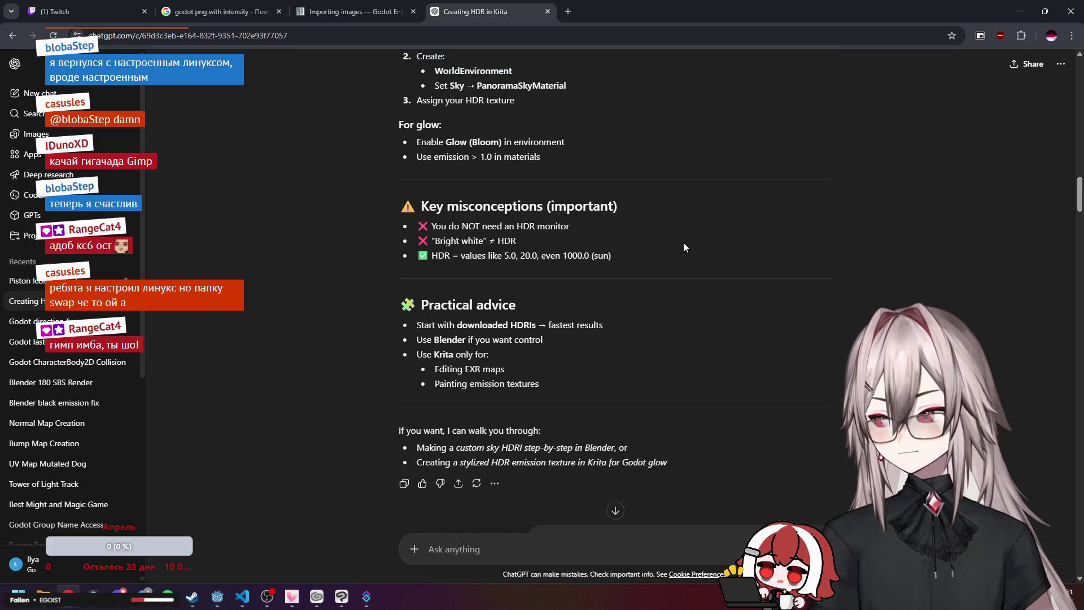
scroll(683, 247, down, 2)
scroll(683, 244, down, 18)
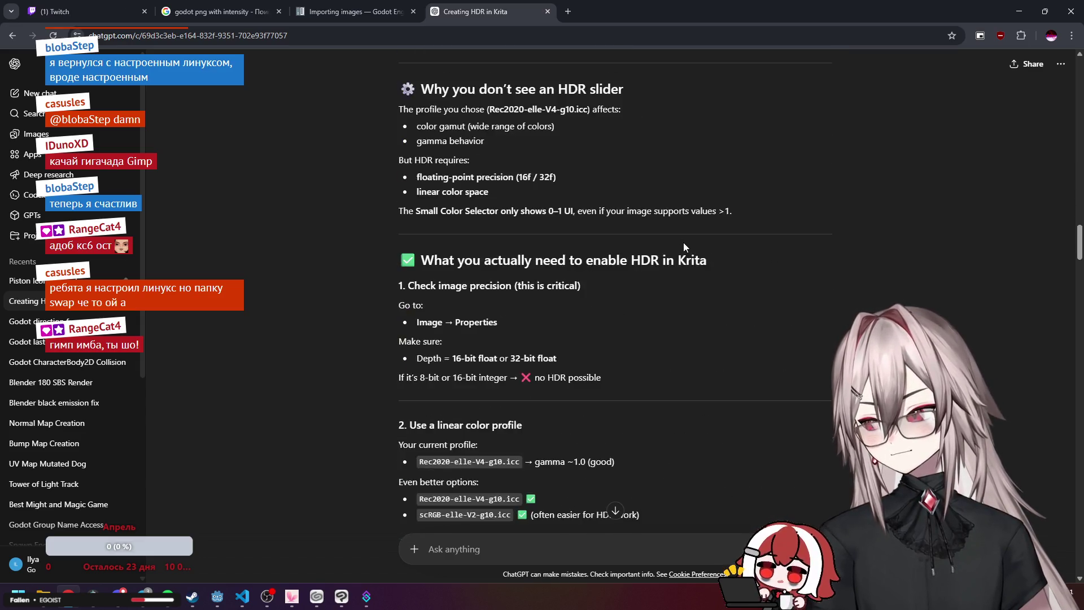
scroll(1044, 395, down, 20)
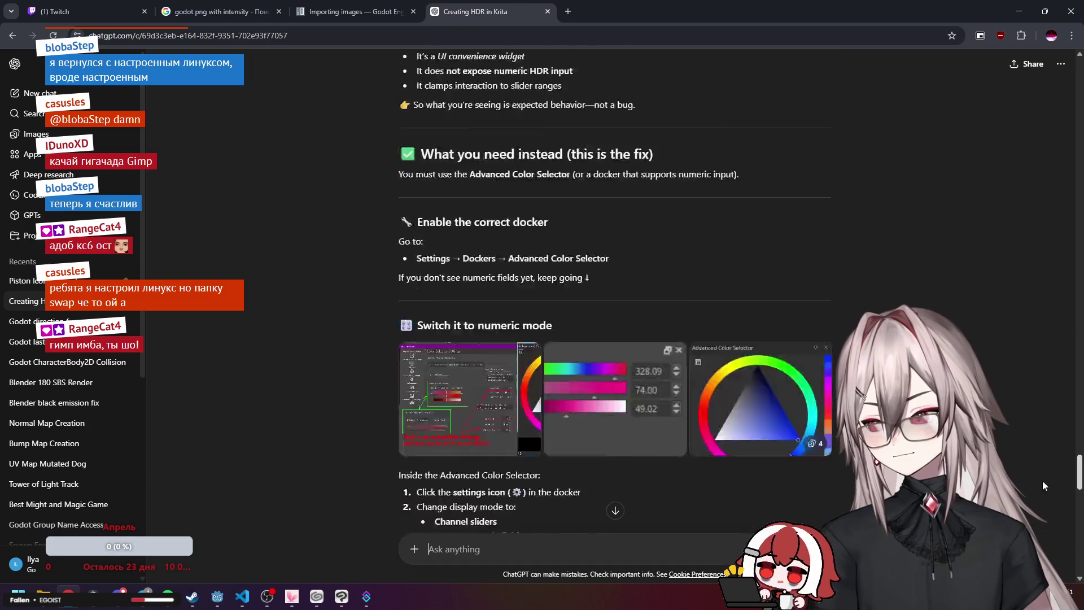
scroll(1045, 395, down, 3)
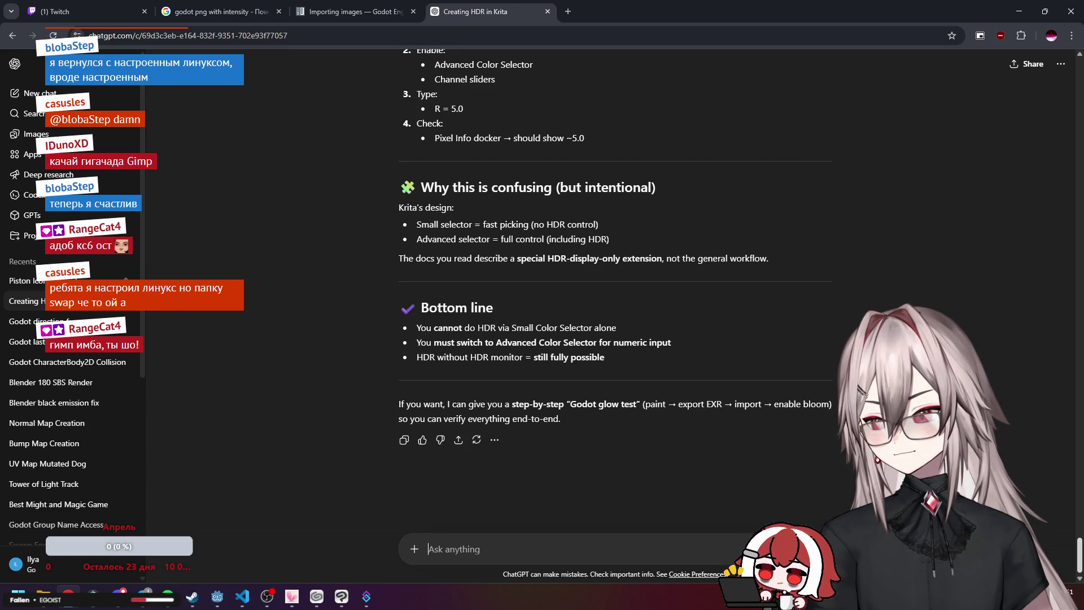
scroll(615, 282, up, 1)
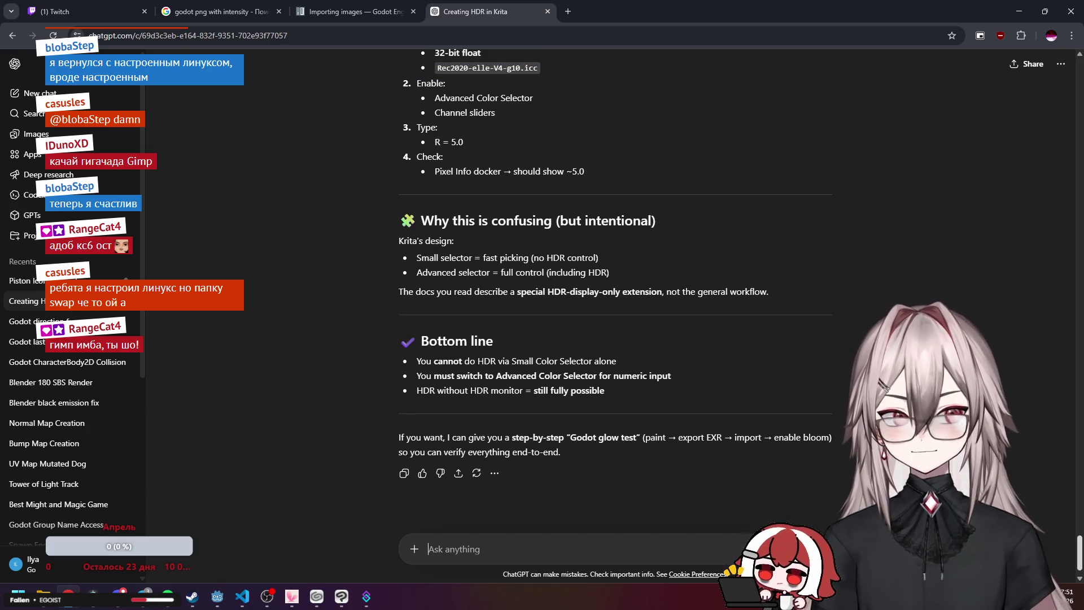
scroll(616, 282, up, 3)
scroll(616, 282, up, 4)
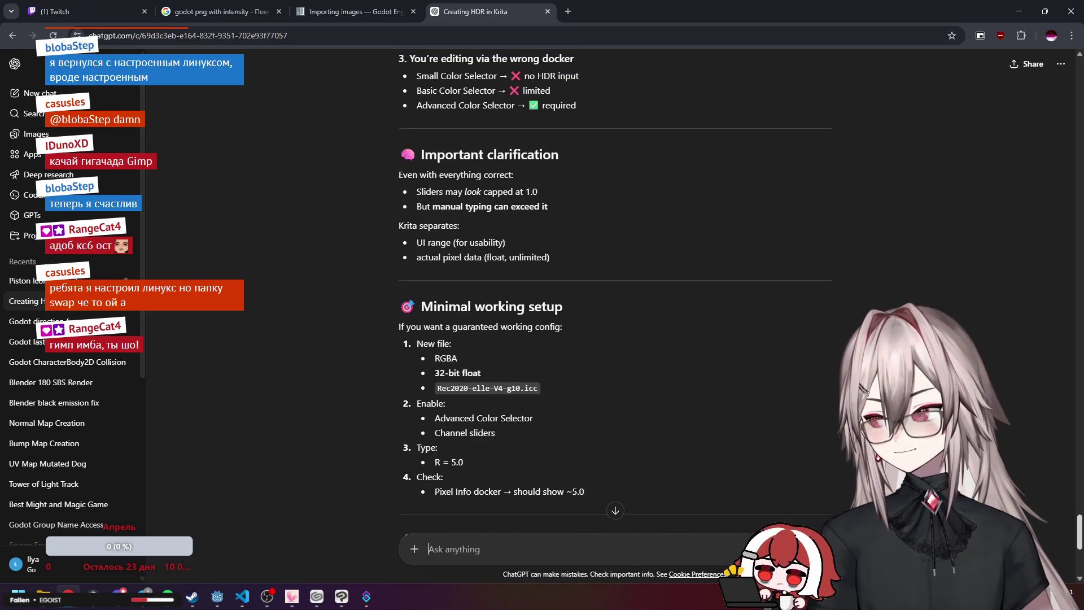
scroll(615, 283, up, 4)
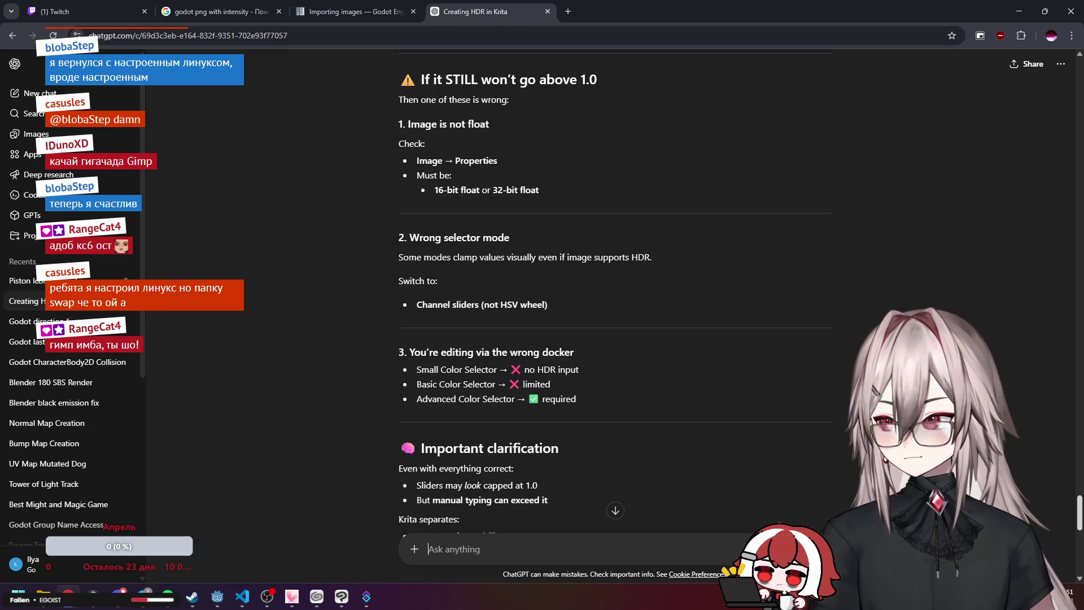
scroll(1023, 500, up, 5)
scroll(1024, 500, up, 4)
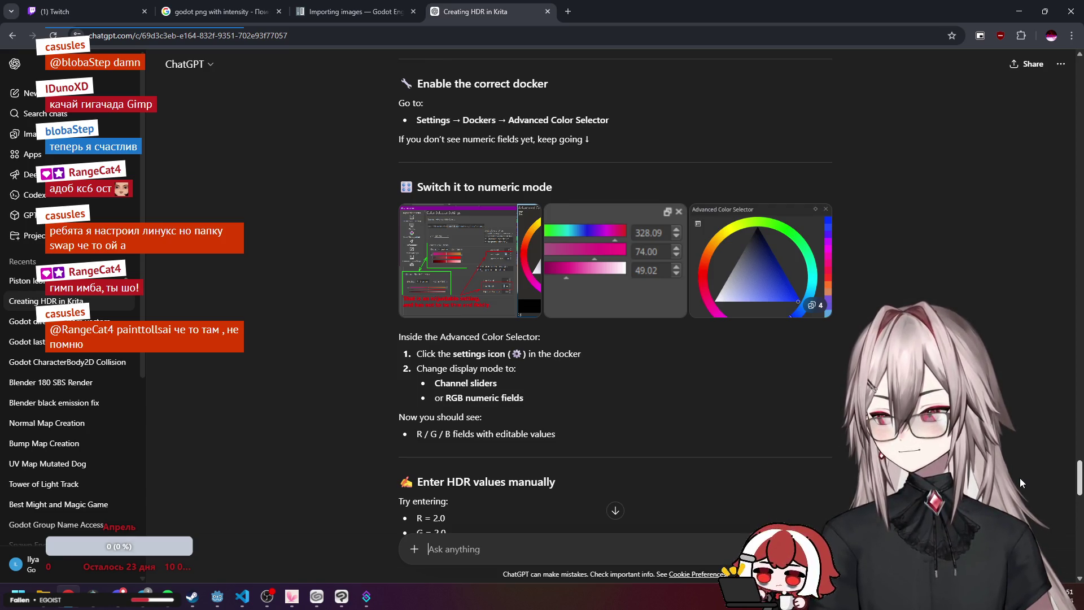
scroll(1019, 483, up, 2)
scroll(1016, 483, down, 2)
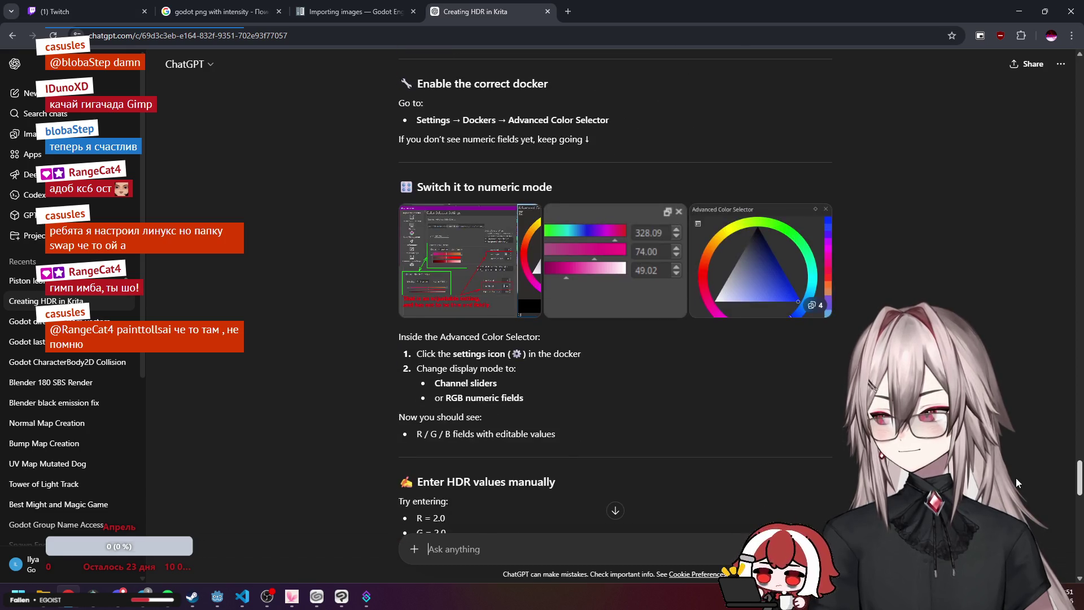
scroll(1018, 483, down, 1)
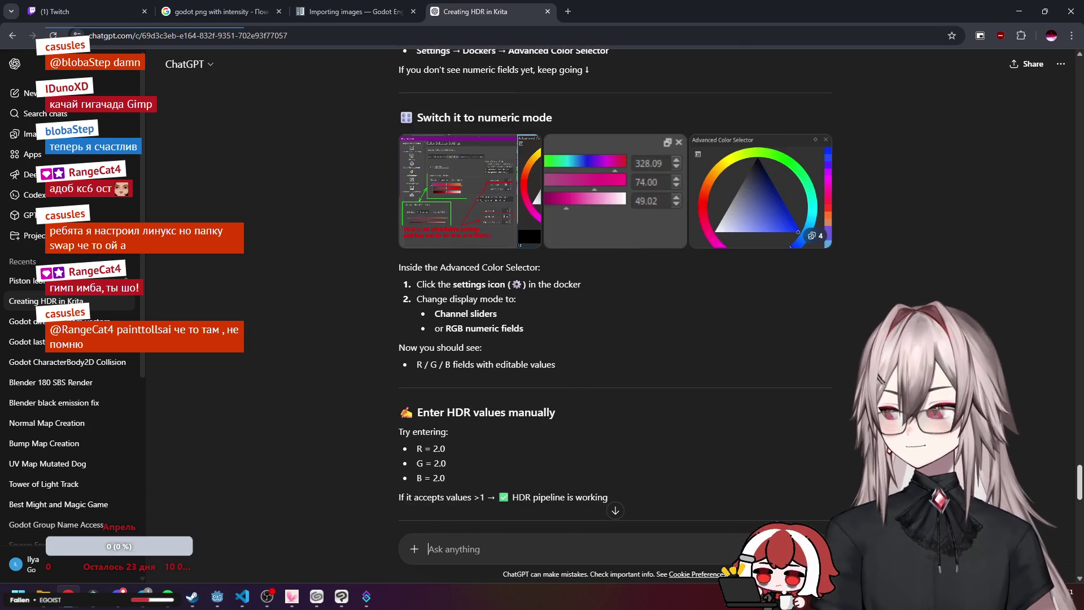
scroll(1018, 482, down, 1)
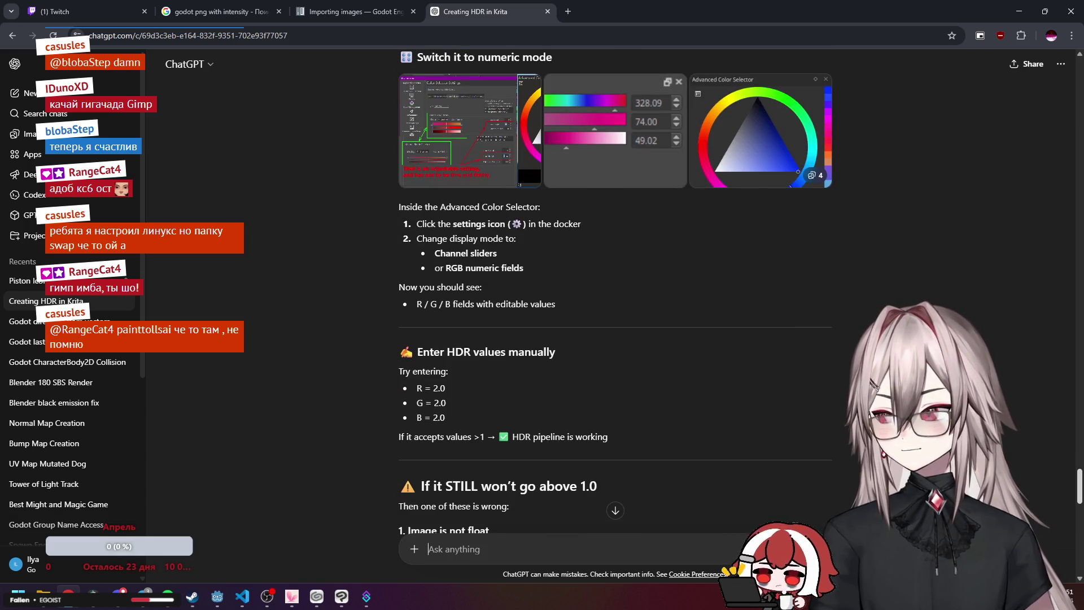
scroll(1016, 484, up, 2)
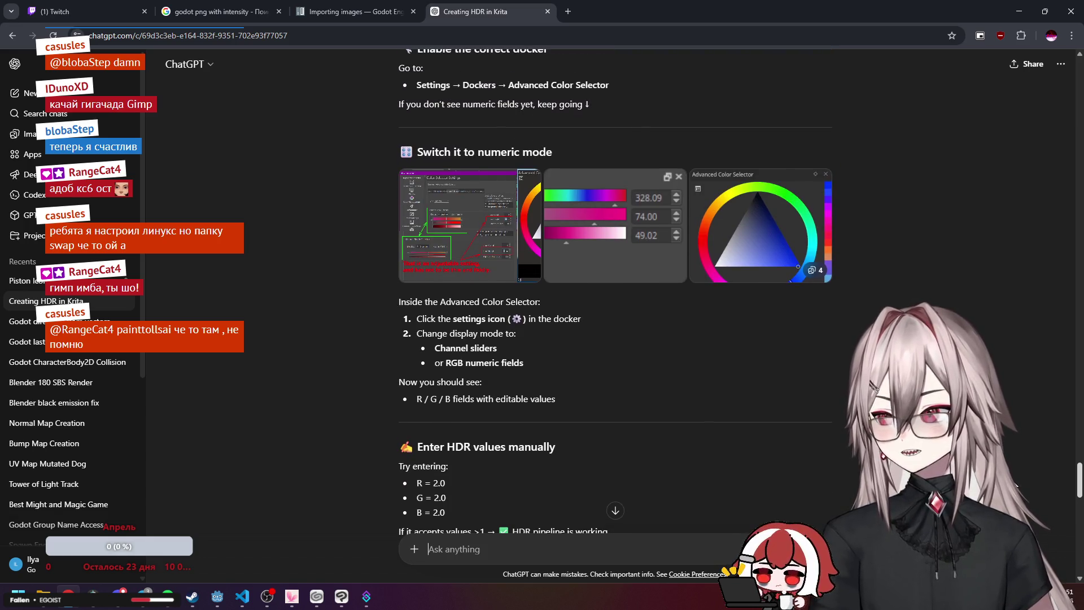
scroll(1016, 485, down, 4)
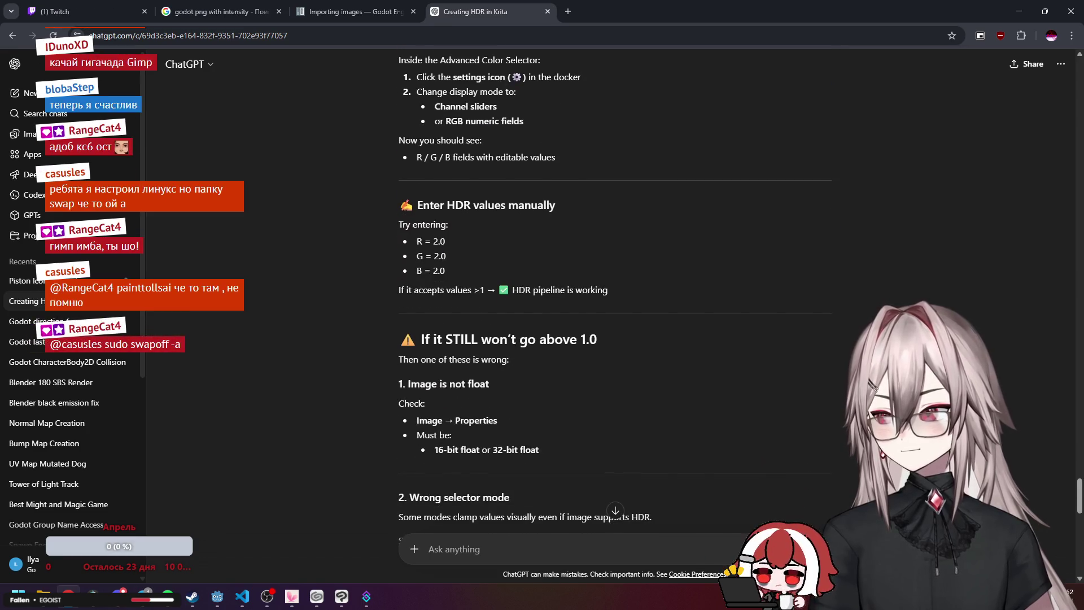
scroll(814, 338, down, 4)
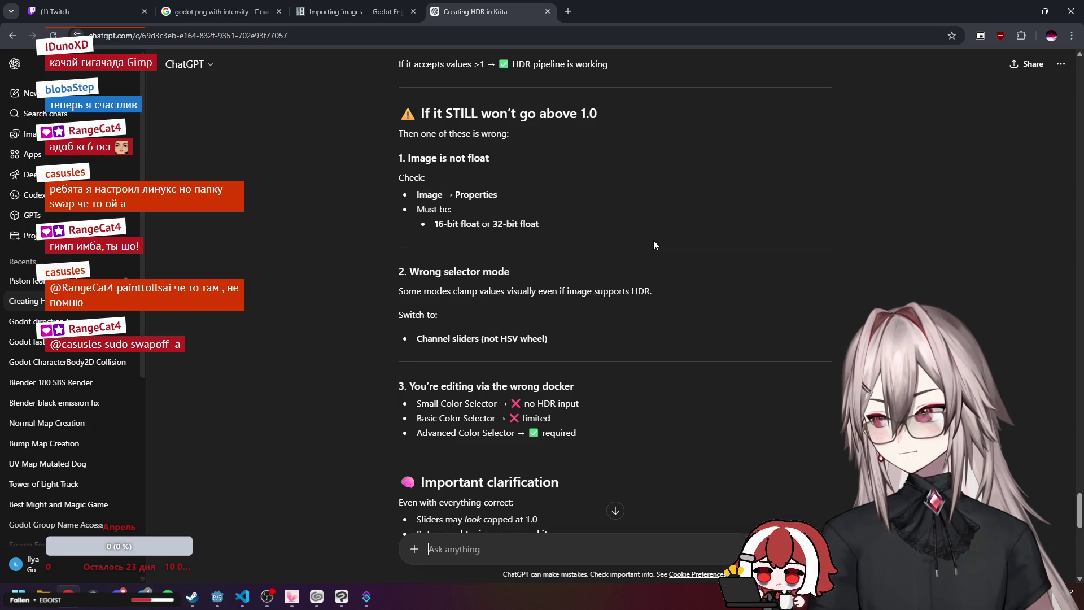
scroll(653, 243, down, 1)
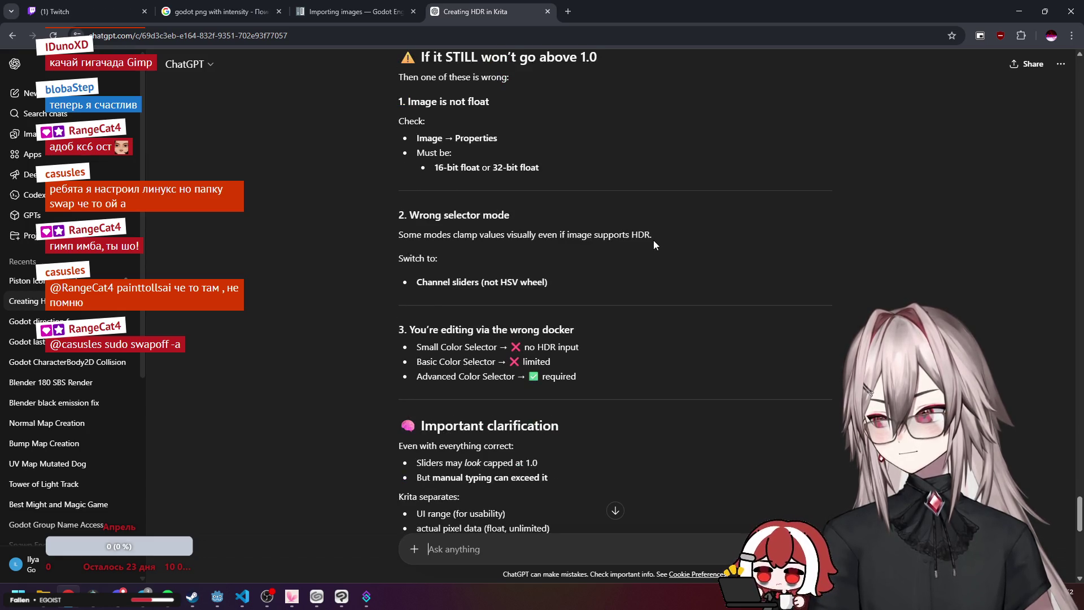
scroll(653, 237, down, 2)
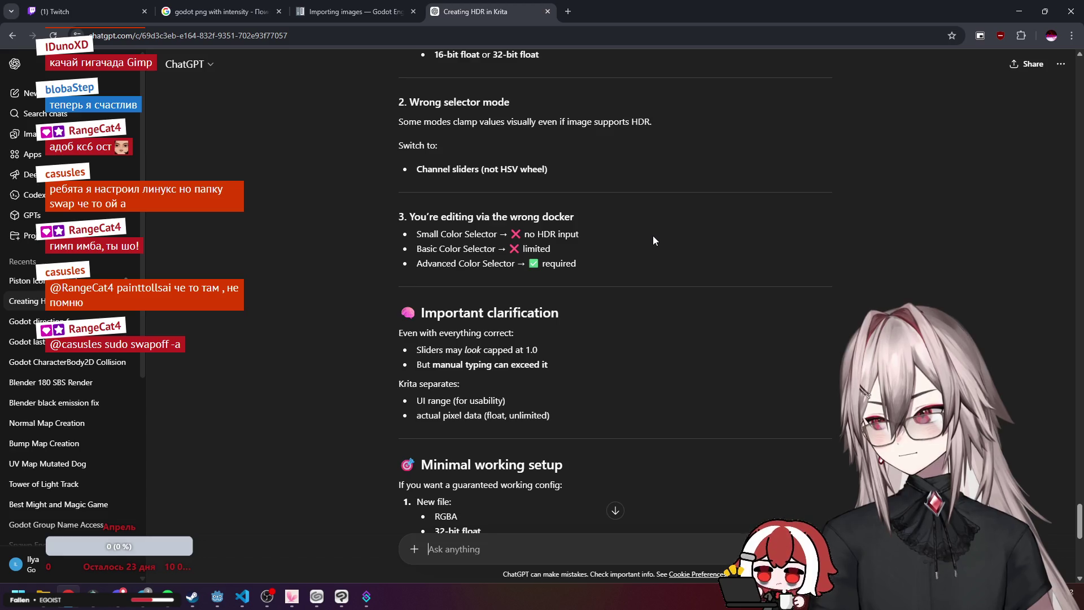
scroll(653, 236, down, 4)
scroll(653, 236, down, 5)
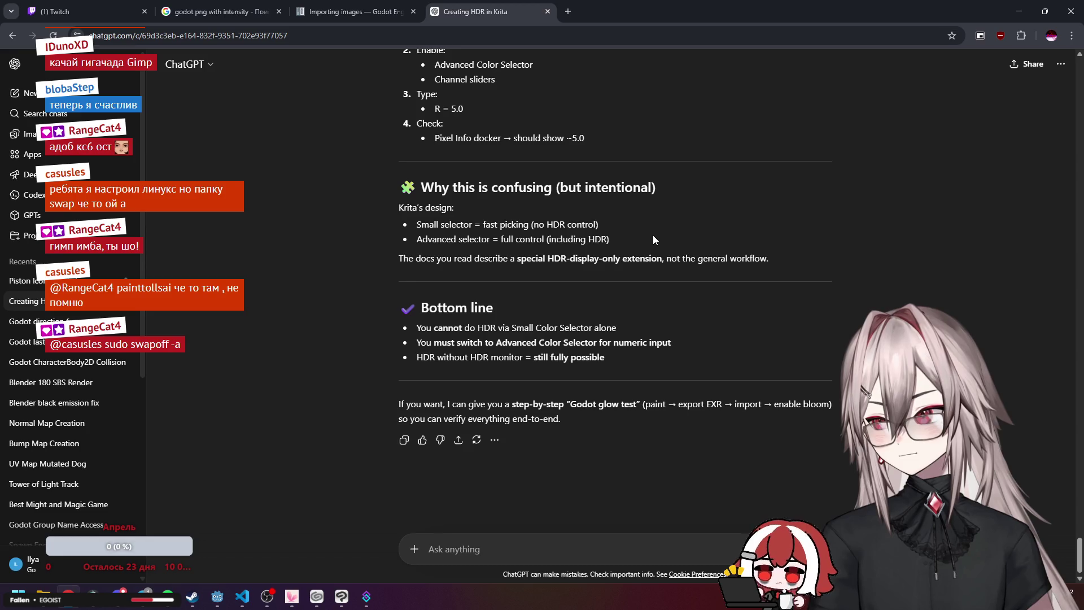
scroll(652, 237, up, 1)
scroll(653, 235, up, 1)
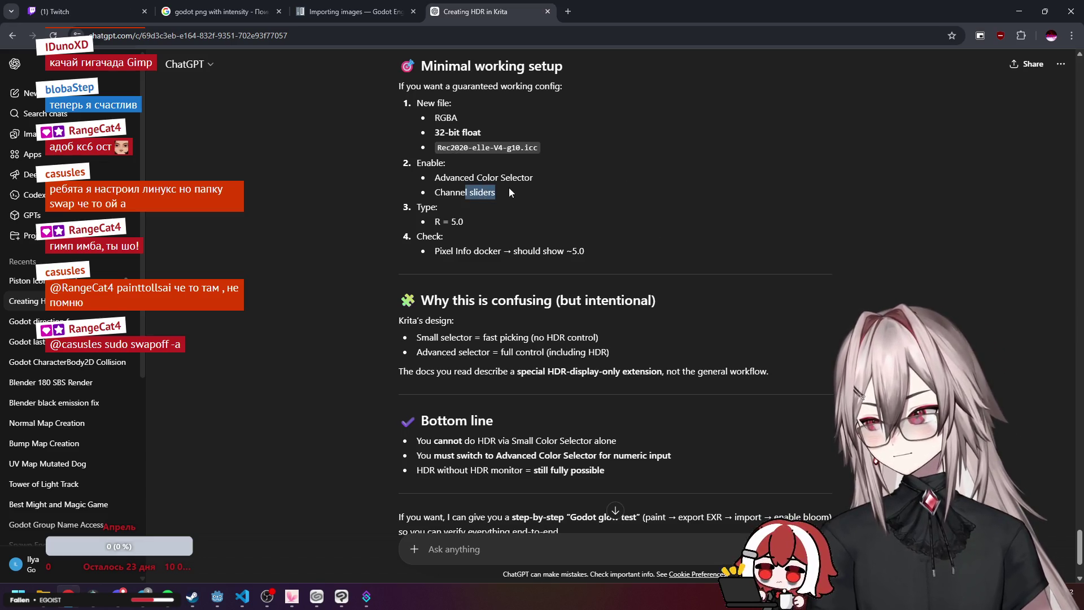
drag(455, 192, 523, 194)
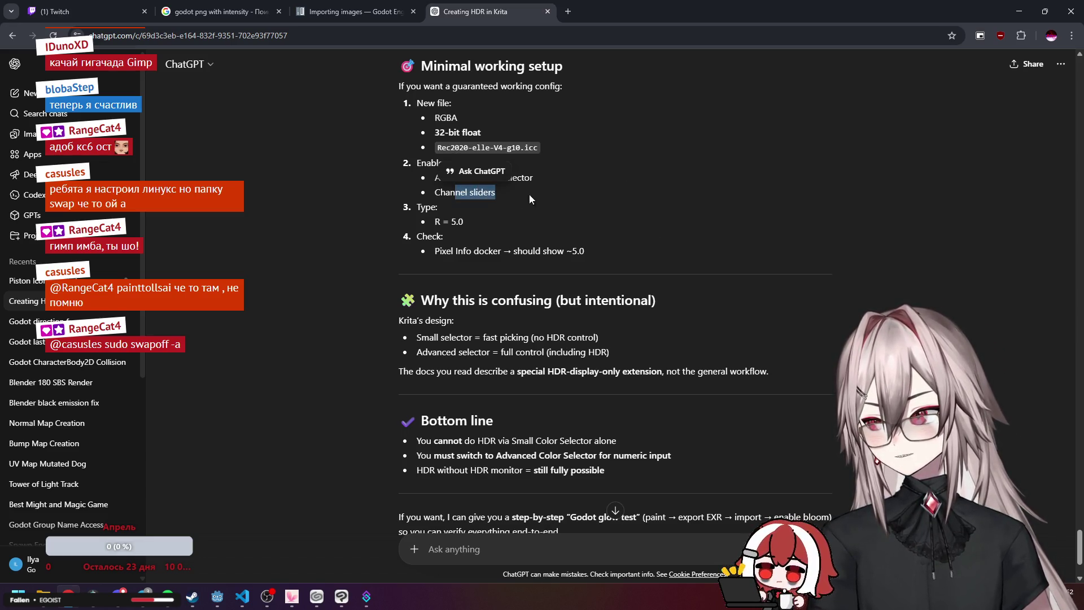
click(522, 194)
scroll(563, 197, down, 2)
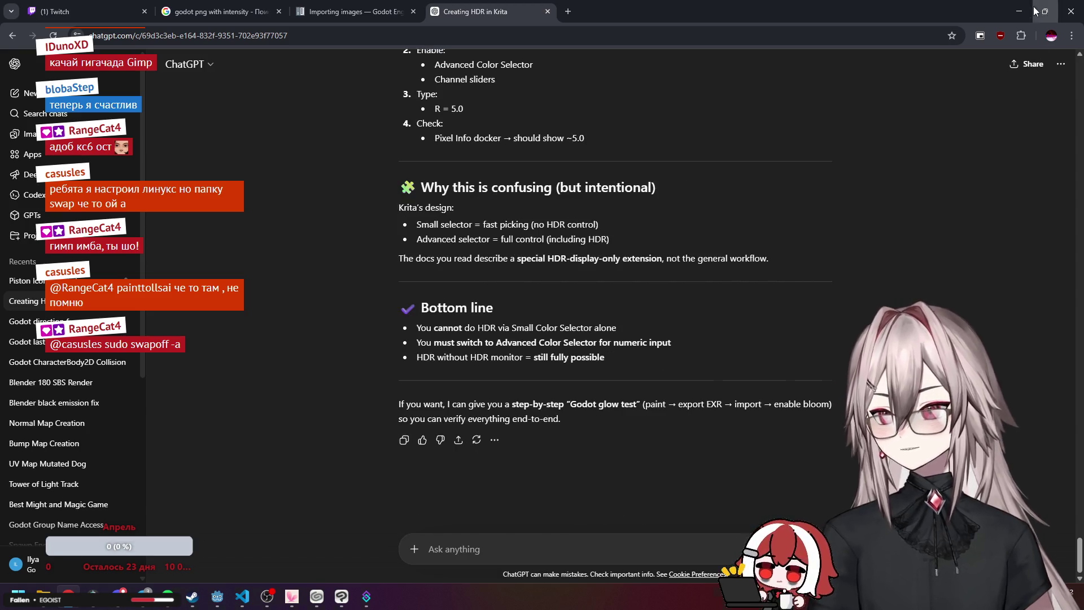
click(1044, 12)
click(818, 59)
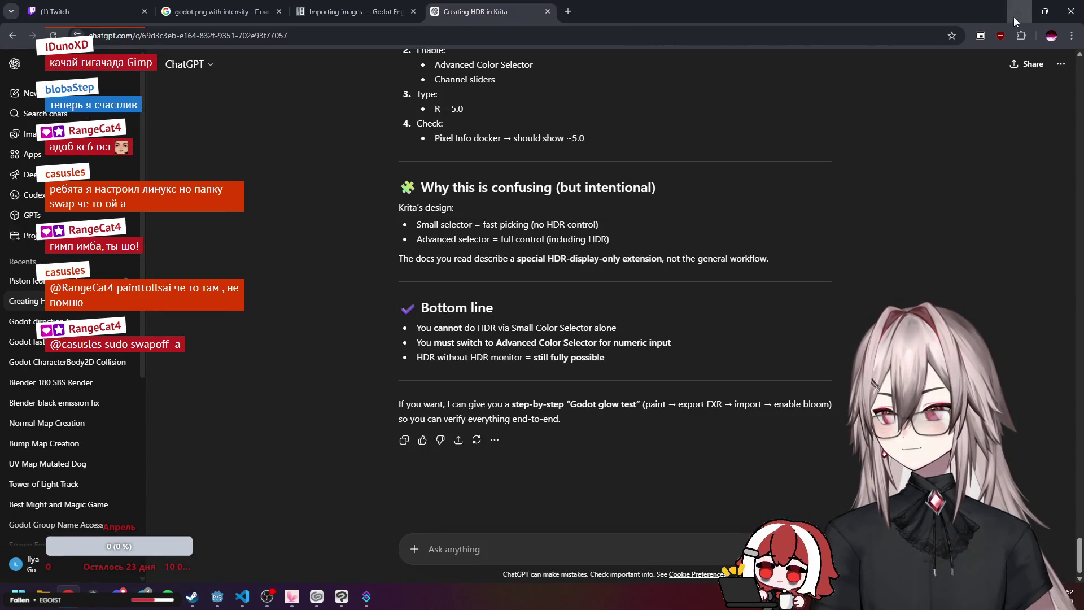
click(1014, 17)
click(1059, 7)
click(1018, 7)
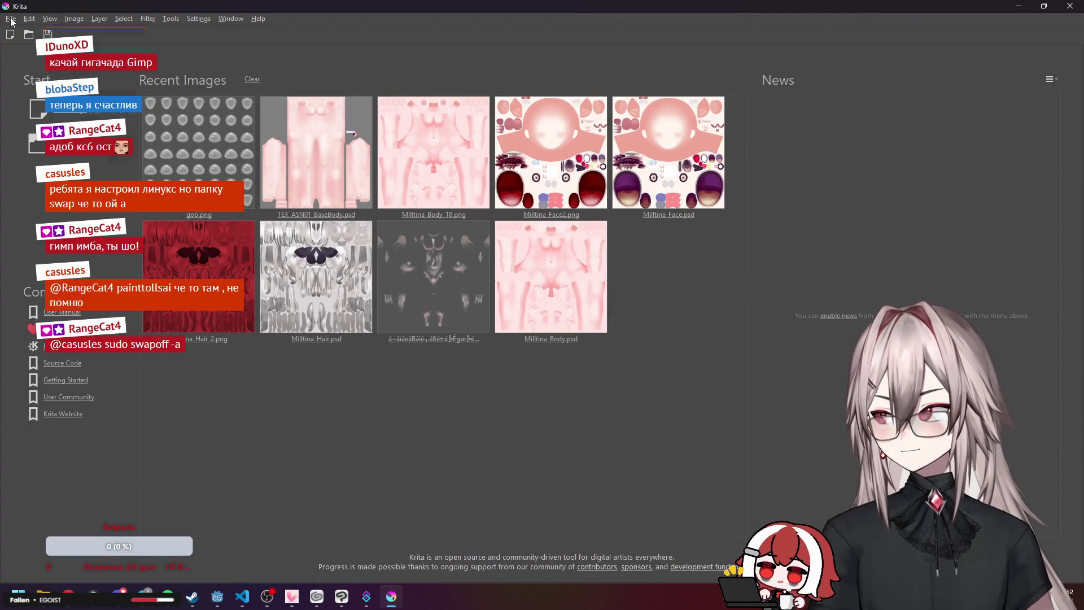
Create a blank 1024×256 canvas from File > New.
click(11, 19)
click(25, 29)
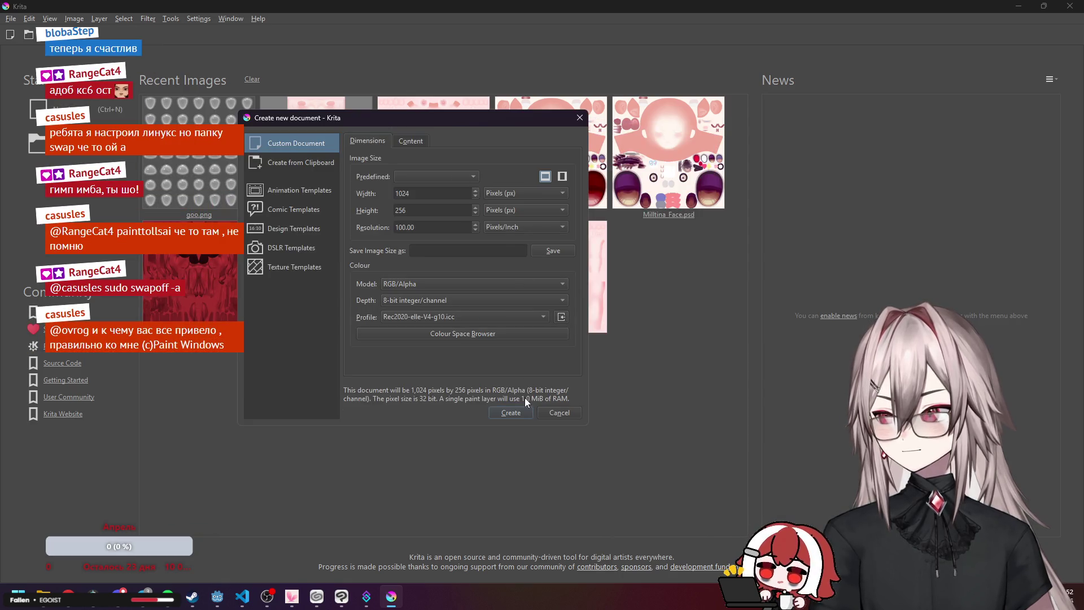
click(518, 411)
Start another new document at 16-bit integer depth, checking ChatGPT's setup instructions.
click(12, 20)
click(11, 19)
click(11, 18)
click(25, 31)
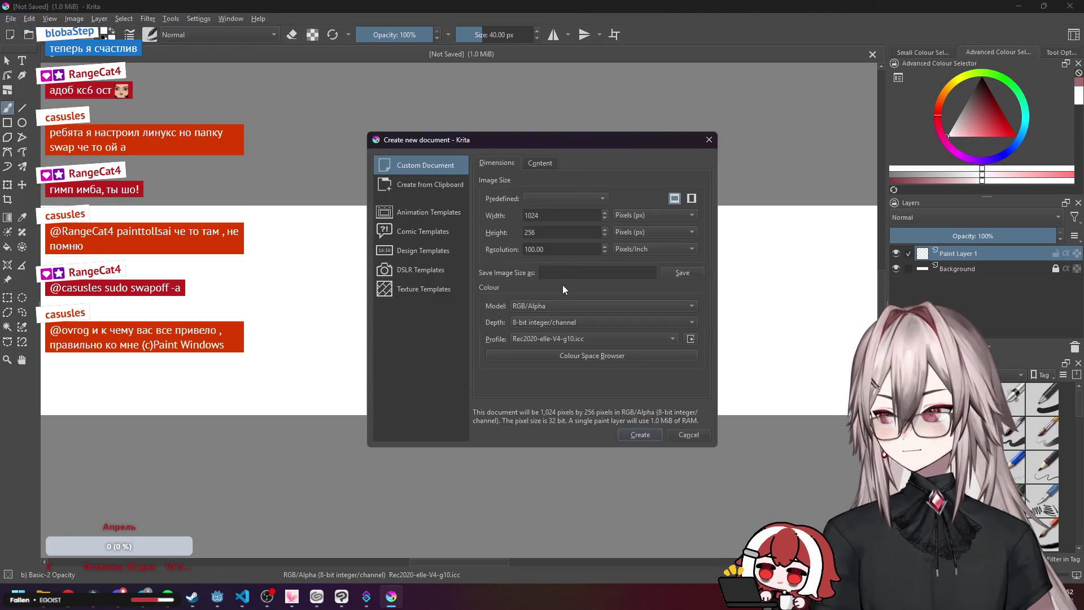
click(549, 324)
click(547, 337)
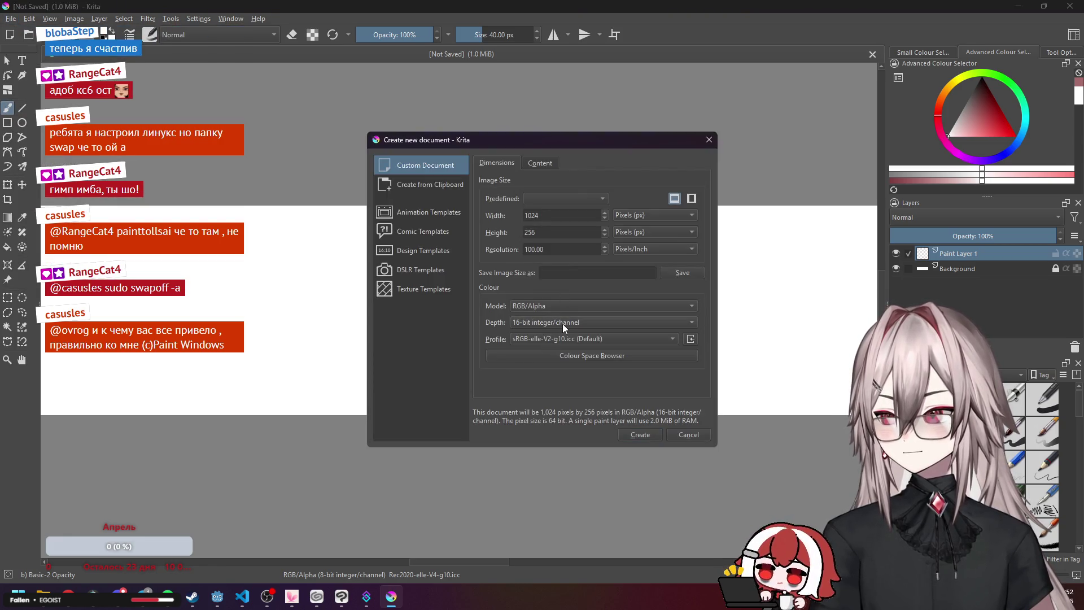
key(alt+Tab)
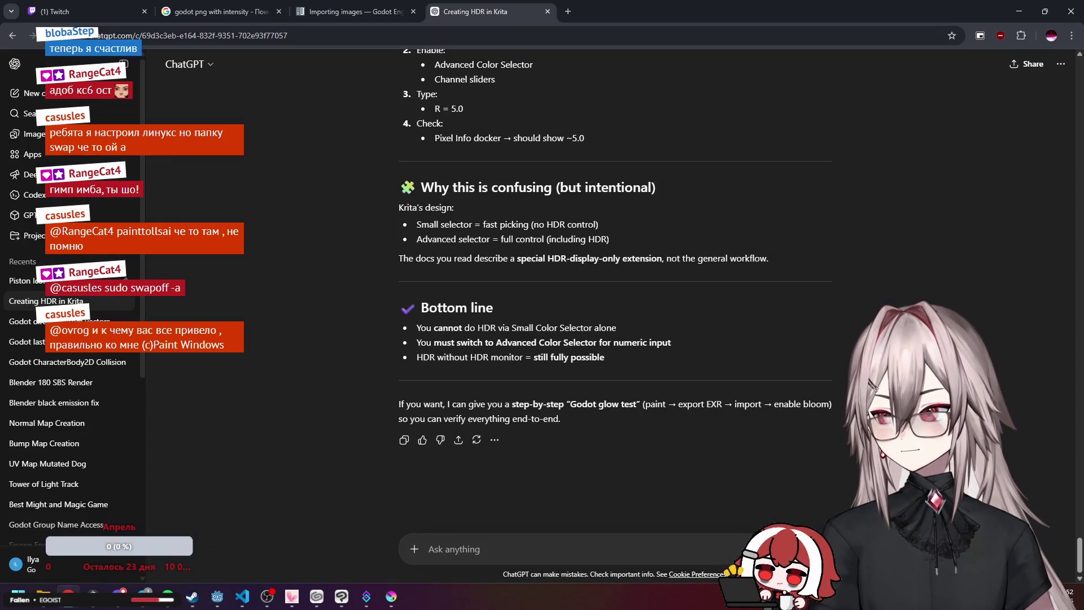
scroll(343, 386, up, 2)
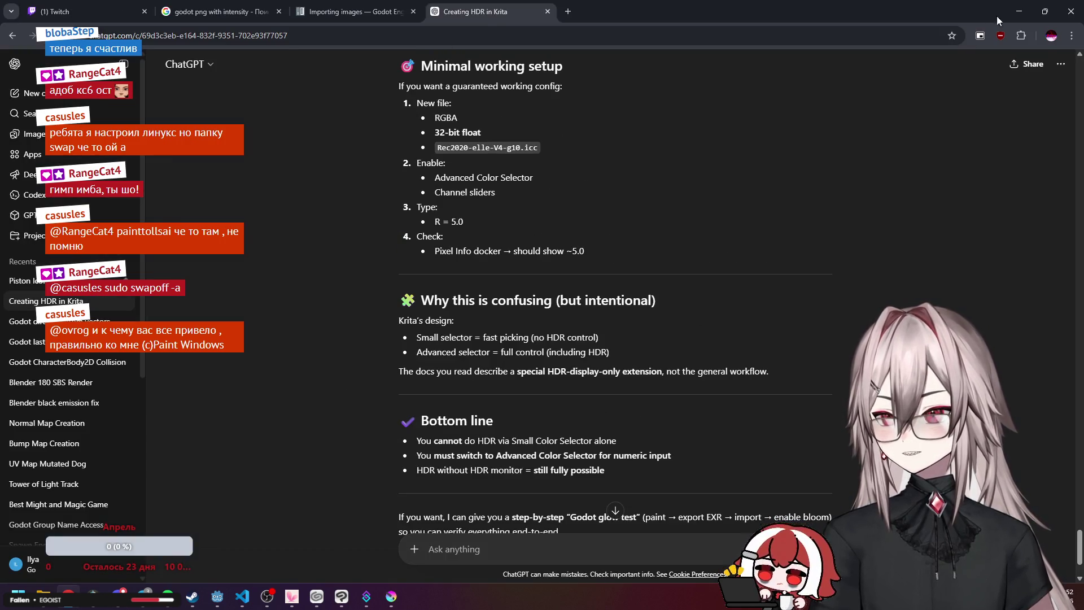
click(1019, 11)
Switch depth to 32-bit float with the Rec2020-elle-V4-g10.icc profile and create the document.
click(549, 323)
click(561, 347)
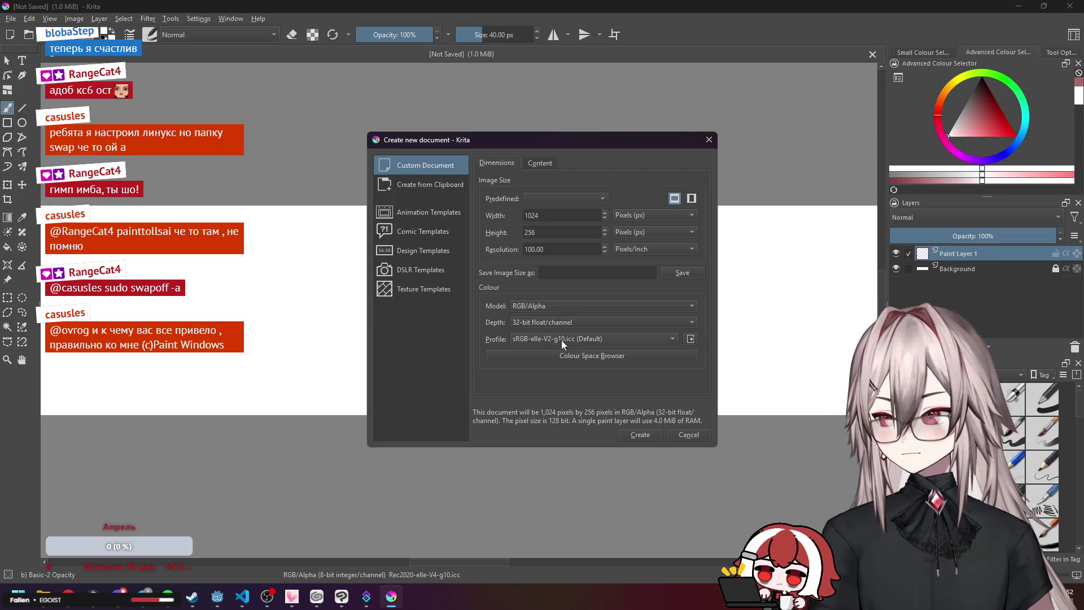
click(571, 338)
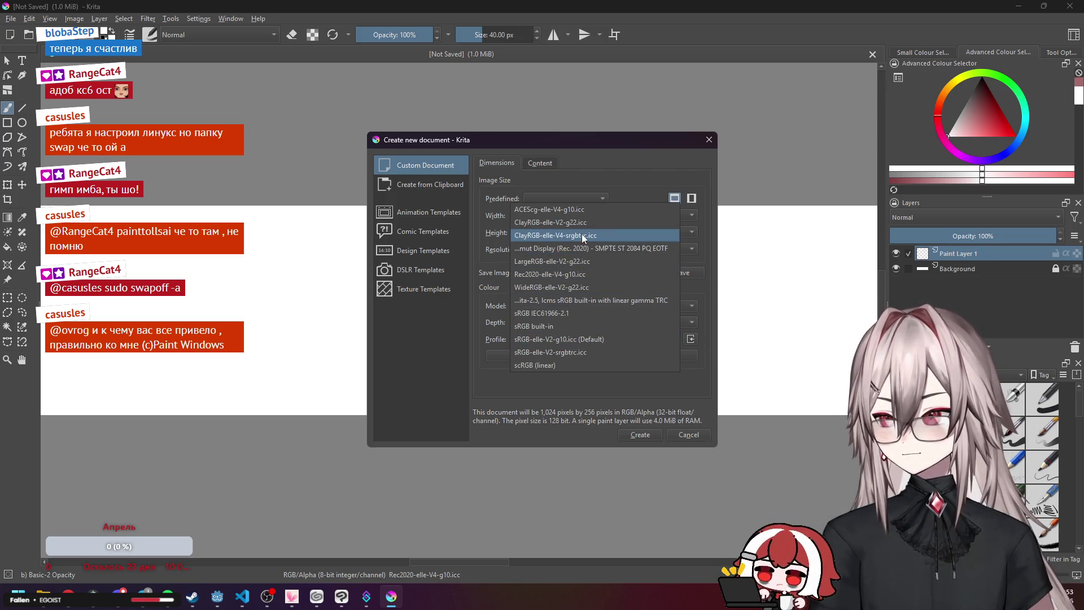
click(586, 275)
click(69, 597)
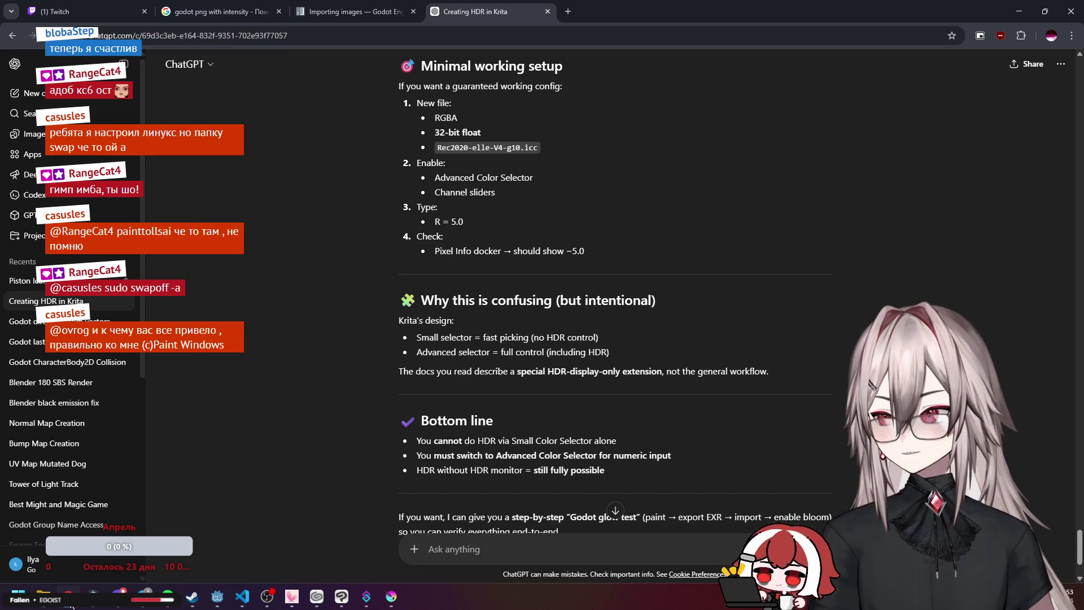
click(391, 596)
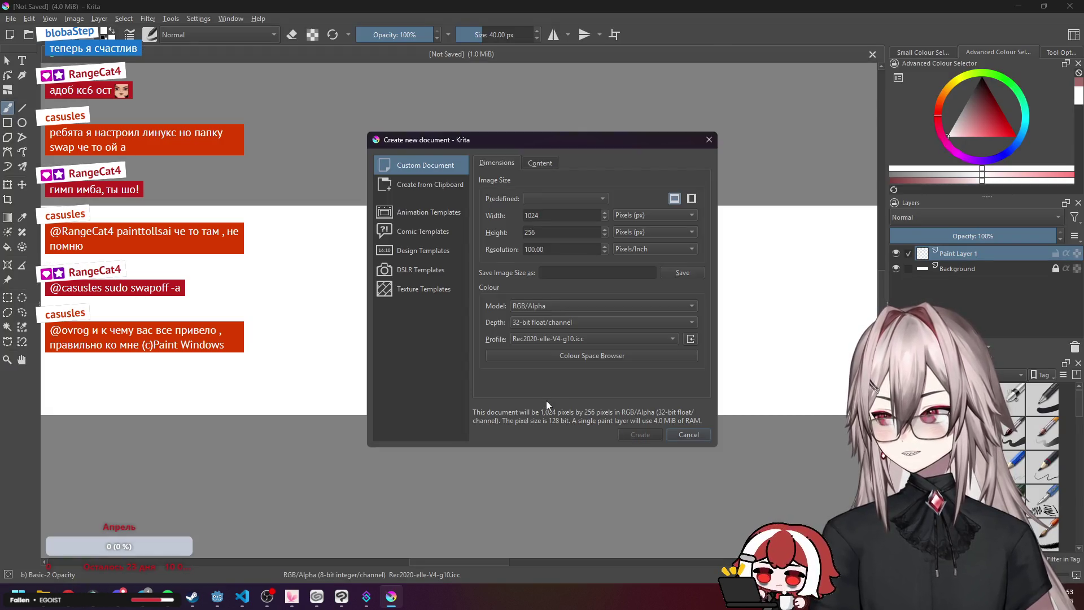
key(Return)
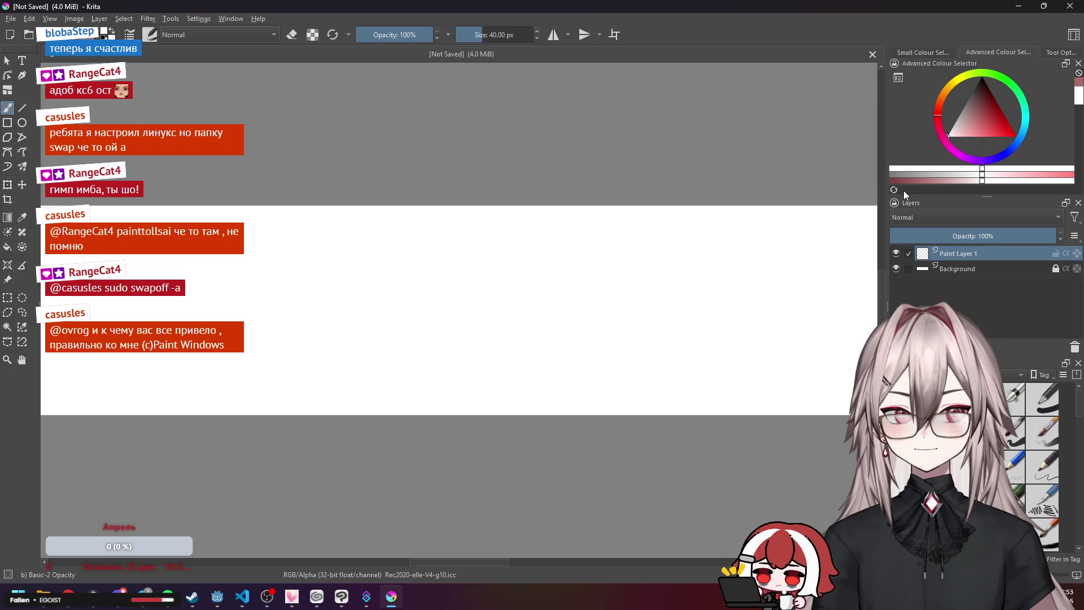
click(898, 77)
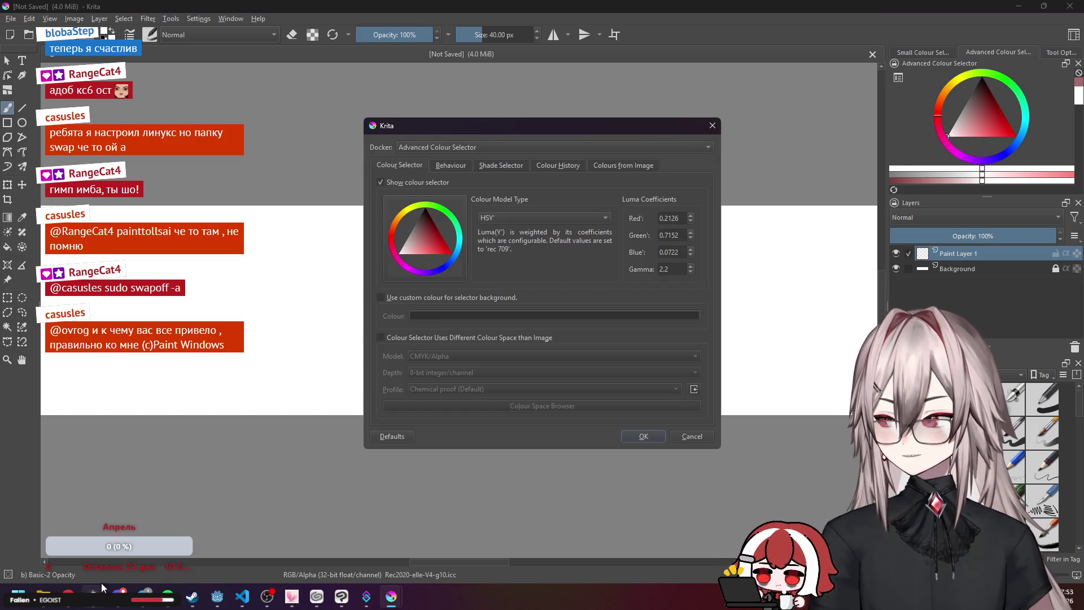
Consult ChatGPT, then browse the colour selector's Behaviour and Shade Selector settings pages.
mouse_move(93, 584)
key(alt+Tab)
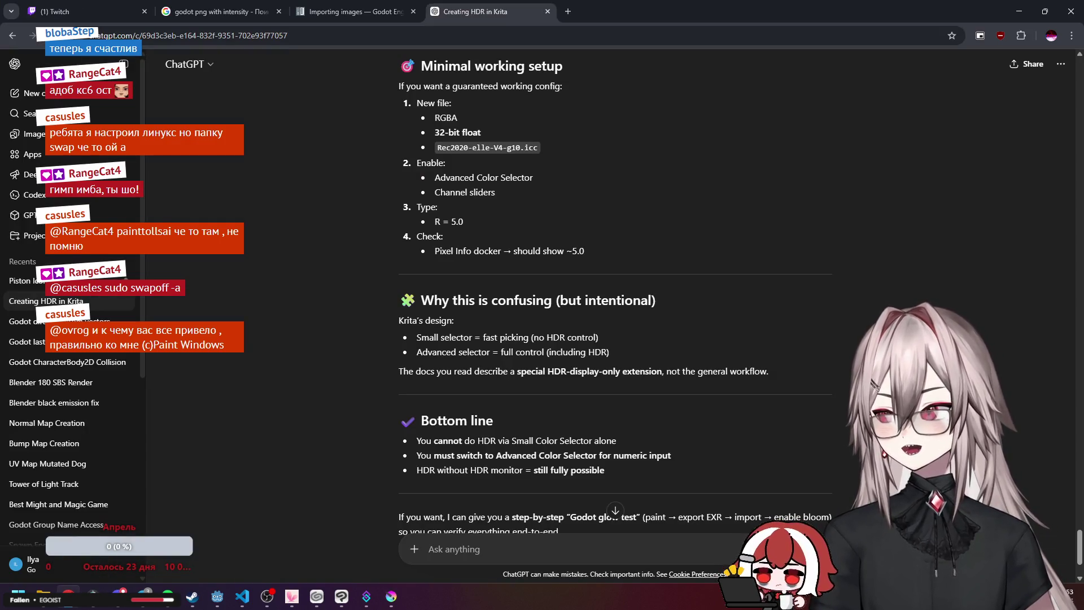
key(alt+Tab)
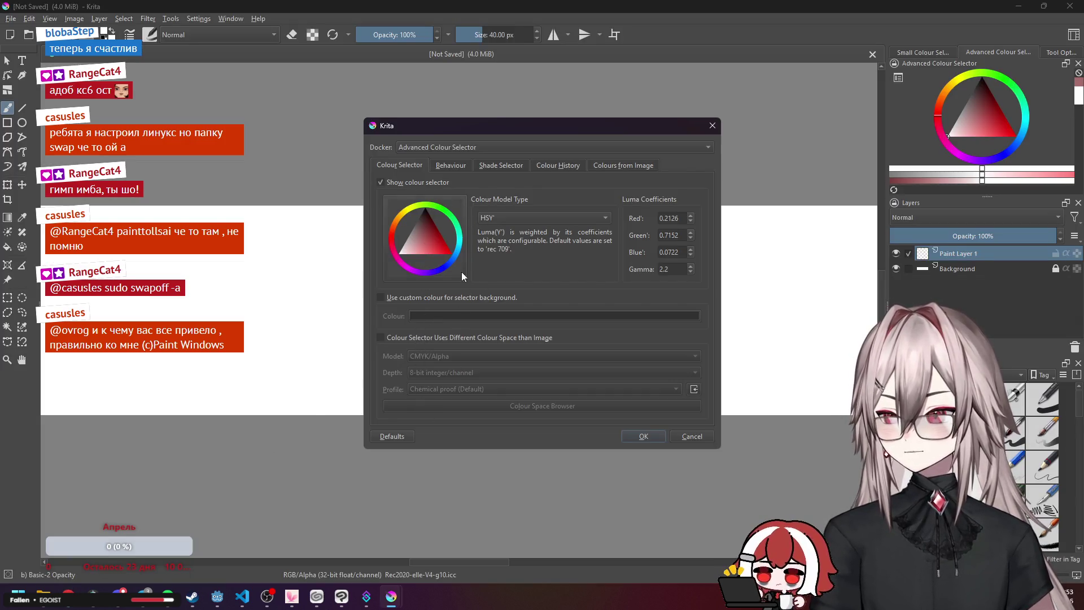
click(446, 164)
click(506, 184)
click(506, 184)
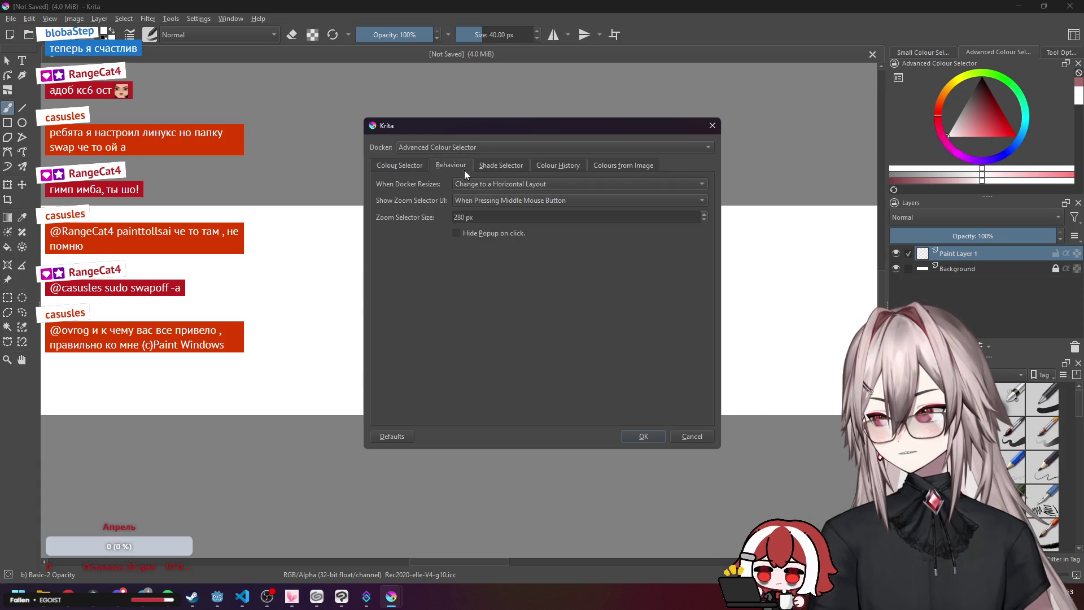
click(500, 166)
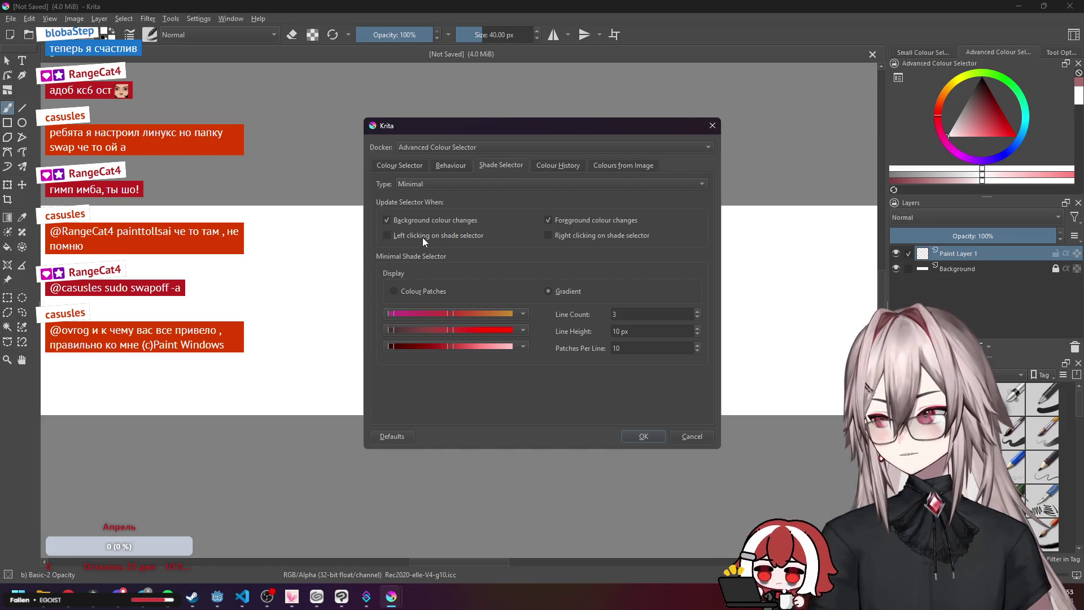
Set the shade selector type to MyPaint with HSV, apply, and widen the colour docker.
click(453, 183)
click(452, 184)
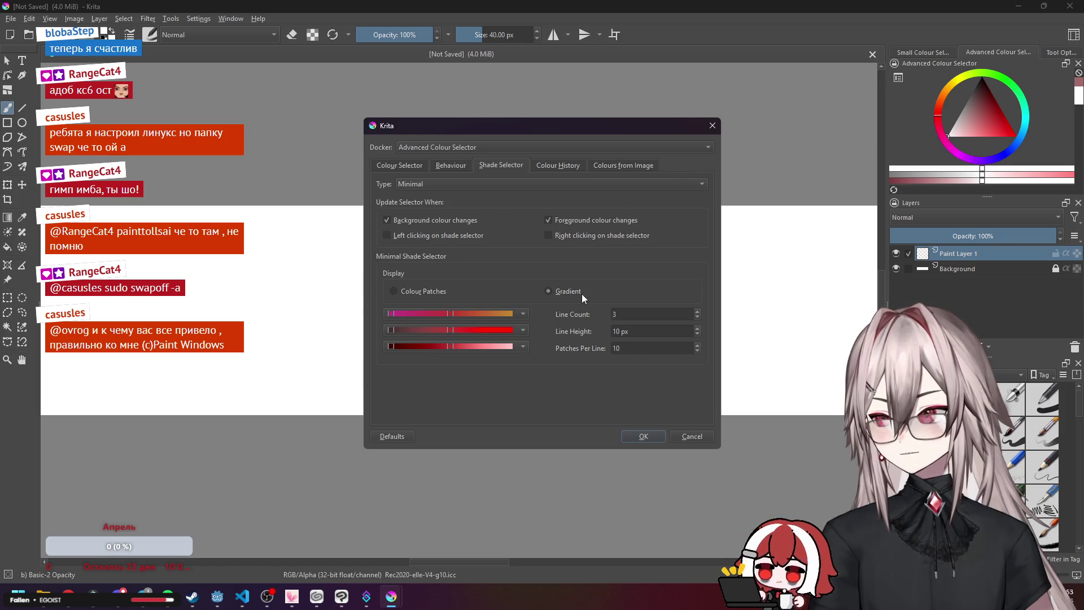
click(453, 185)
click(440, 175)
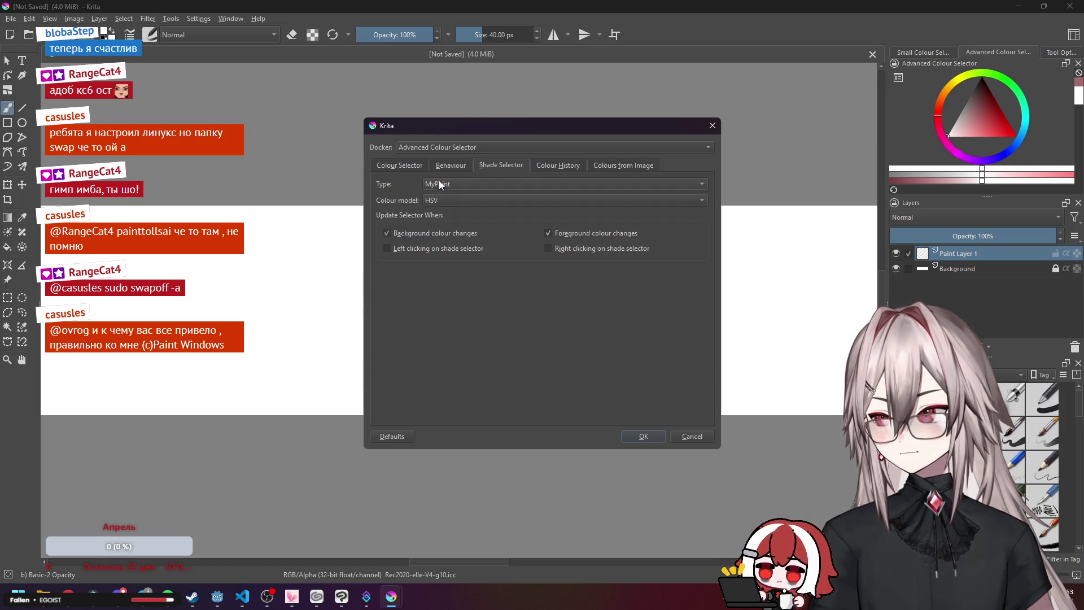
click(444, 197)
click(444, 197)
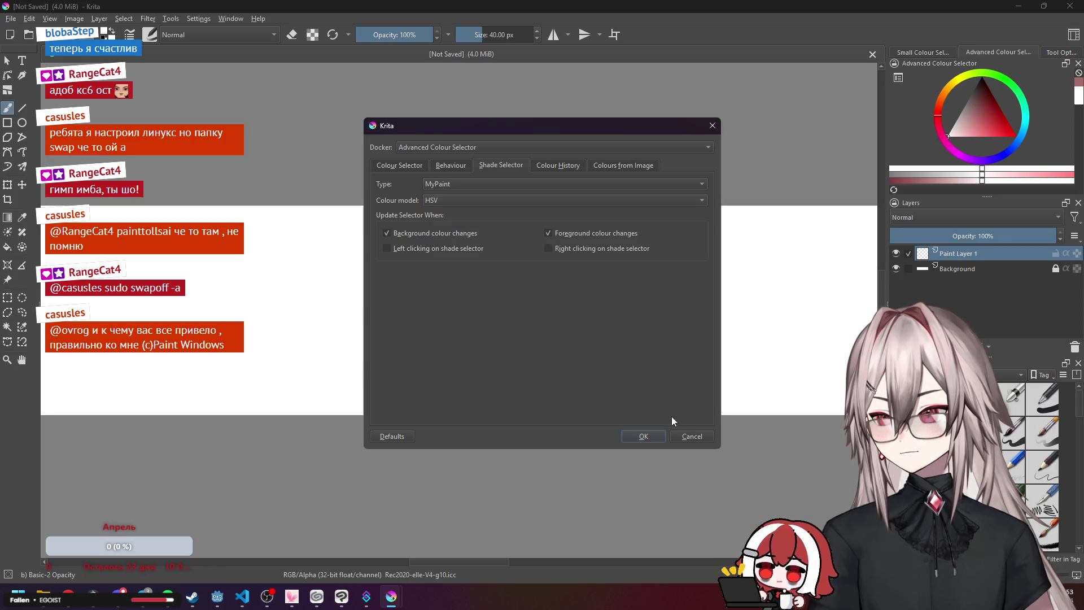
click(631, 438)
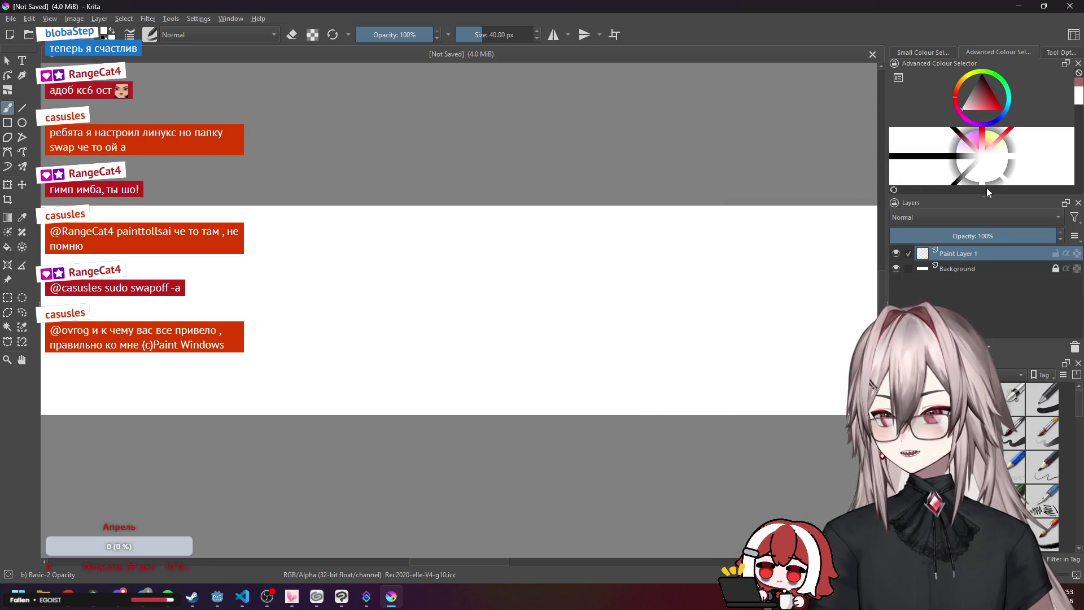
mouse_move(985, 197)
mouse_down()
mouse_move(991, 229)
mouse_move(1013, 150)
mouse_move(1007, 226)
mouse_up()
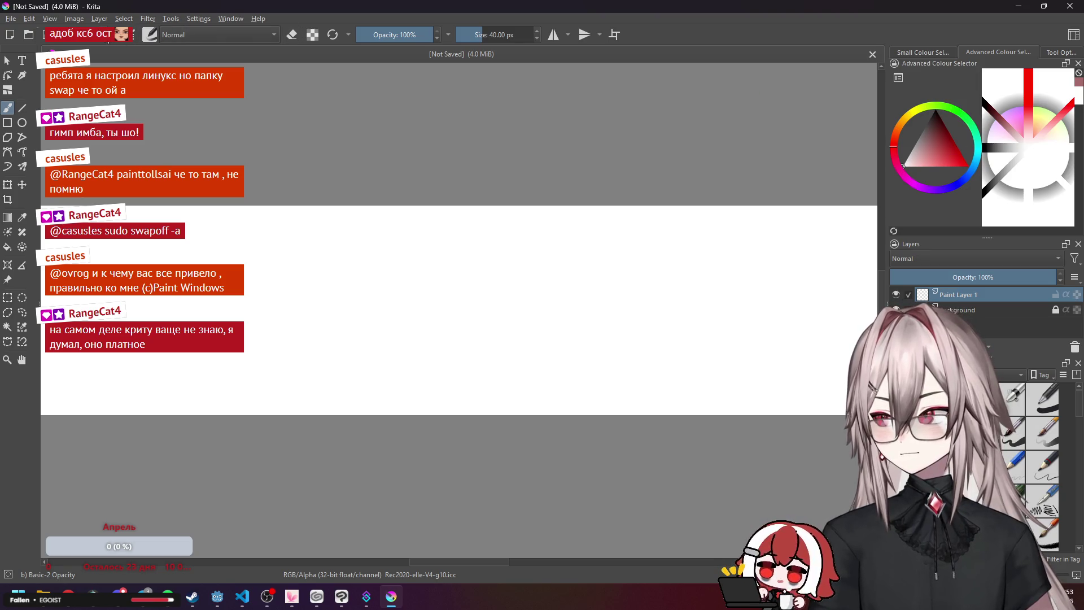
Open Select a Colour and try grey, white, pink, purple, yellow-green and red shades.
click(107, 37)
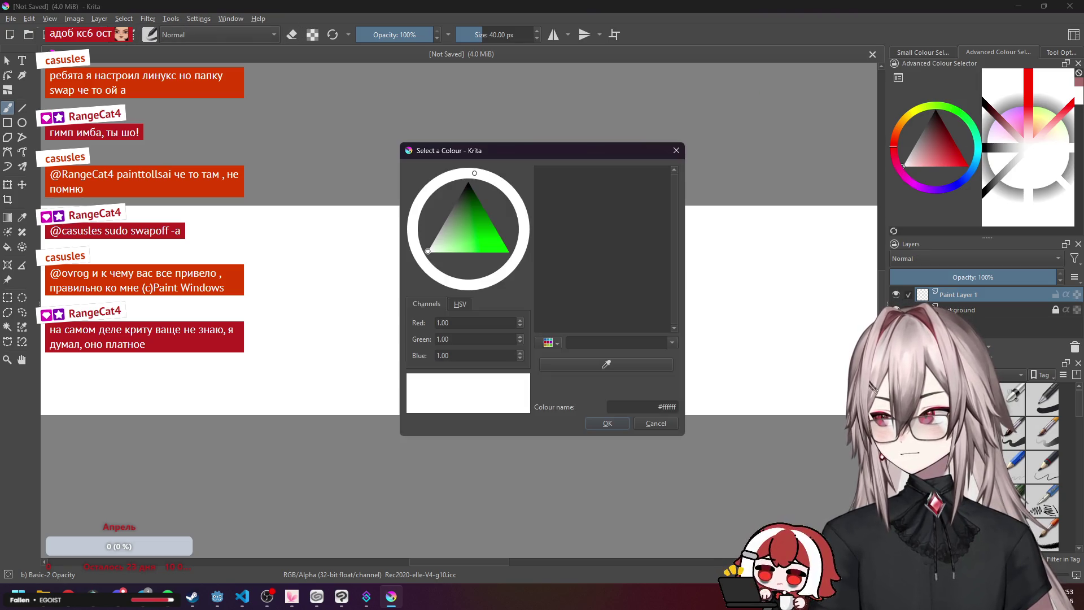
click(1046, 202)
click(1047, 209)
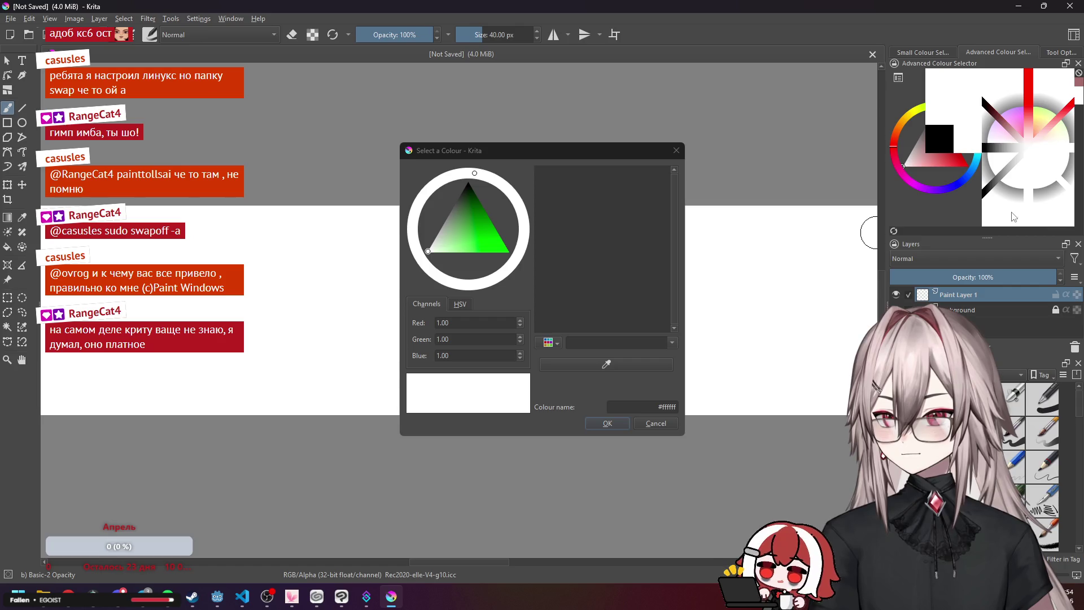
click(1014, 122)
click(1025, 110)
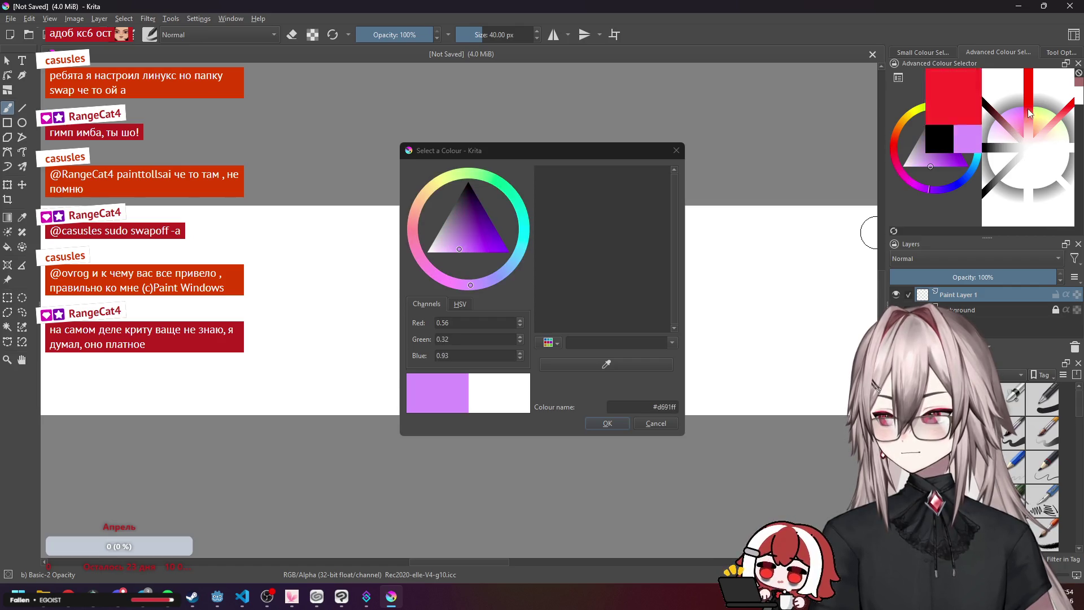
click(1044, 120)
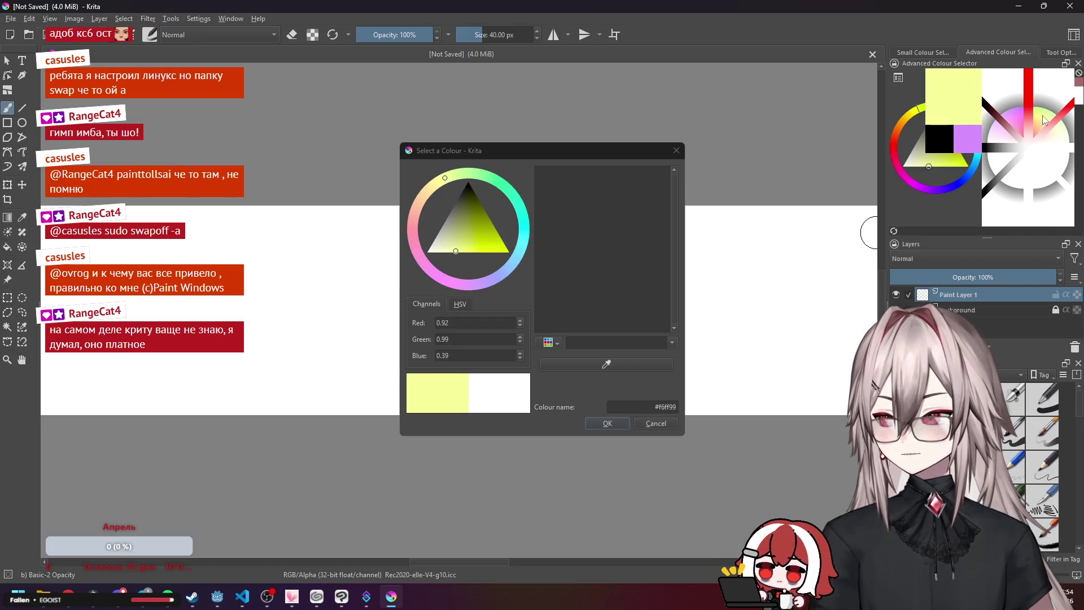
click(1051, 87)
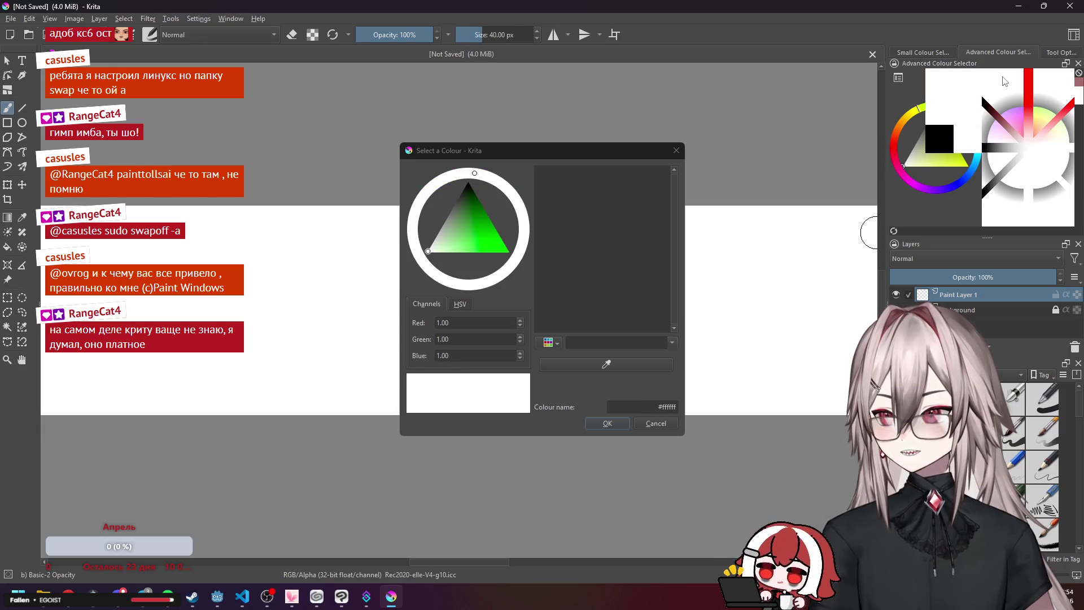
click(994, 150)
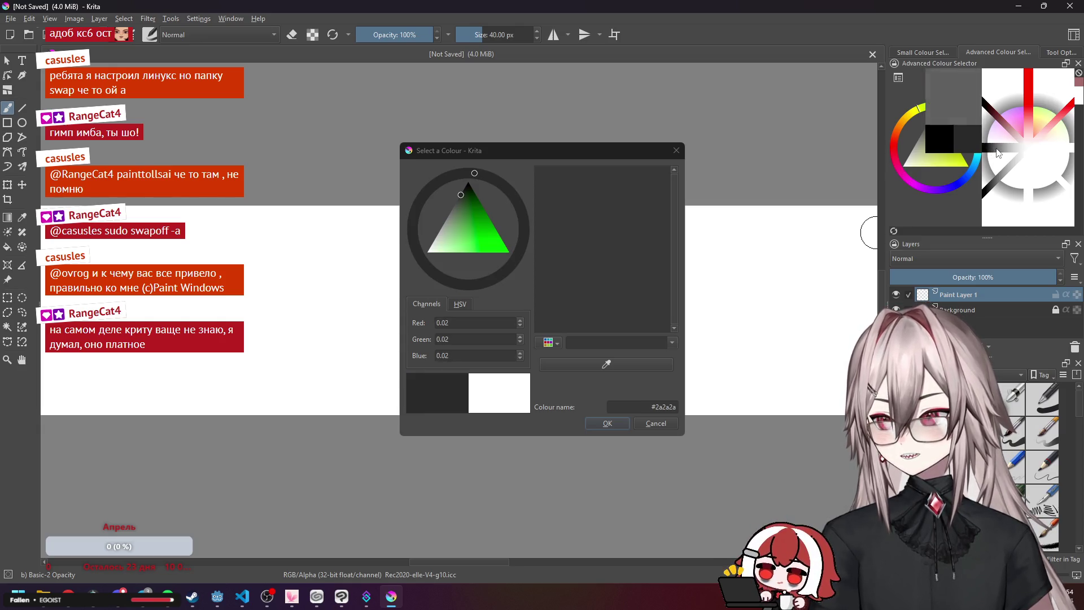
click(1071, 151)
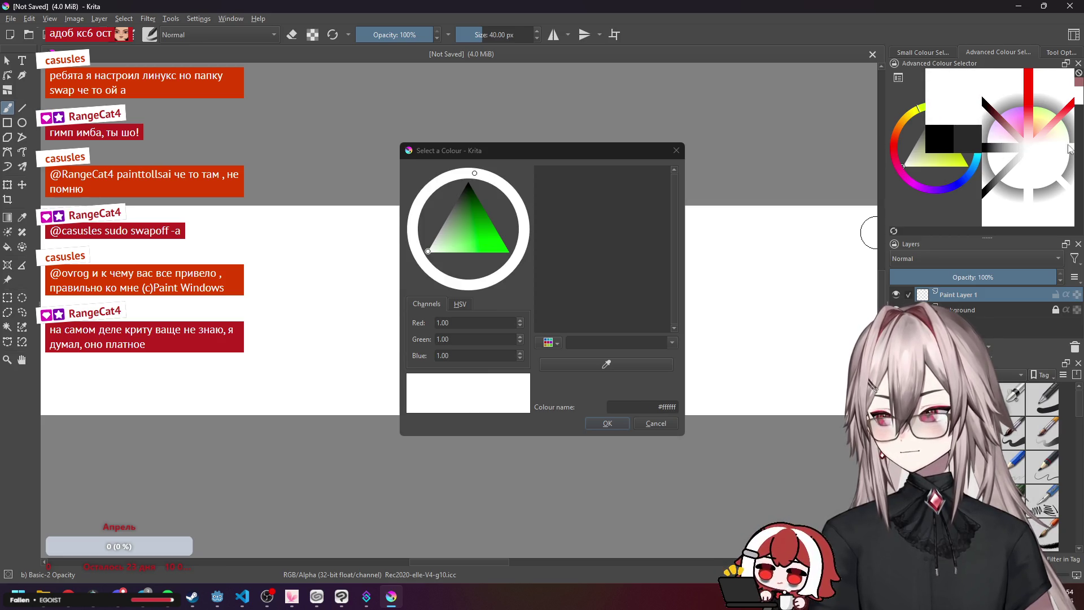
click(1068, 110)
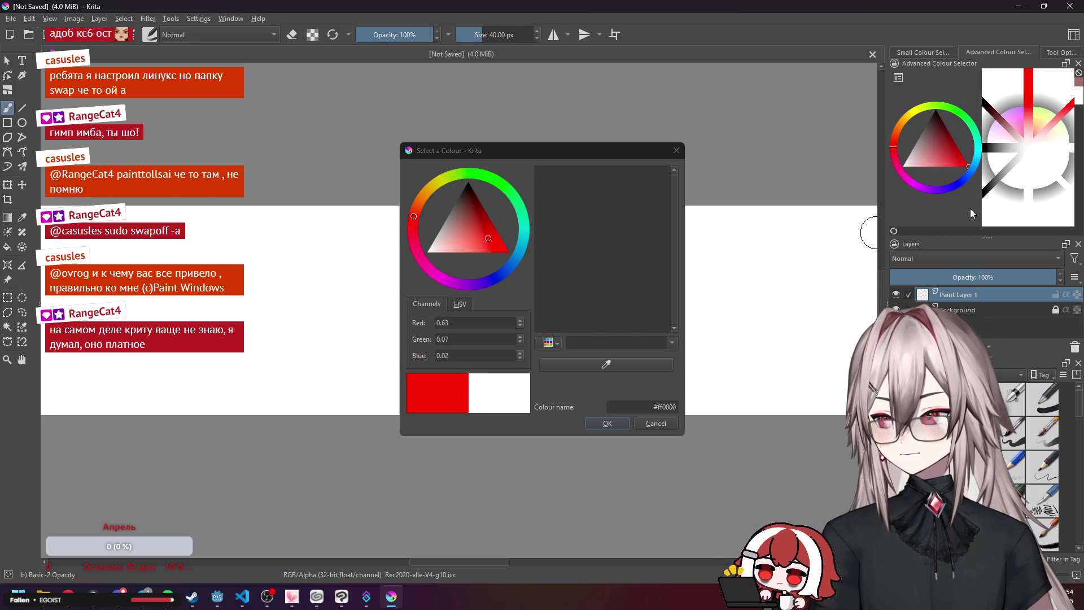
Set the Shade Selector type to Do Not Show and apply the settings.
click(987, 198)
click(898, 77)
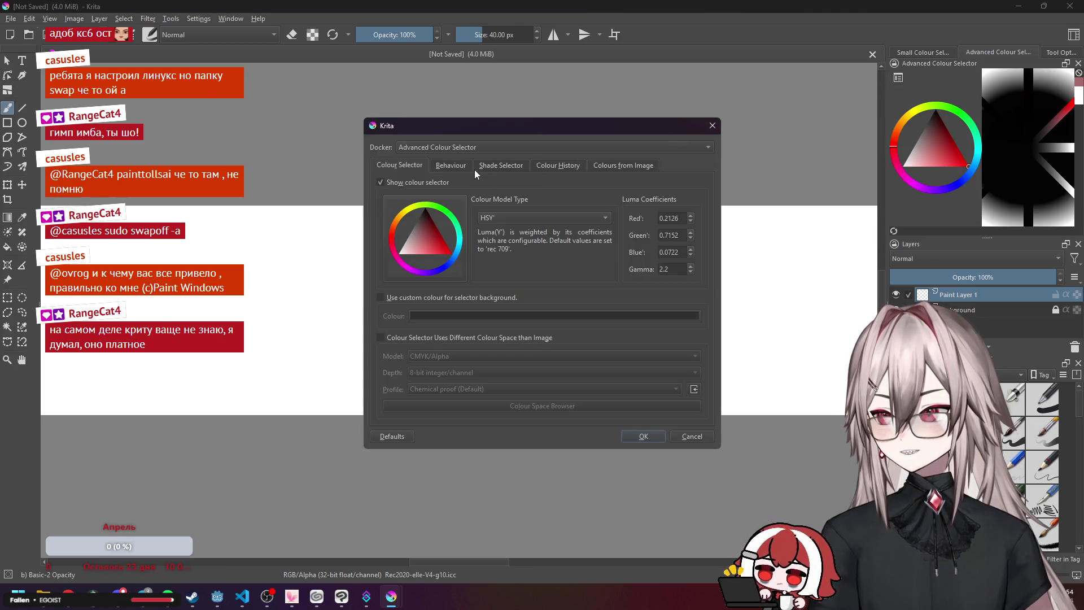
click(476, 167)
click(473, 183)
click(458, 209)
click(643, 435)
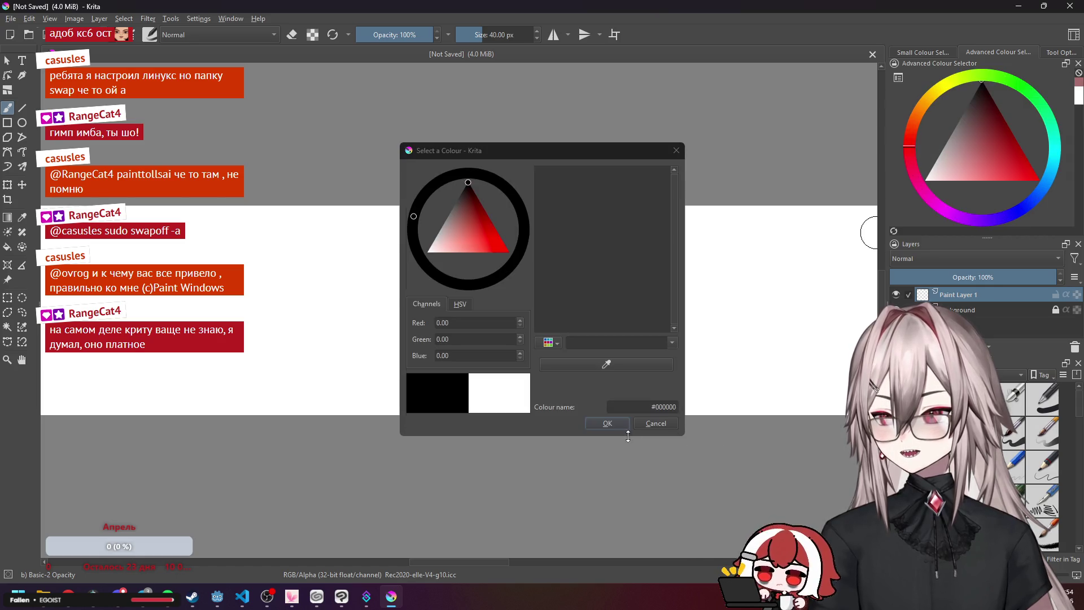
Switch the shade selector type back to Minimal.
click(902, 81)
click(480, 165)
click(449, 186)
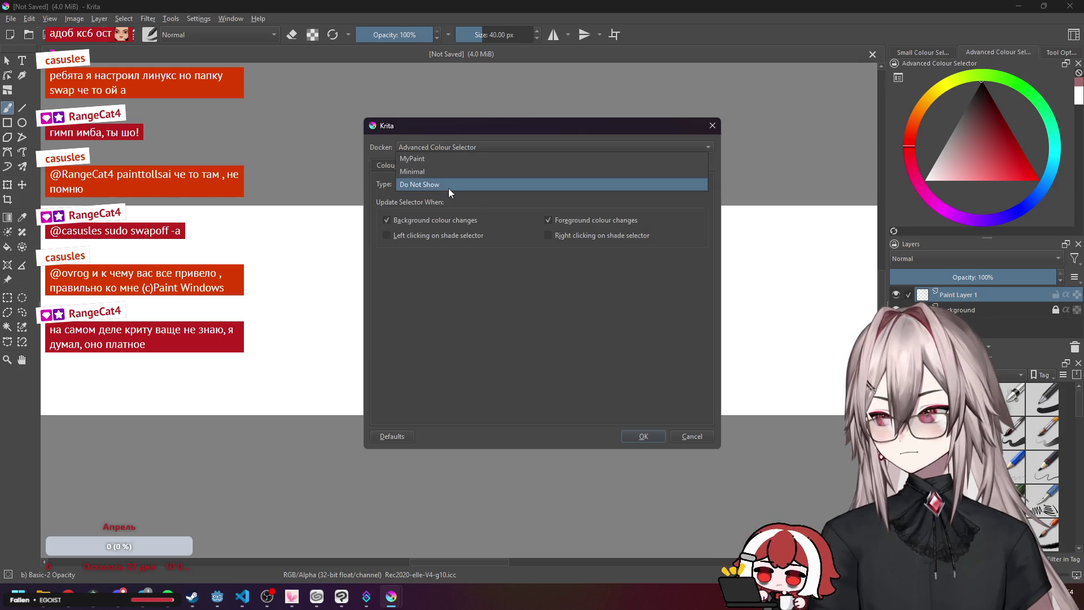
click(443, 175)
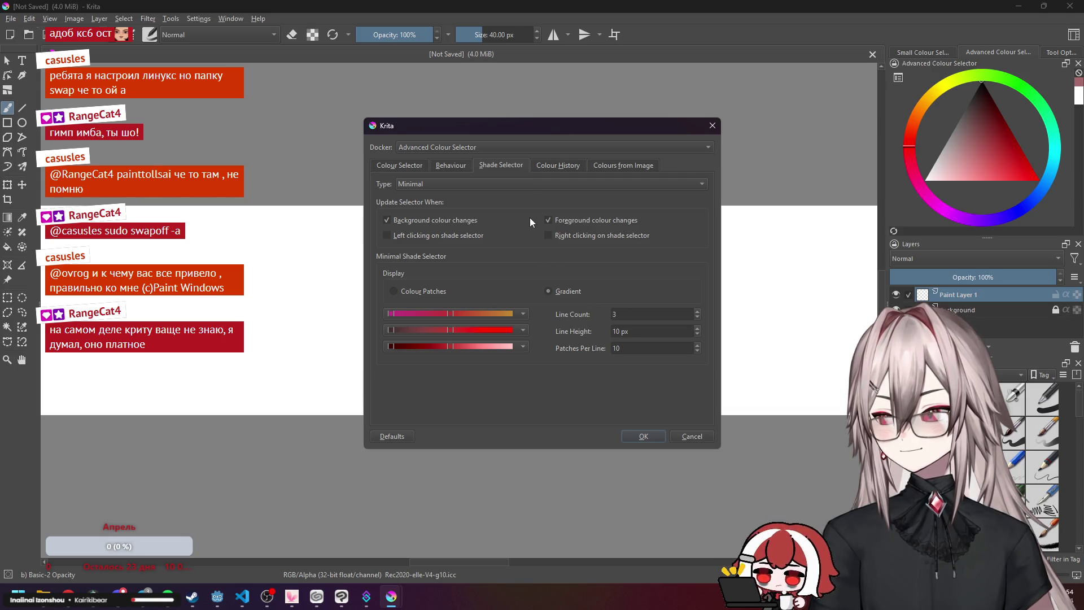
Browse the Colour History, Colours from Image, Behaviour and Colour Selector pages, then close the settings.
click(537, 165)
click(635, 168)
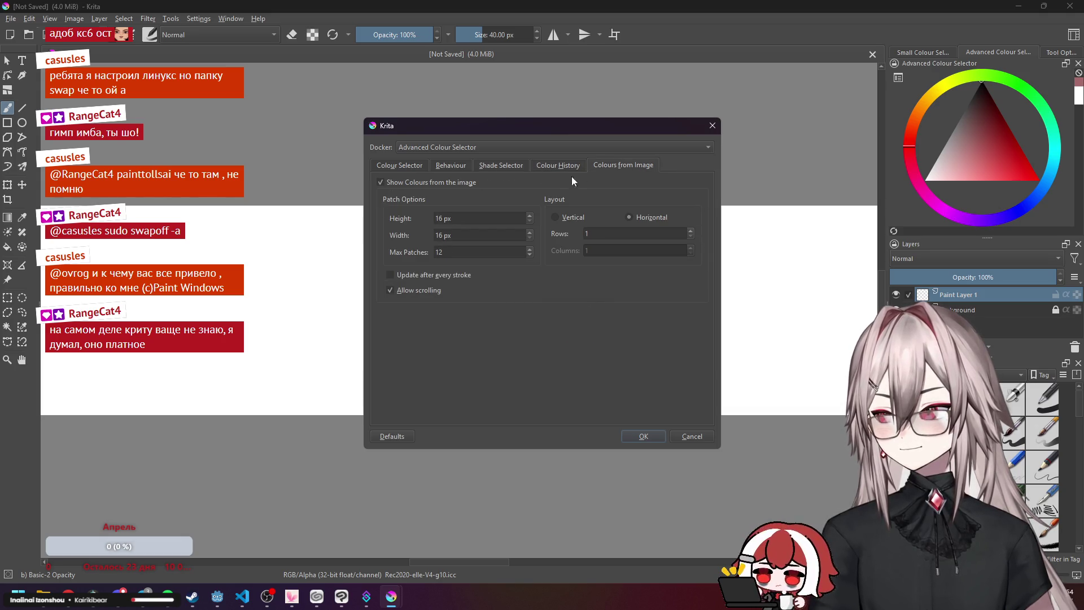
click(438, 166)
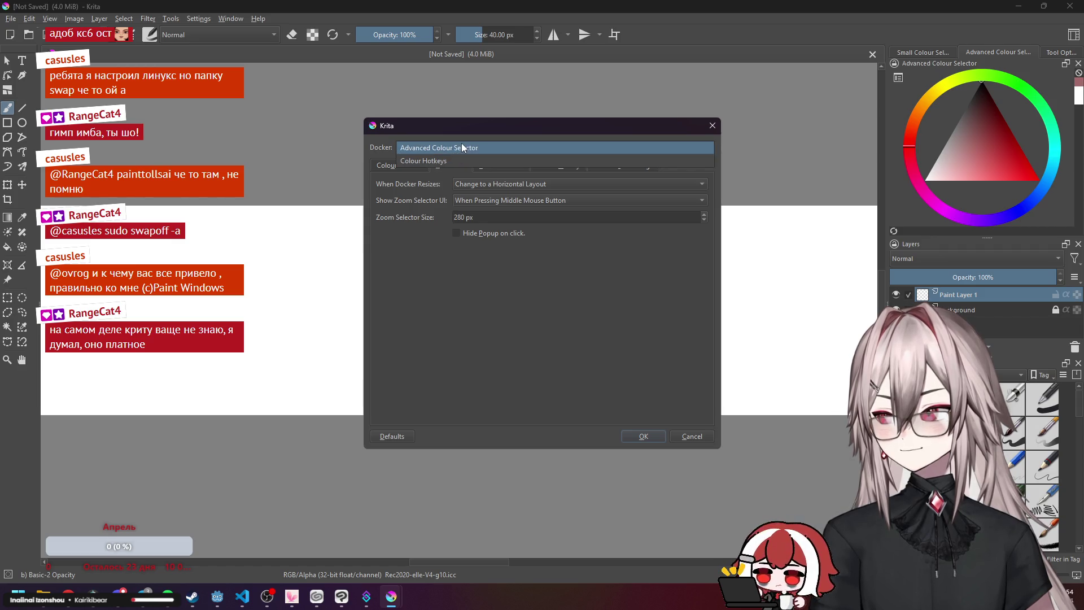
click(417, 166)
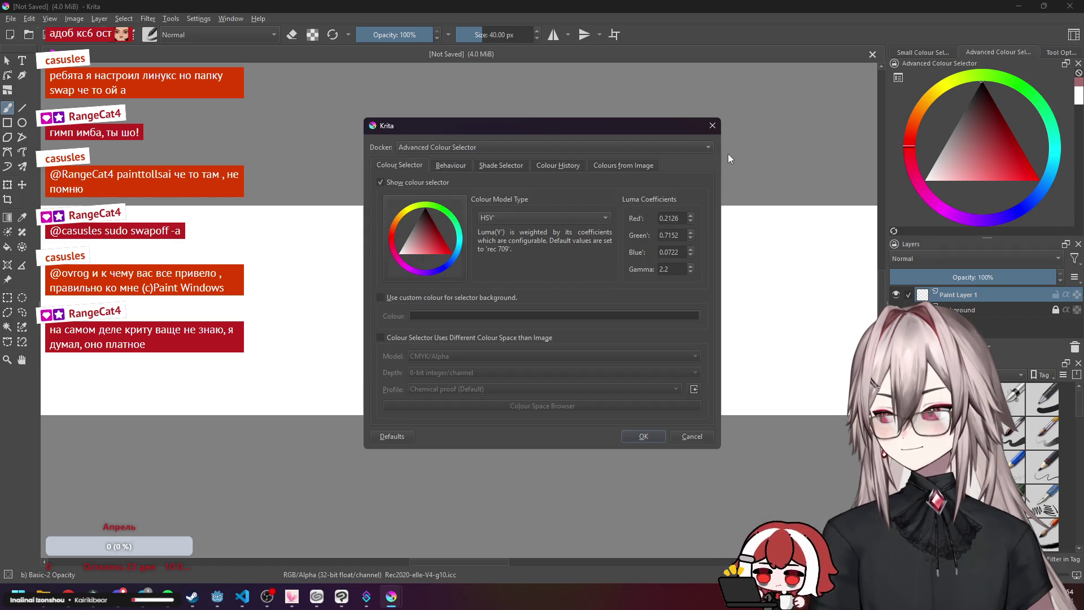
click(712, 125)
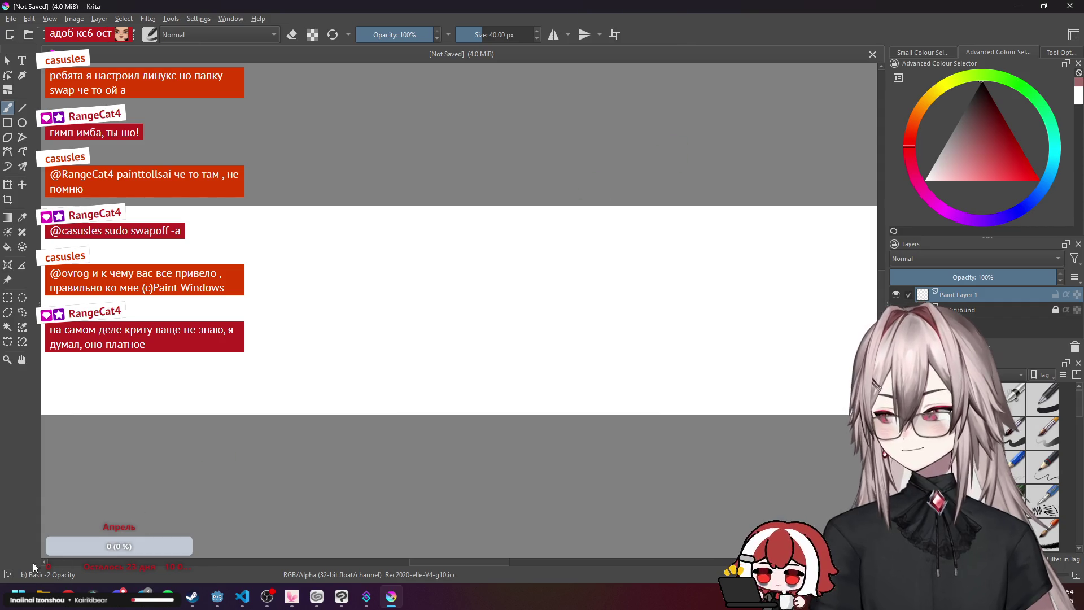
key(alt+Tab)
Copy 'Channel sliders' and ask ChatGPT 'where enable' it, then read the reply.
scroll(508, 343, down, 2)
scroll(484, 323, up, 3)
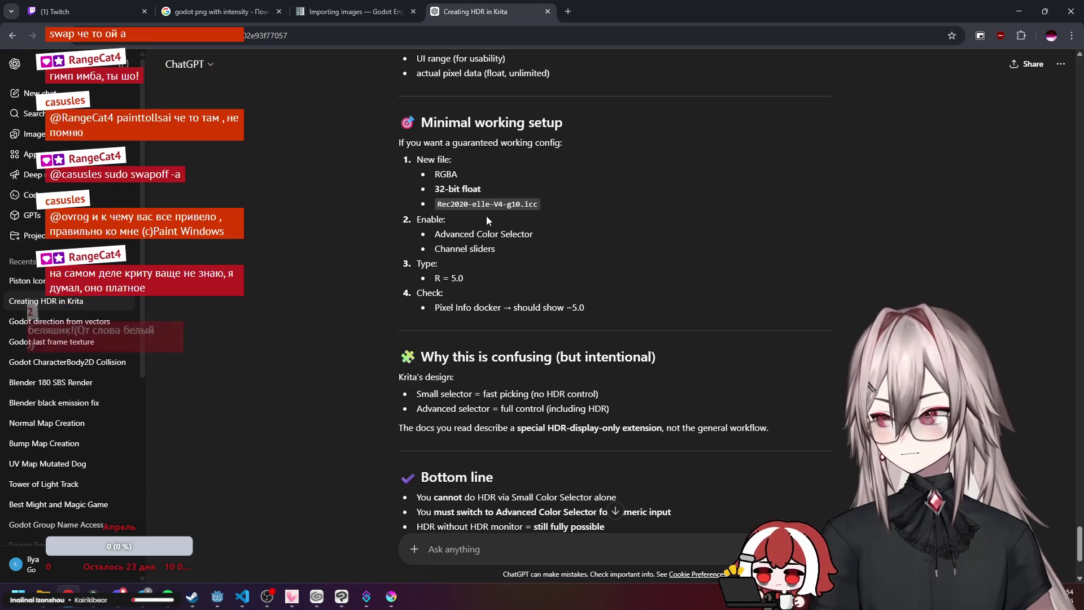
drag(434, 249, 504, 260)
key(ctrl+c)
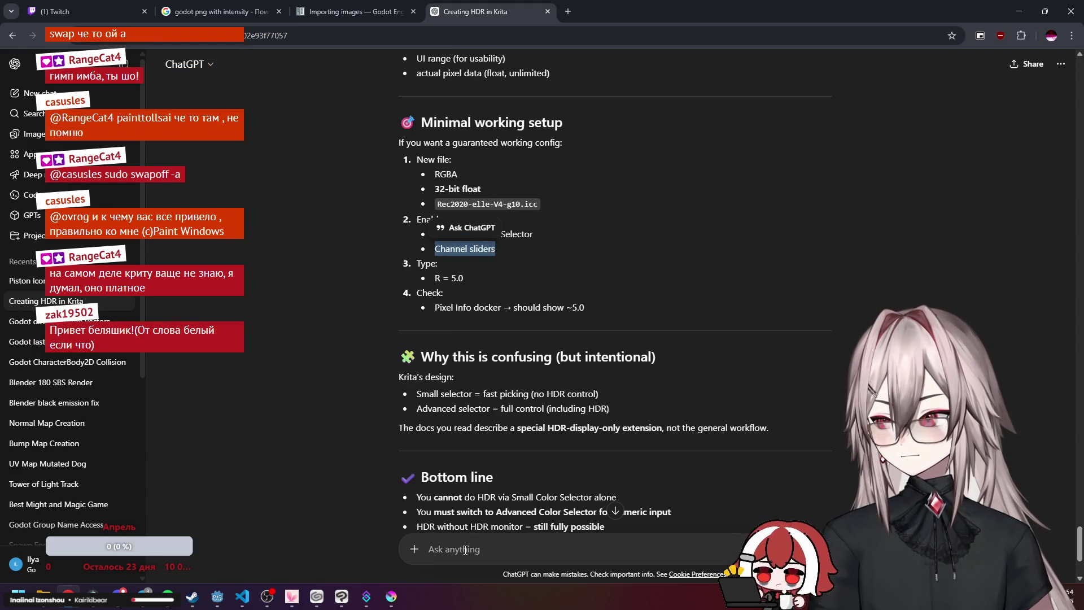
click(465, 550)
text(where enab)
key(shift+Return)
key(ctrl+v)
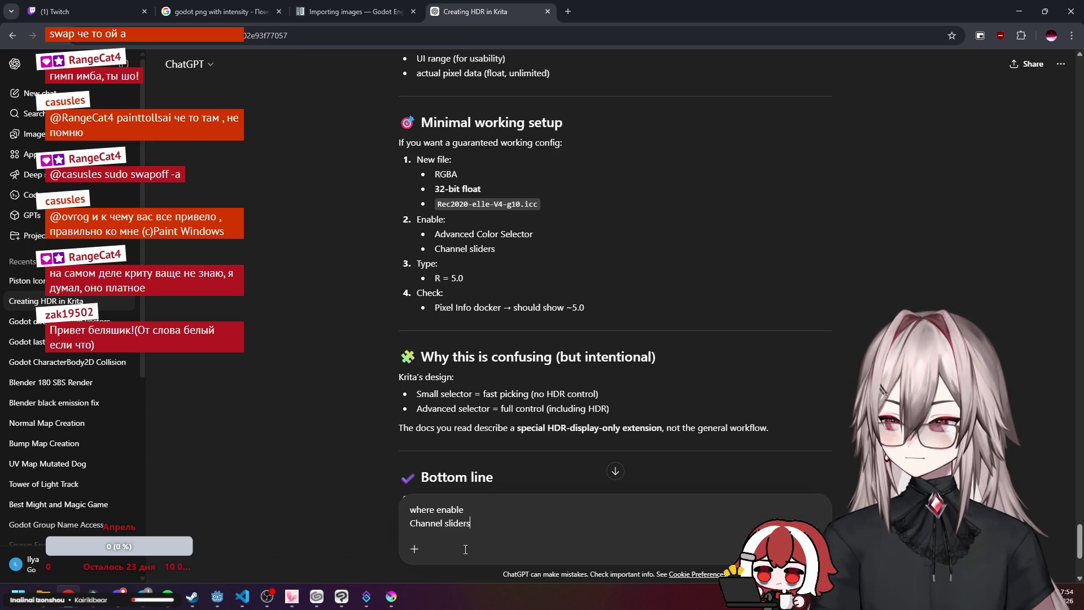
key(Return)
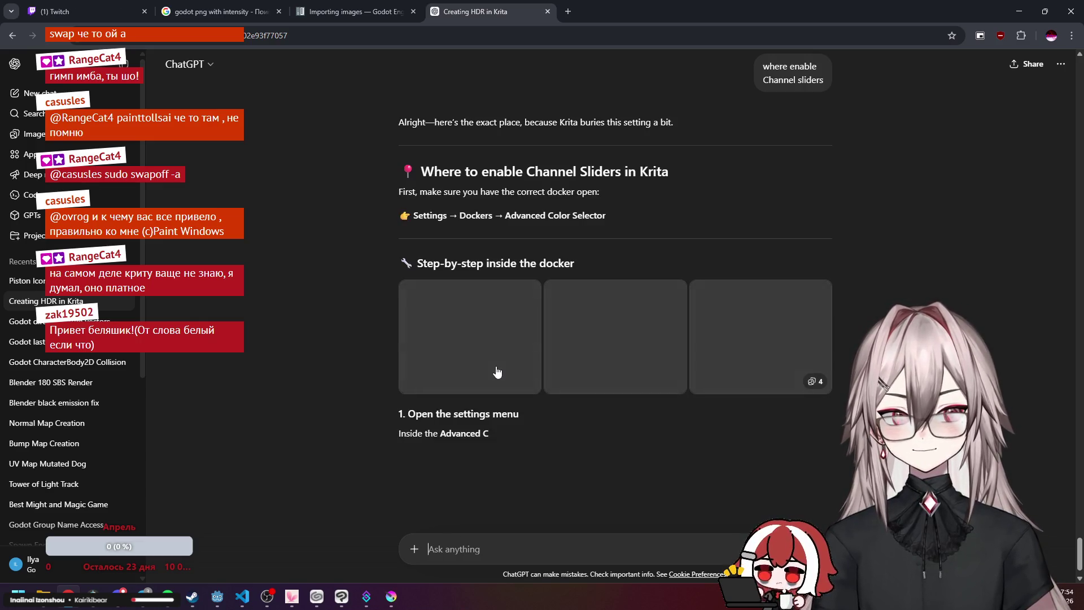
scroll(374, 298, down, 2)
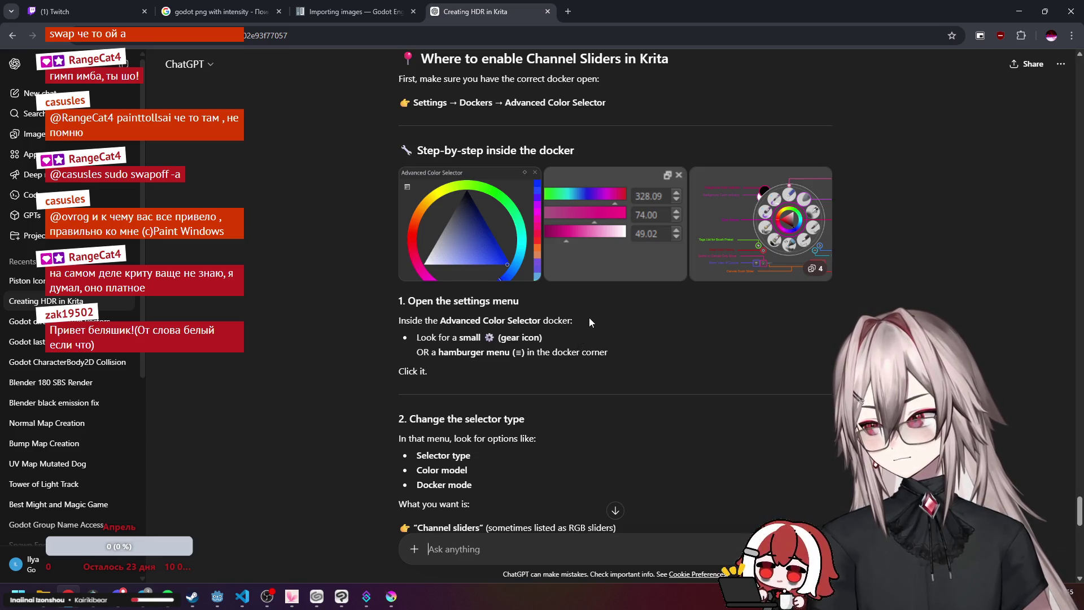
scroll(592, 320, down, 1)
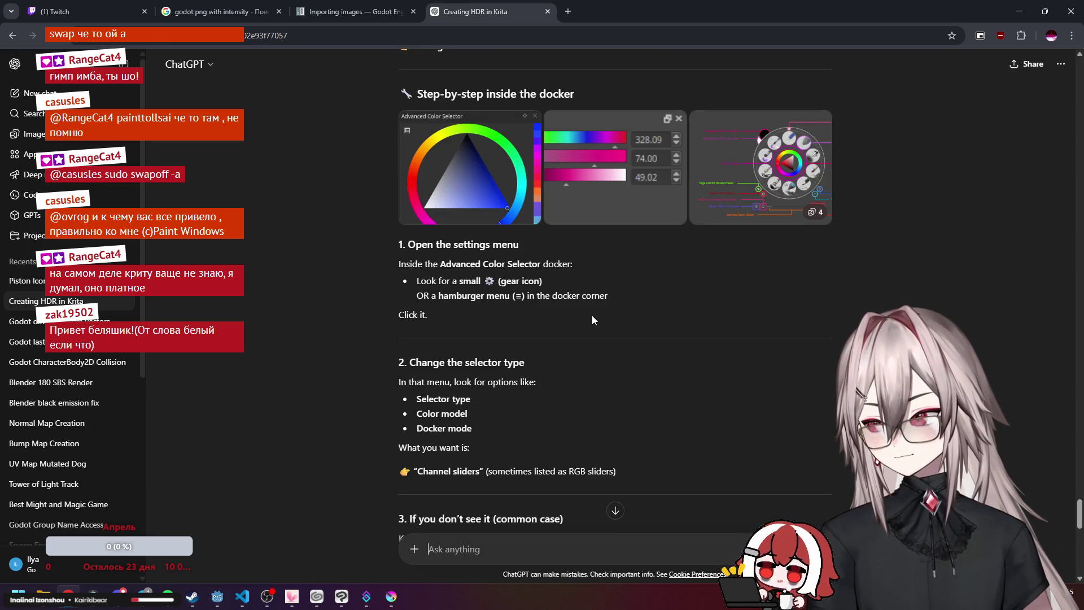
scroll(592, 319, down, 1)
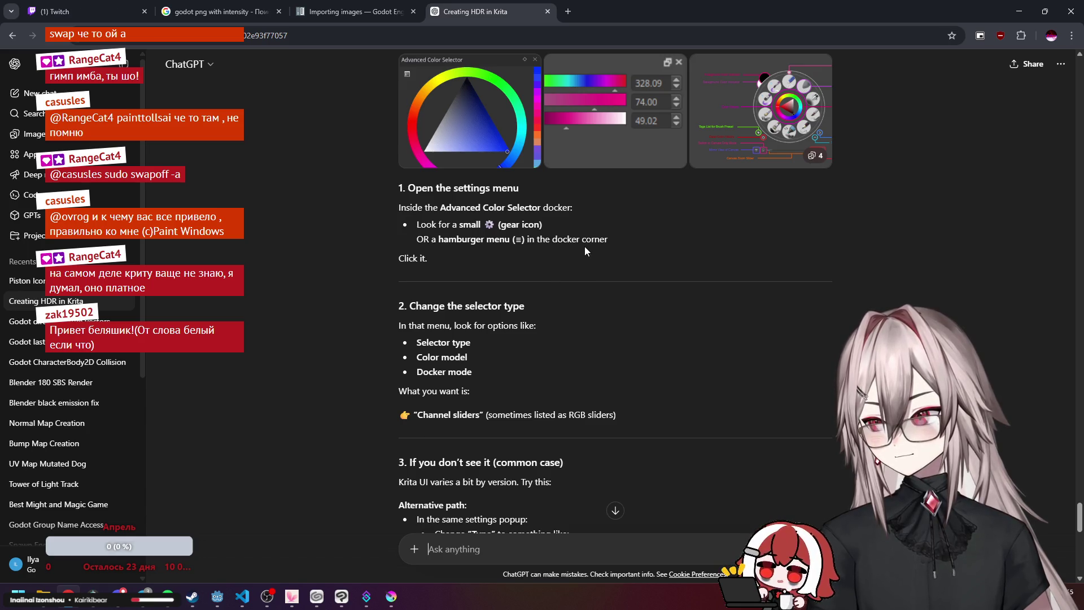
Open Krita's Advanced Colour Selector settings and make a first partial capture of the dialog.
click(383, 601)
click(899, 78)
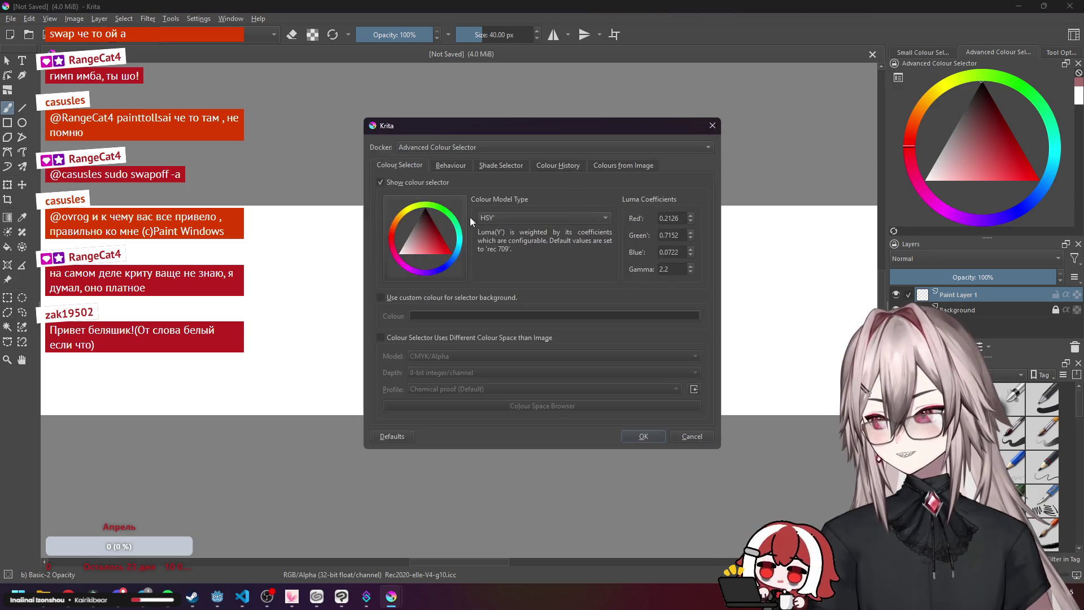
key(alt+Tab)
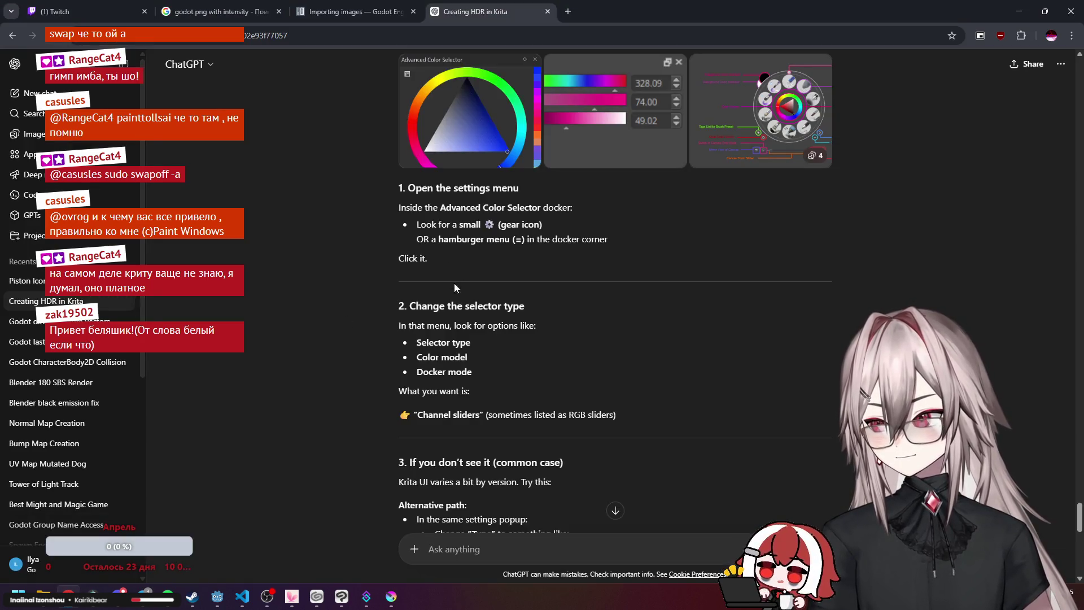
click(391, 597)
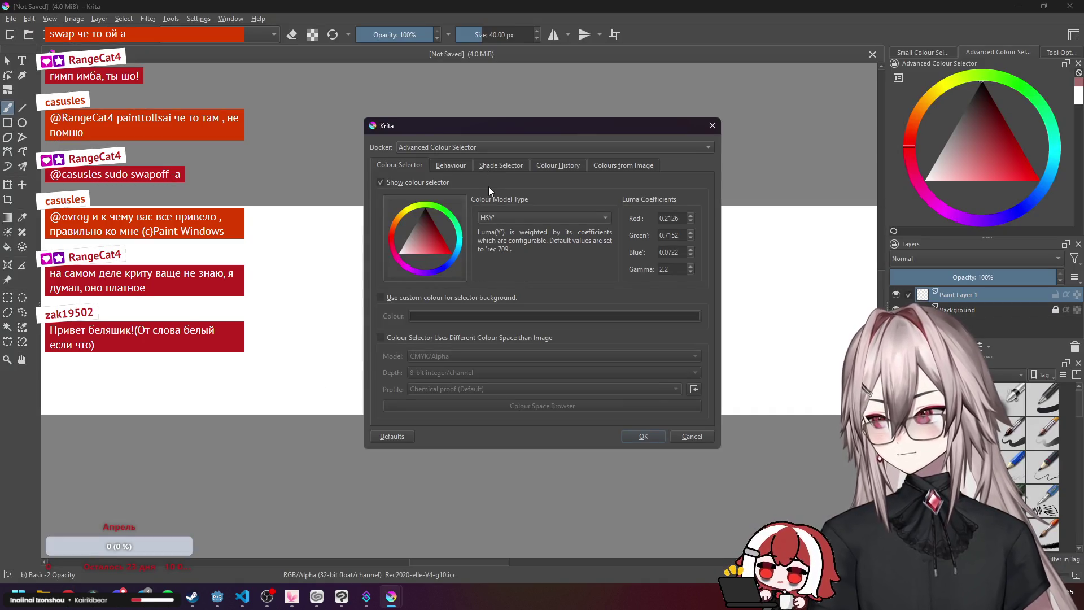
key(super+shift+s)
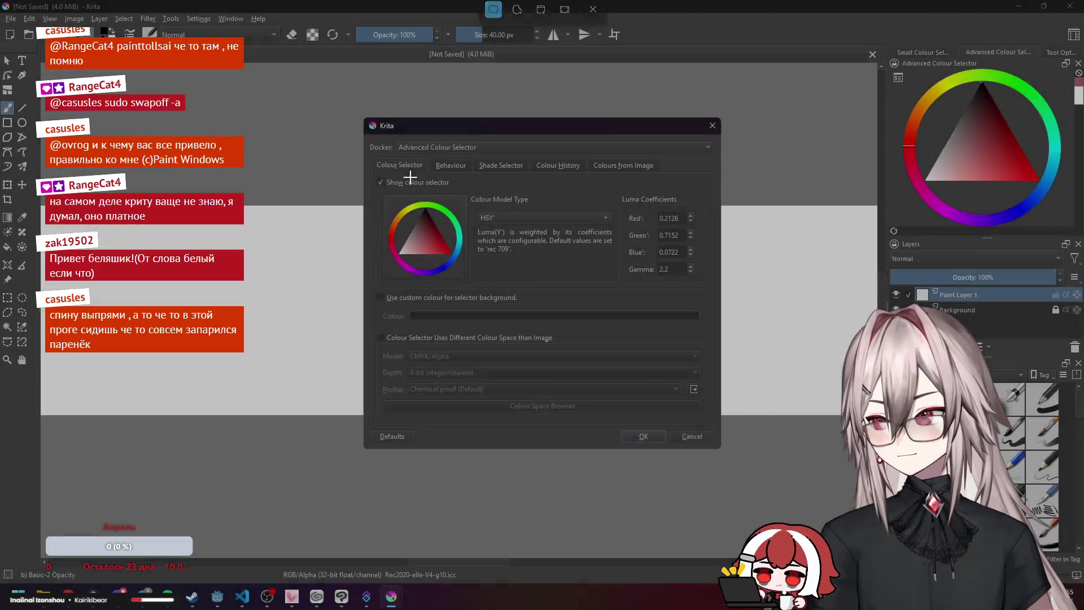
drag(409, 177, 525, 214)
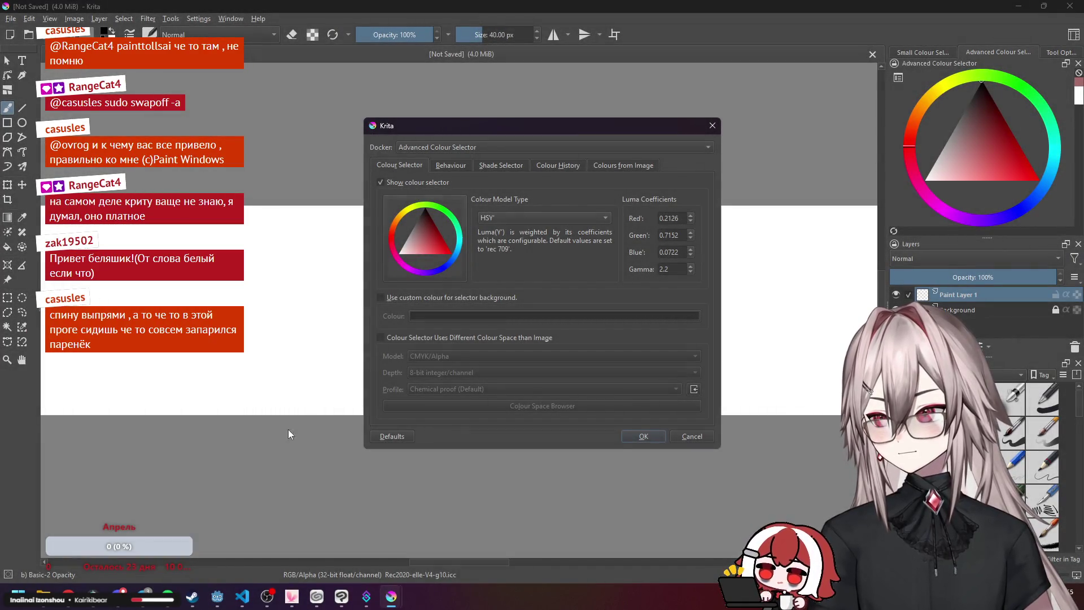
key(alt+Tab)
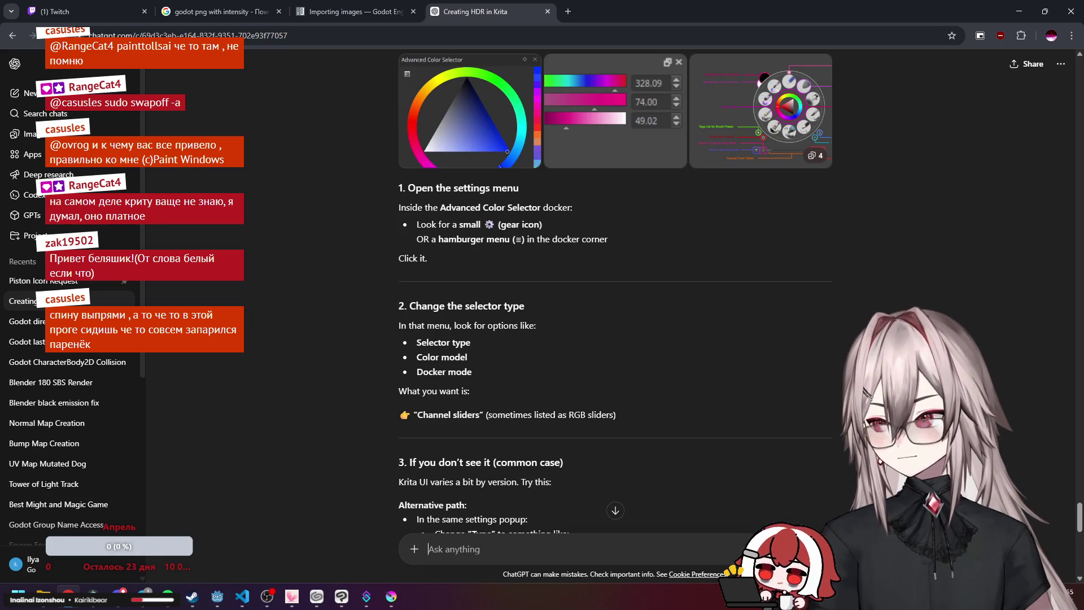
scroll(235, 391, down, 1)
scroll(237, 388, down, 1)
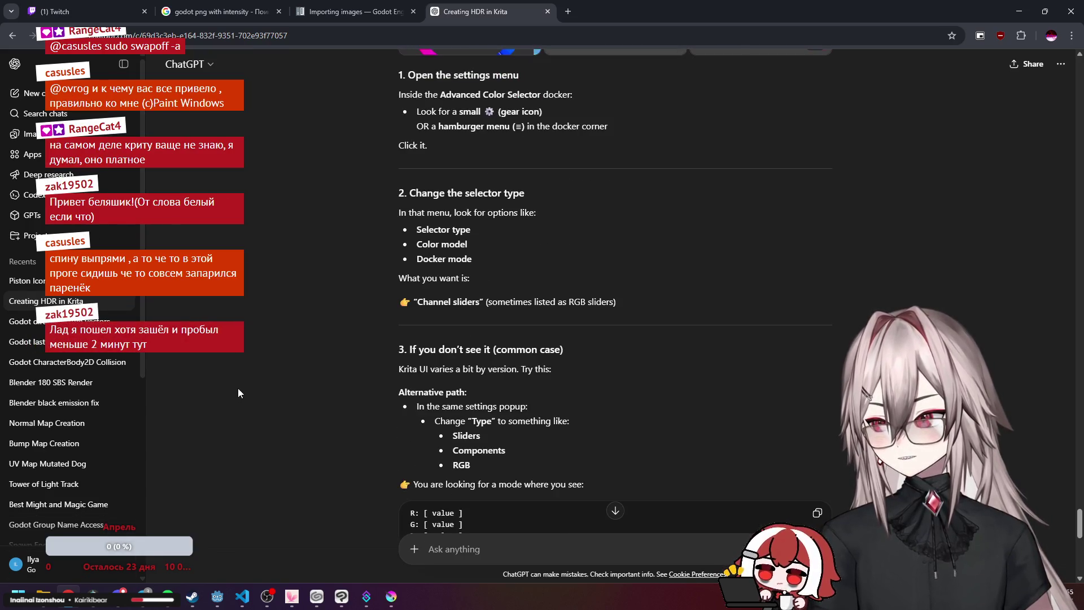
scroll(238, 388, down, 1)
scroll(239, 385, down, 1)
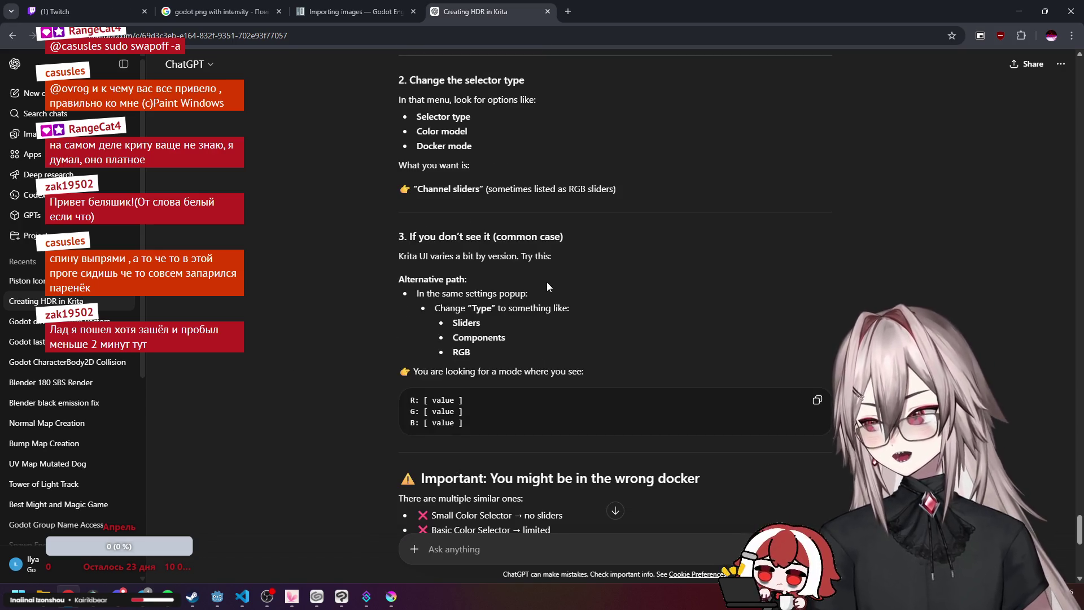
scroll(546, 285, down, 7)
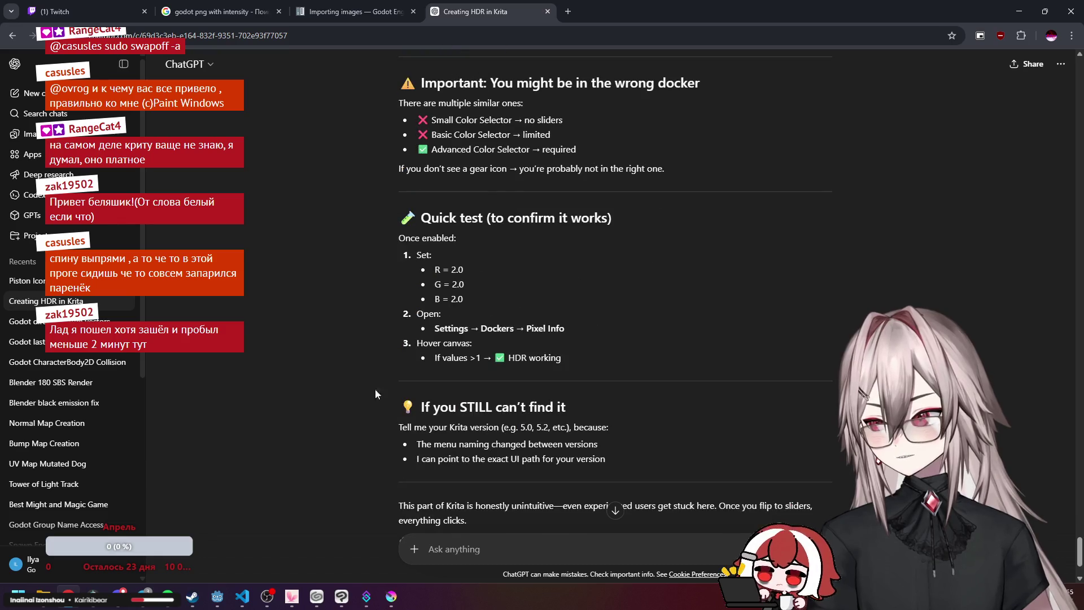
mouse_move(391, 596)
Capture the whole settings dialog, paste it into ChatGPT and send it.
click(433, 536)
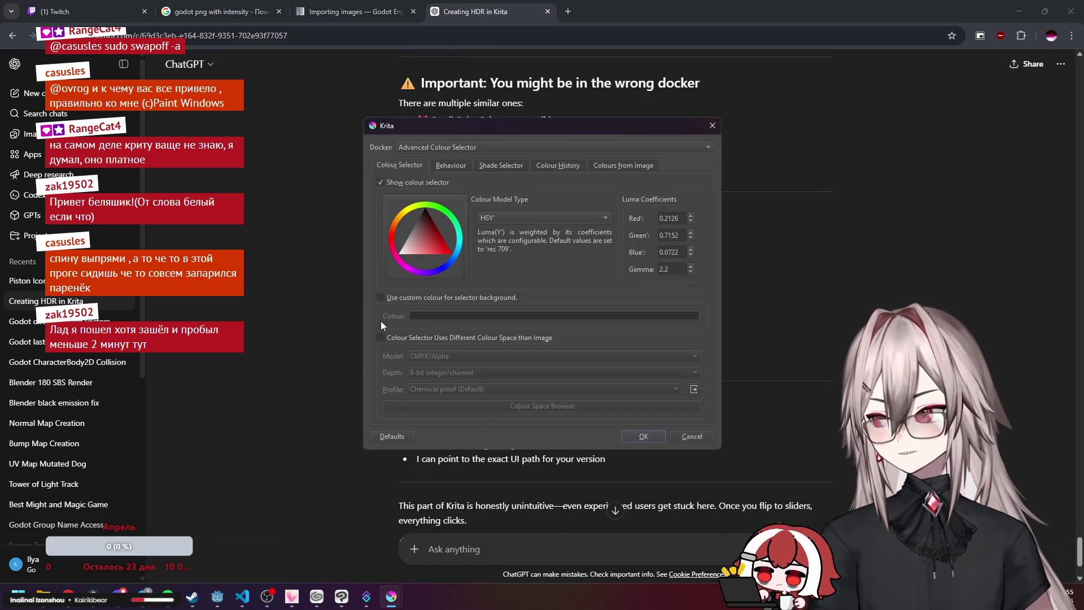
key(super+shift+s)
mouse_move(363, 127)
mouse_down()
mouse_move(684, 388)
mouse_move(703, 449)
mouse_move(716, 447)
mouse_up()
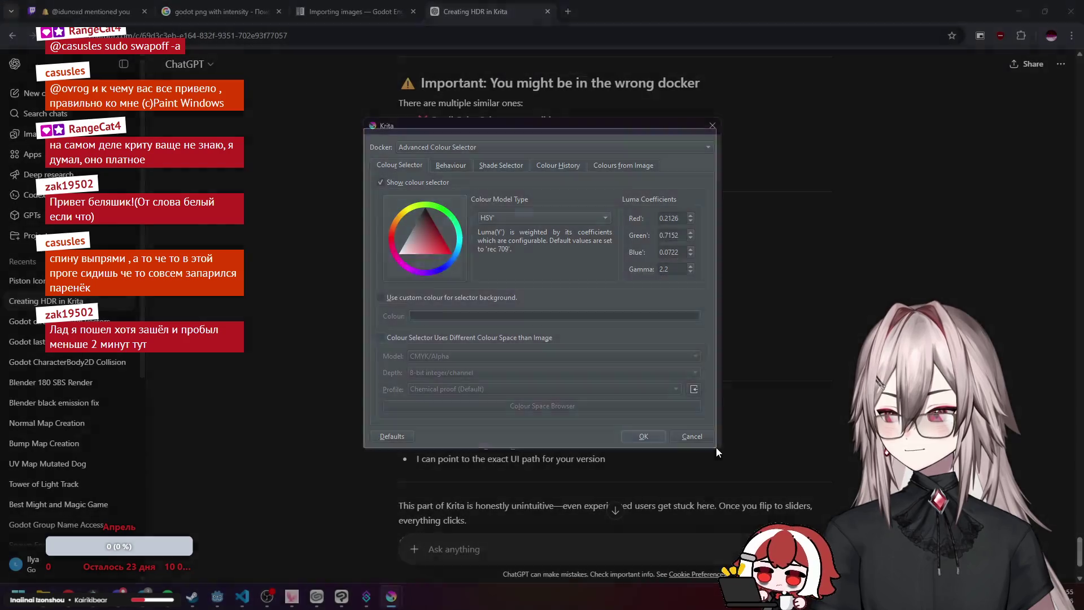
click(660, 541)
key(ctrl+v)
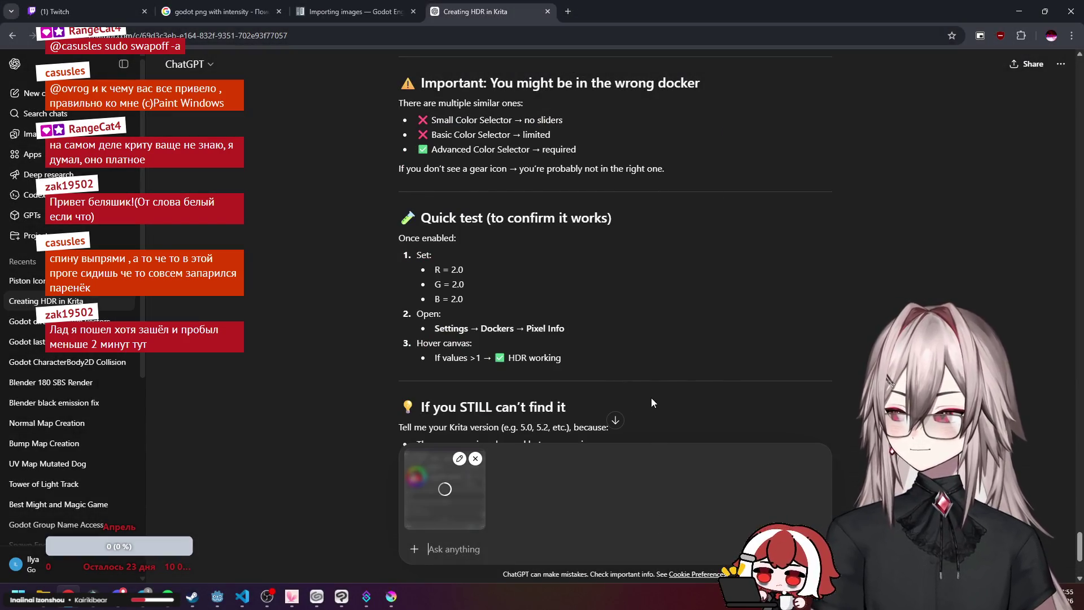
scroll(652, 395, down, 3)
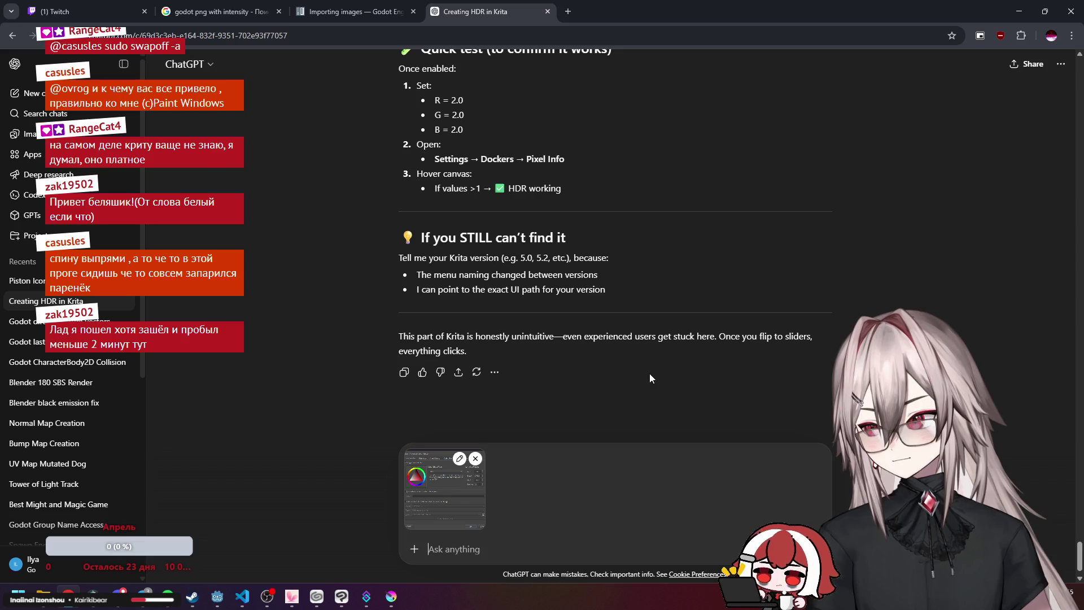
key(Return)
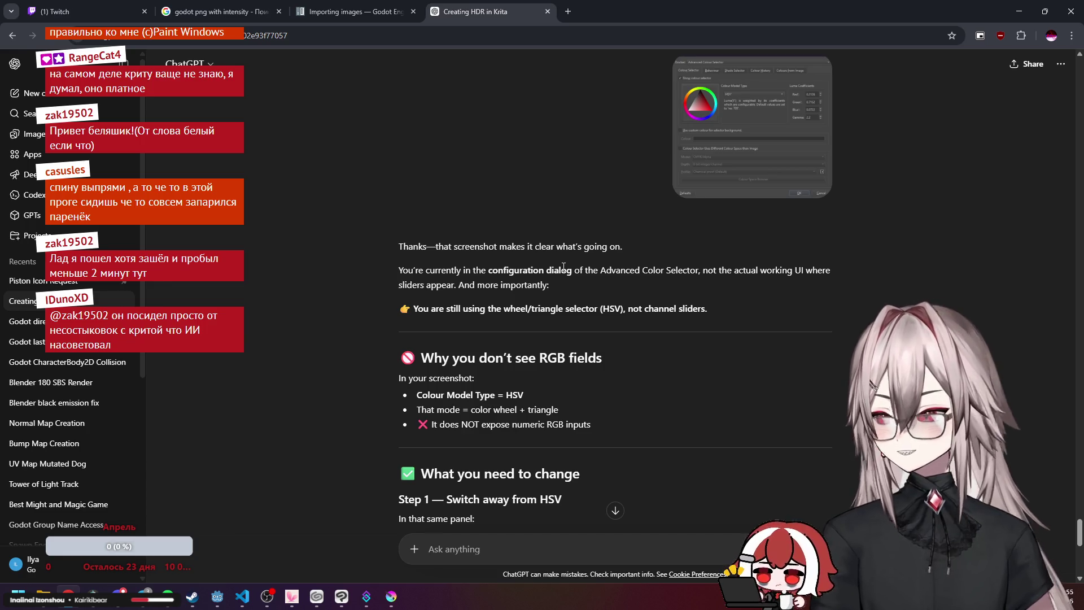
Read ChatGPT's advice to change Colour Model Type from HSV to RGB, then bring Krita's settings back.
scroll(563, 266, down, 2)
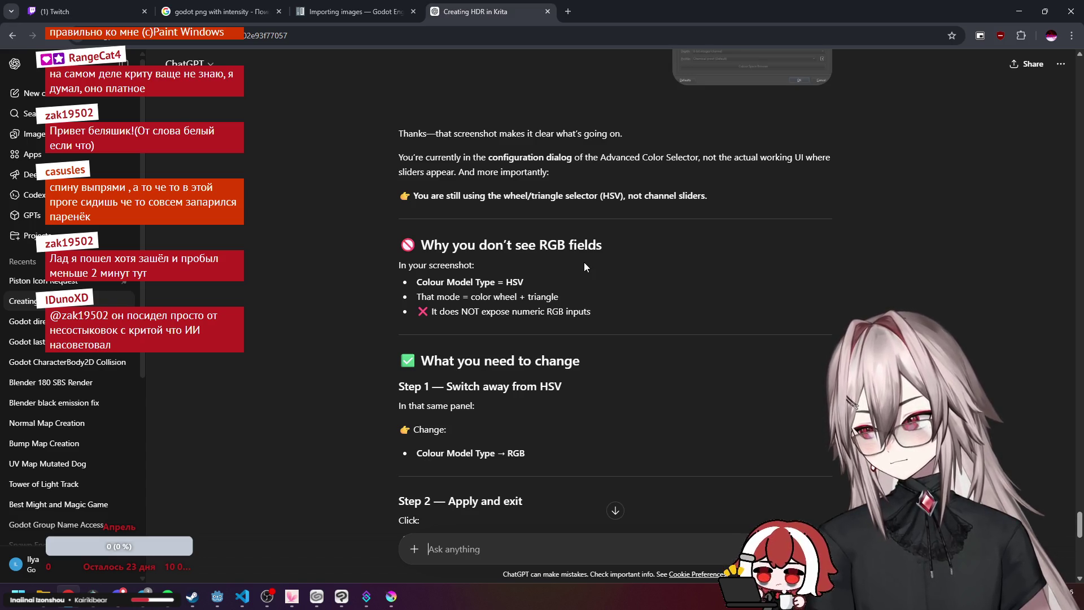
scroll(584, 262, down, 3)
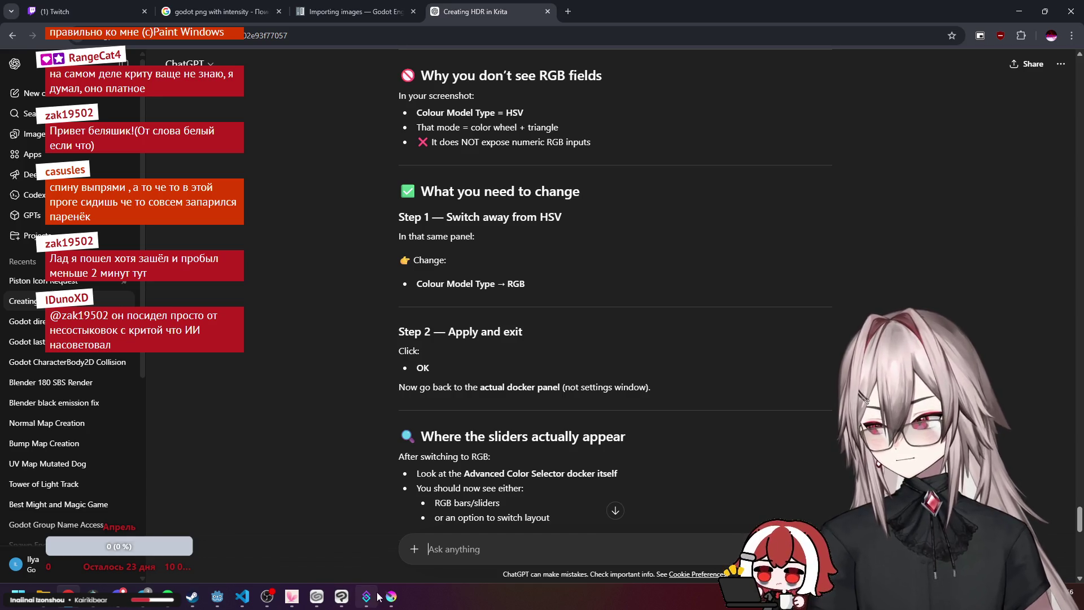
mouse_move(357, 600)
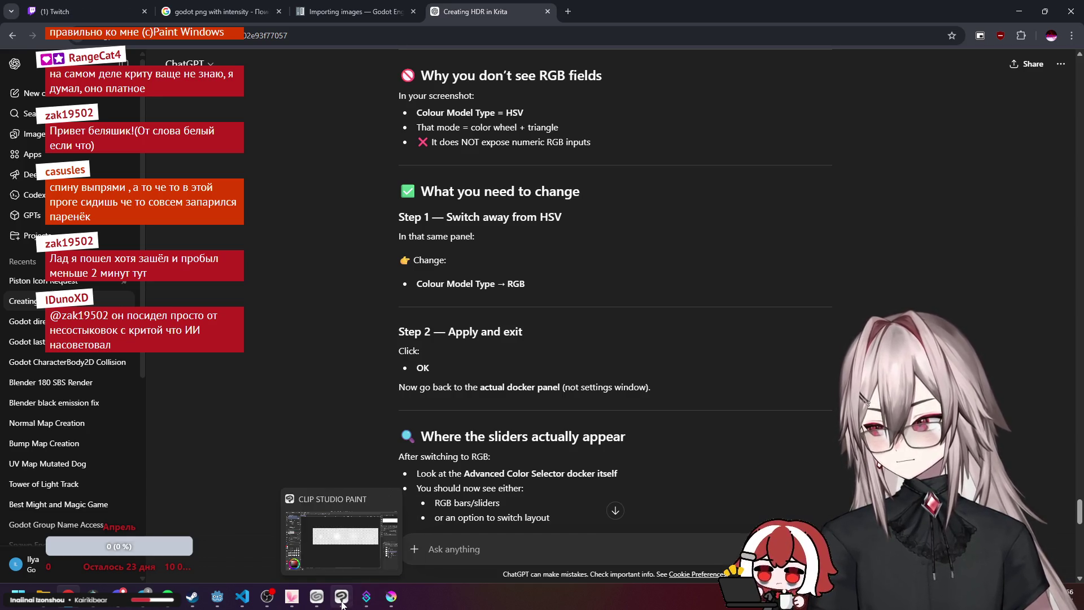
click(433, 547)
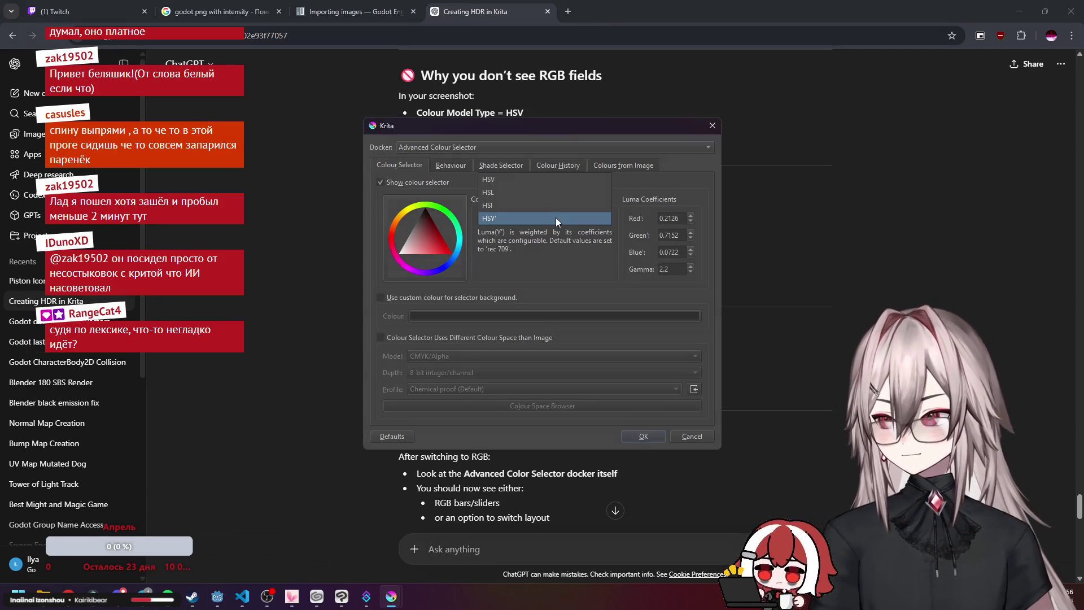
Screenshot the colour model list, send it with 'there is no rgb', and read the reply.
key(shift+super+s)
mouse_move(464, 172)
mouse_down()
mouse_move(590, 229)
mouse_move(617, 228)
mouse_up()
text(ther)
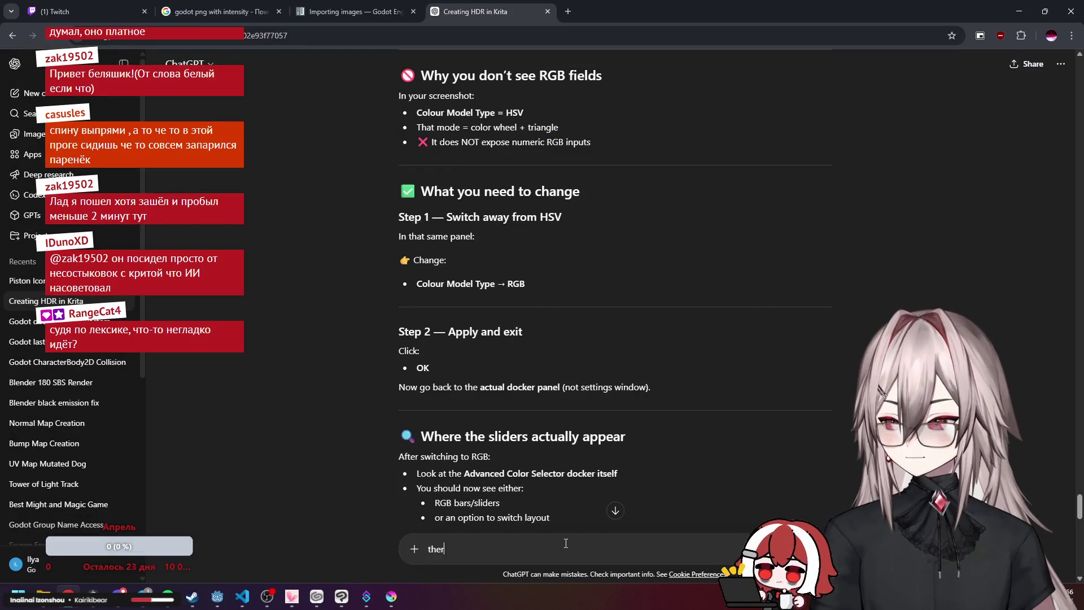
text(e is no rgb)
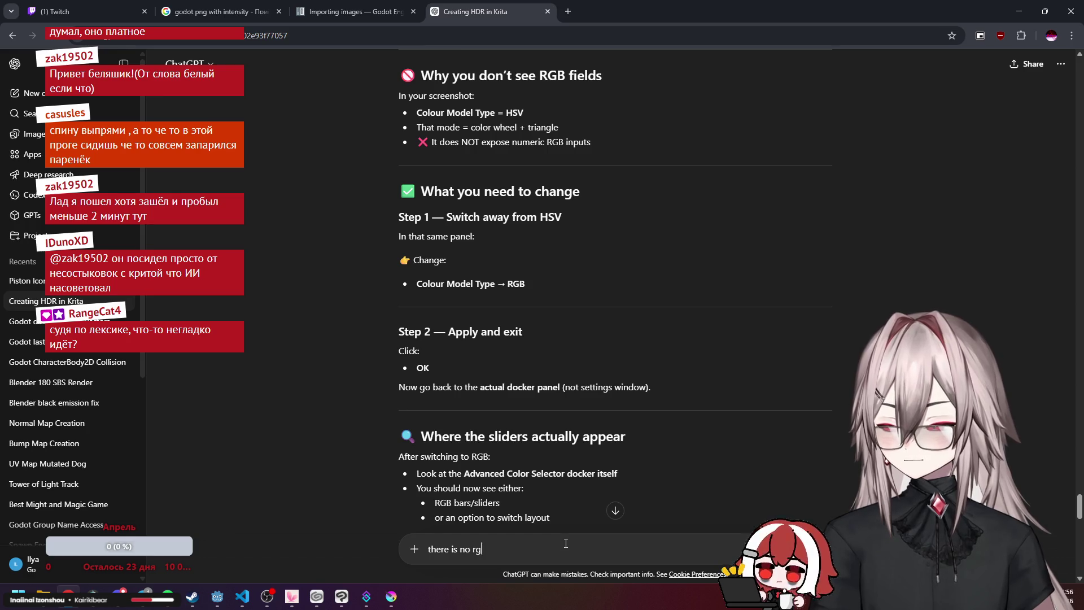
key(ctrl+v)
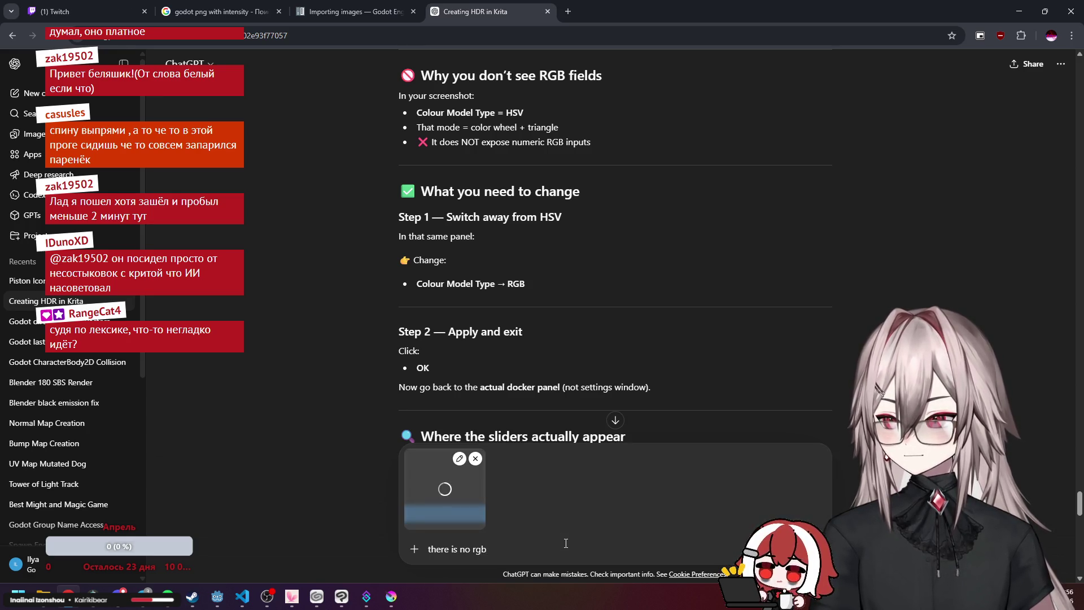
key(Return)
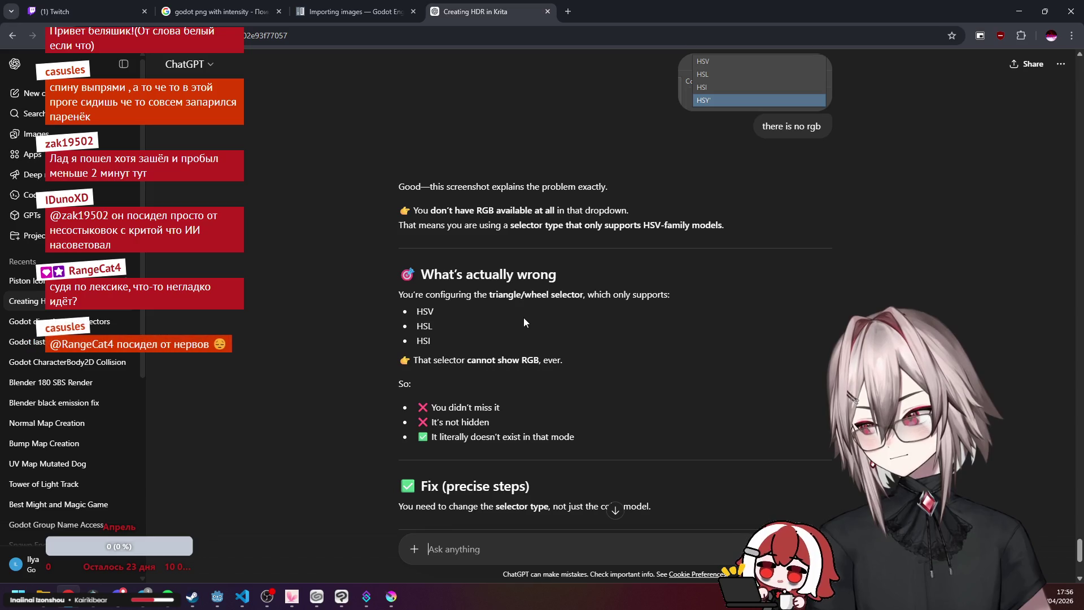
scroll(534, 317, down, 2)
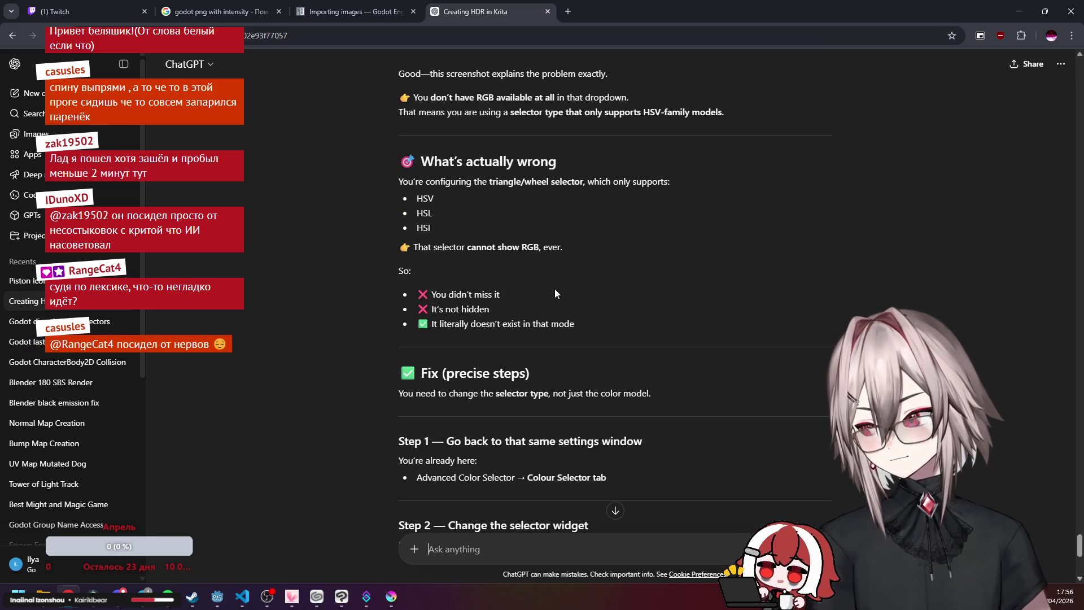
scroll(555, 293, down, 1)
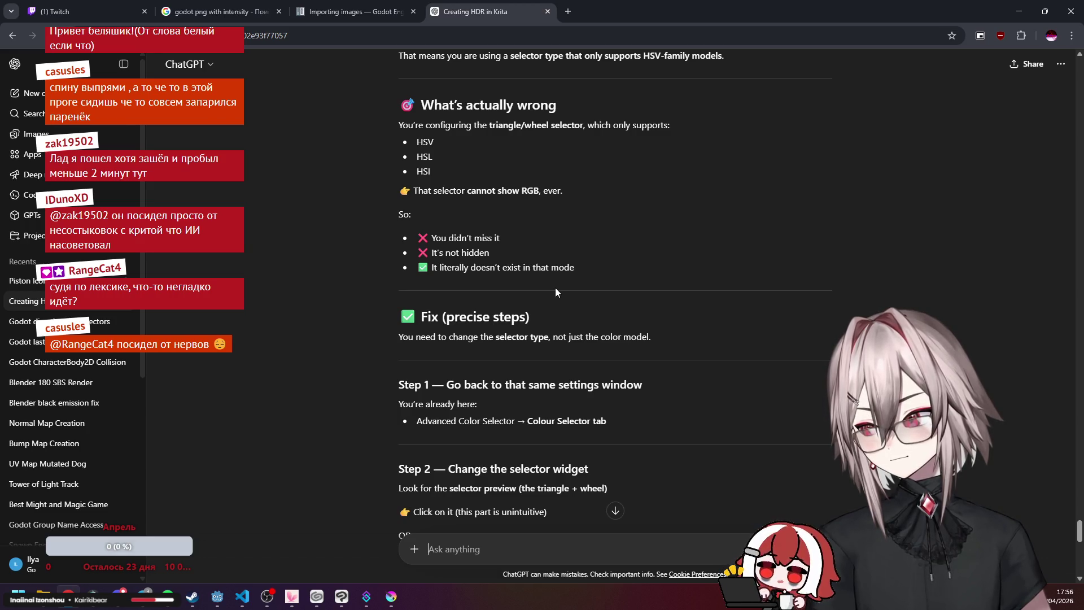
scroll(555, 292, down, 3)
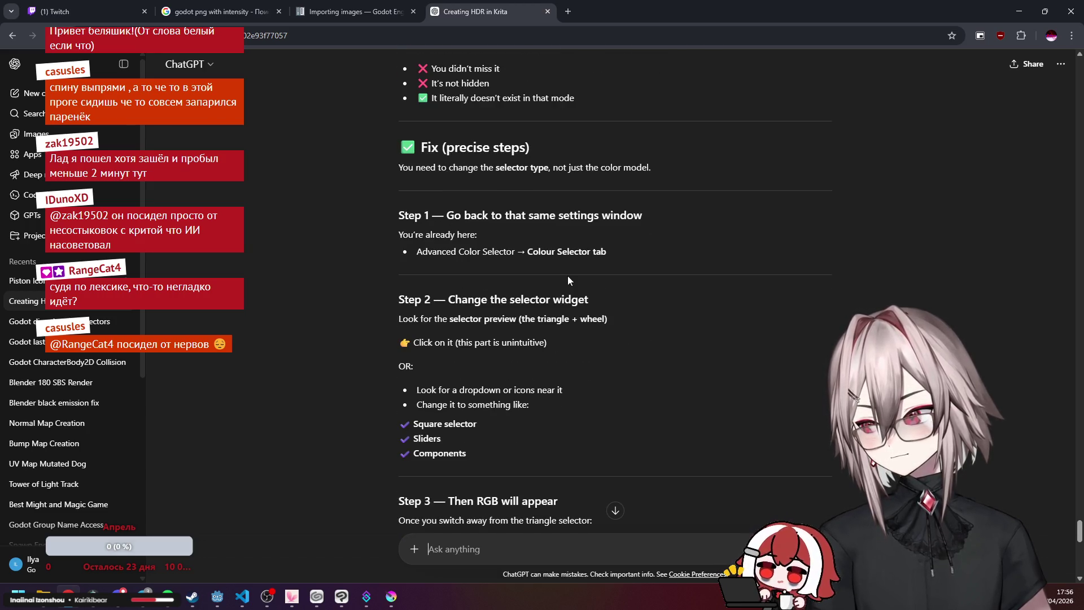
scroll(596, 259, down, 1)
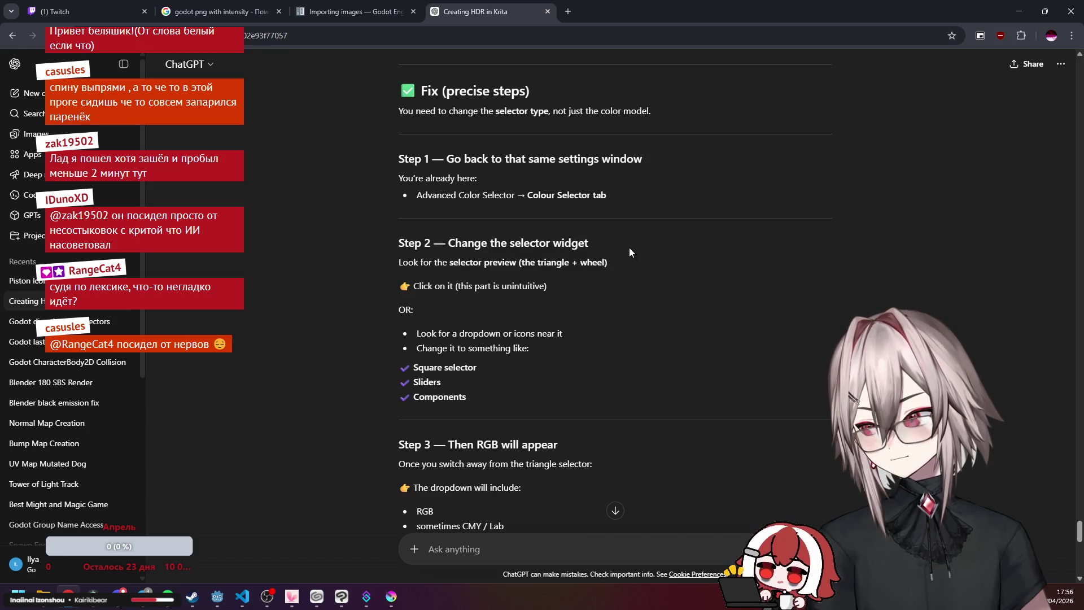
scroll(630, 251, down, 1)
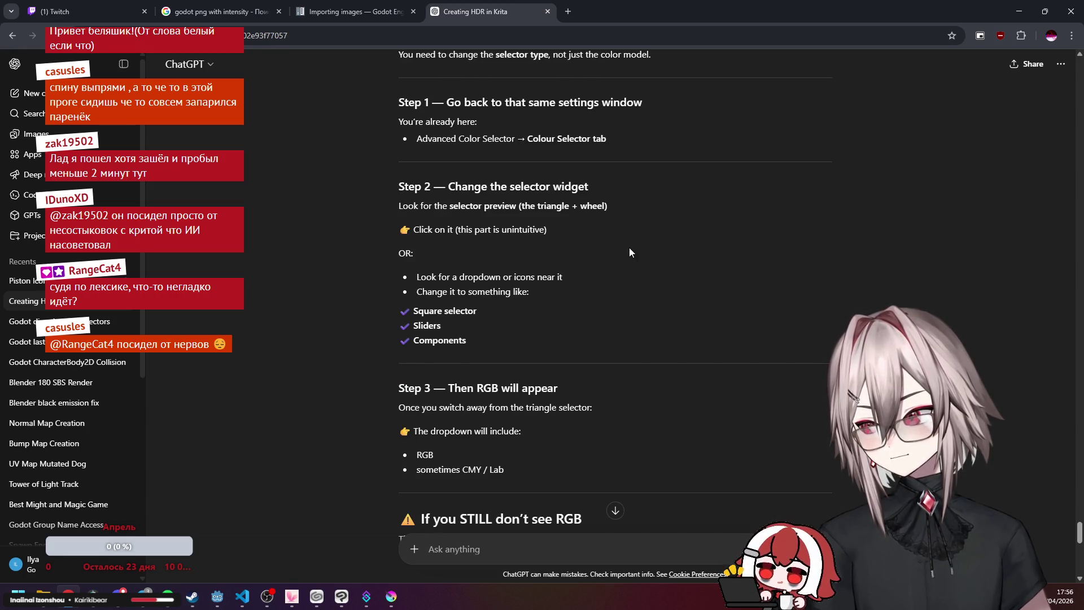
scroll(630, 252, down, 1)
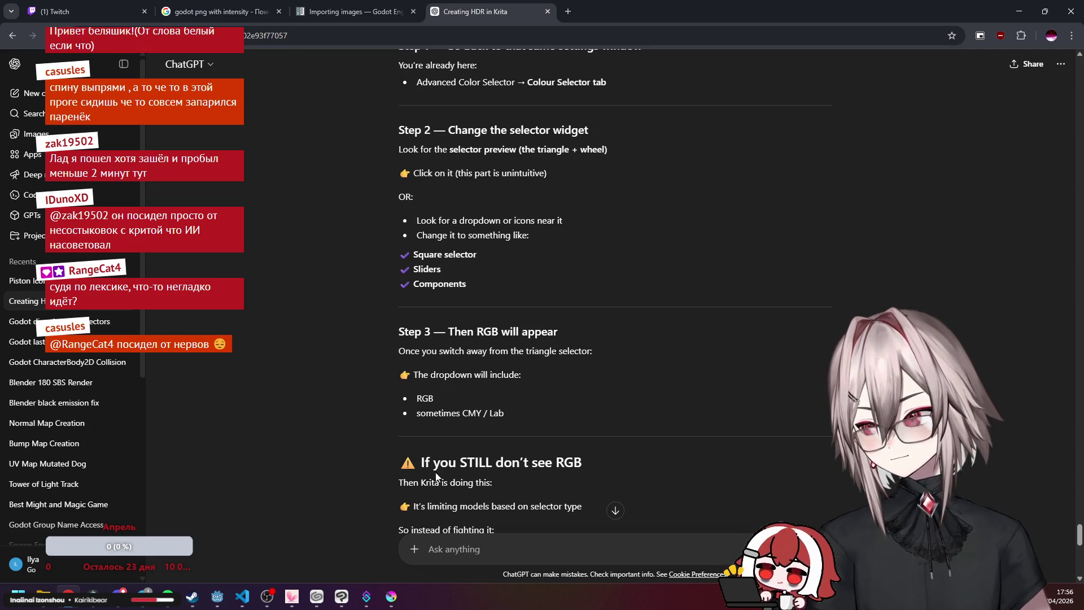
click(341, 596)
click(342, 596)
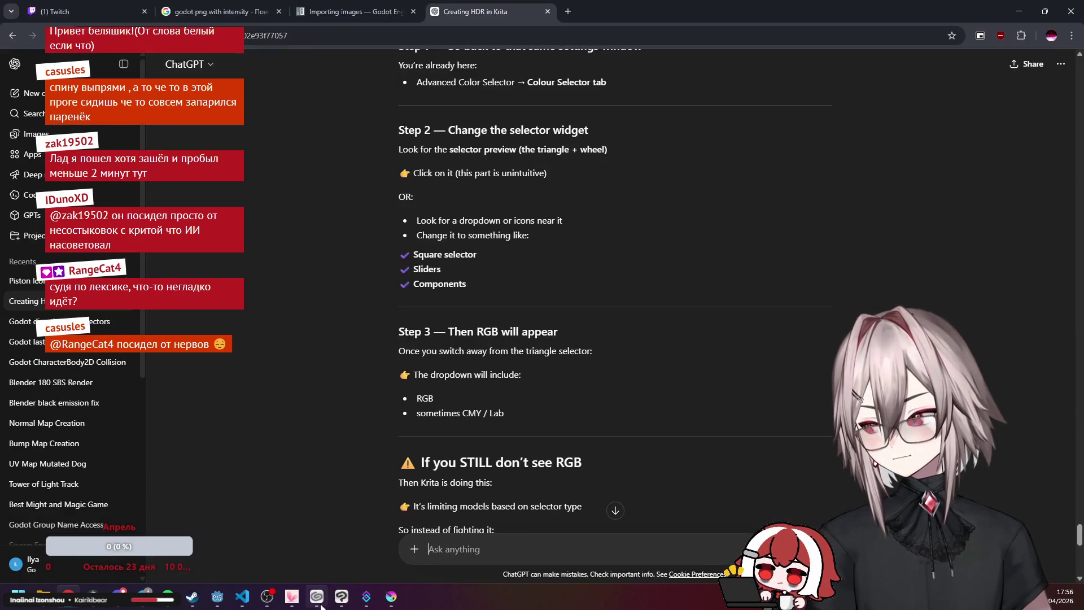
mouse_move(391, 596)
click(451, 531)
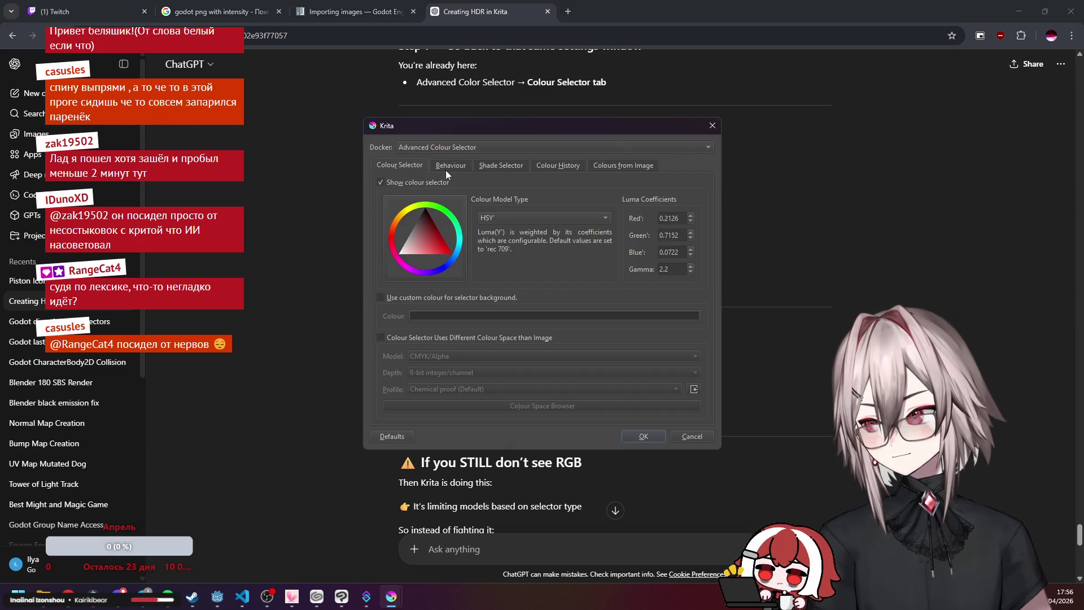
click(712, 130)
text(well thansk for us)
key(BackSpace)
key(BackSpace)
key(BackSpace)
key(BackSpace)
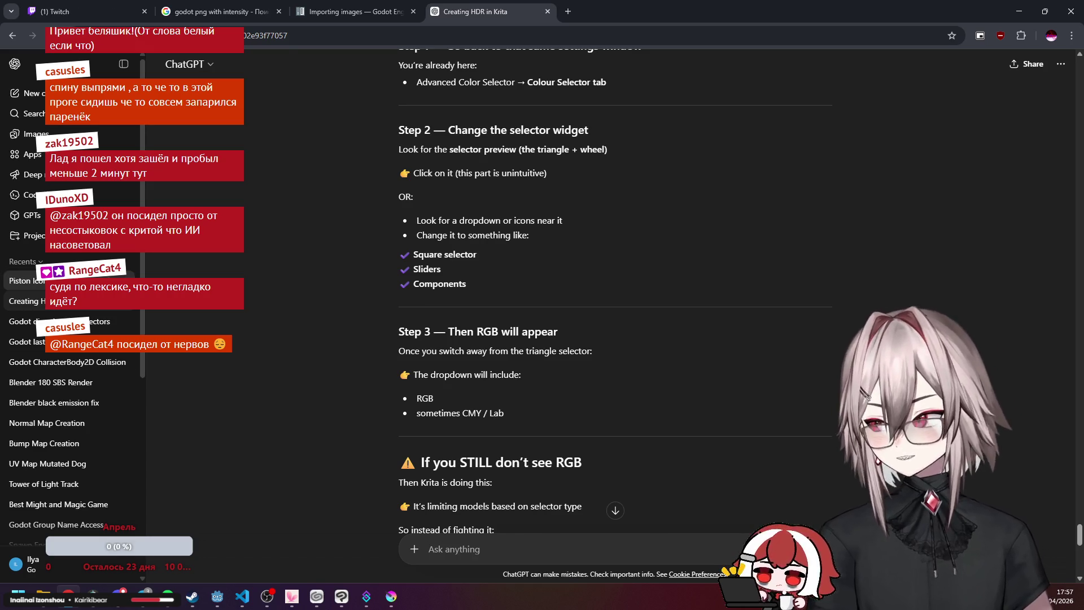
click(130, 300)
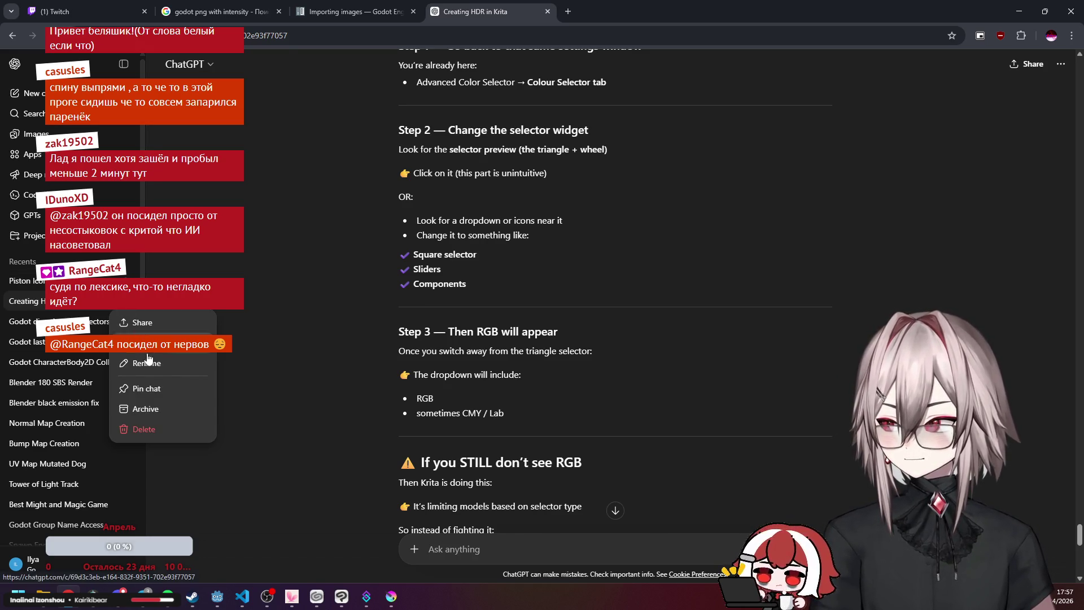
click(615, 510)
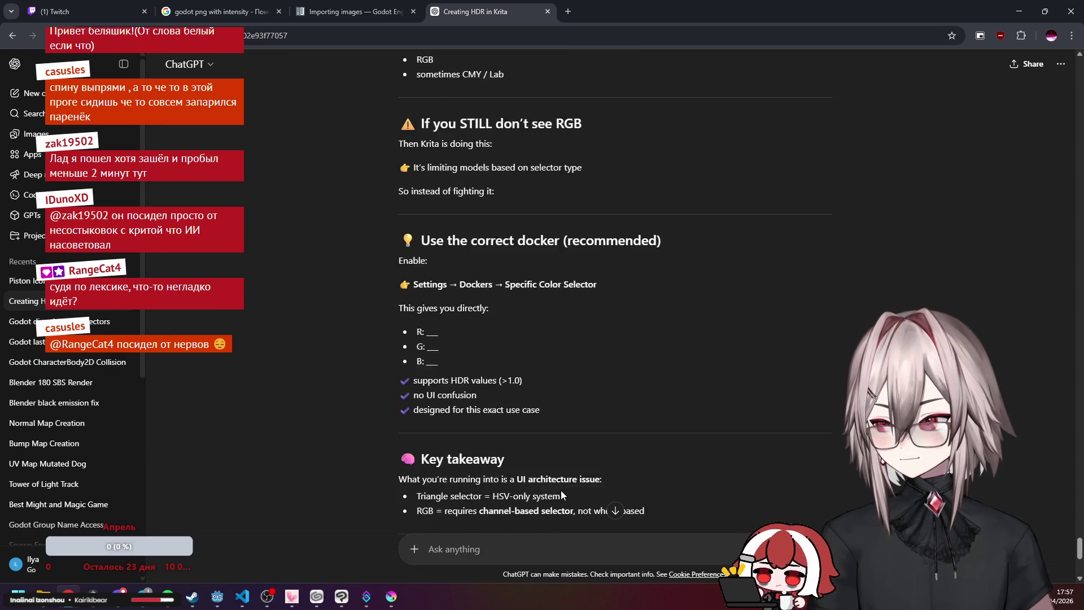
click(517, 546)
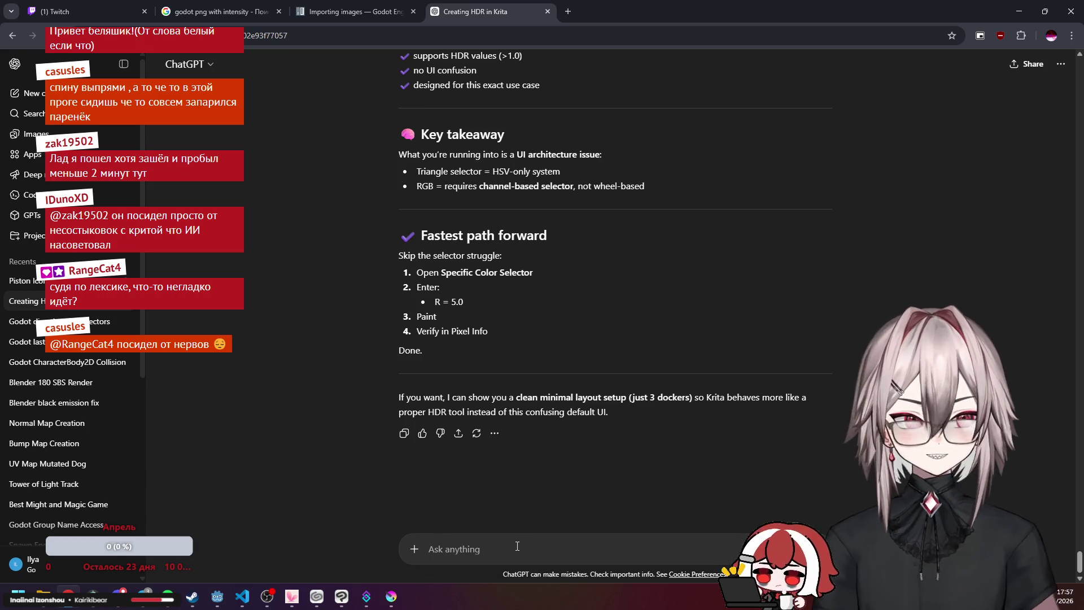
Send ChatGPT a sarcastic 'спасибо' message, close the Creating HDR in Krita chat, and return to Krita.
text(xy)
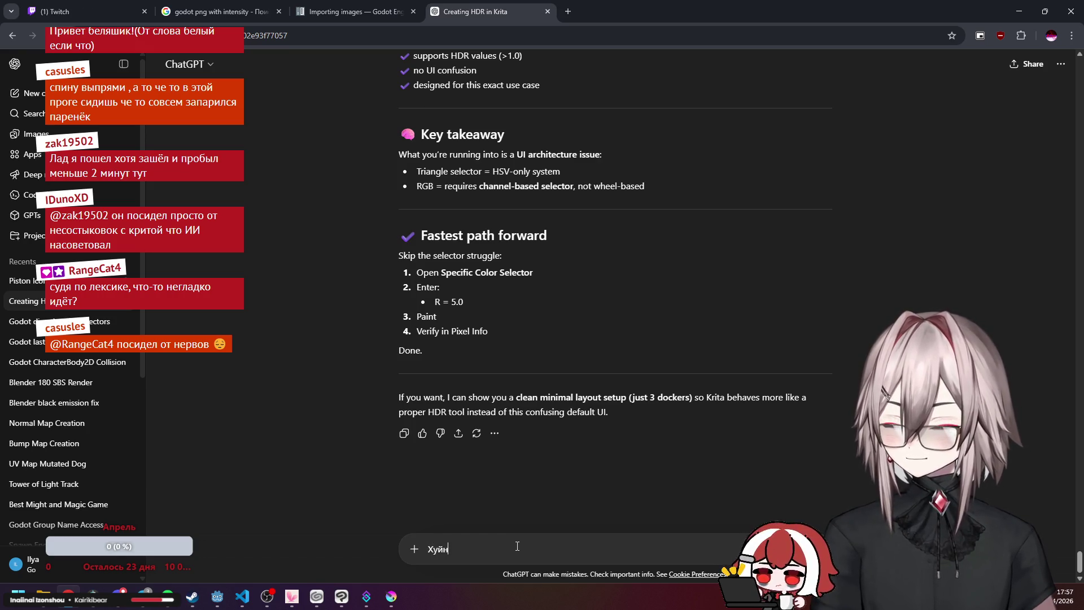
text(ю нает)
key(BackSpace)
key(BackSpace)
key(BackSpace)
text(етоывал спасибо)
key(Return)
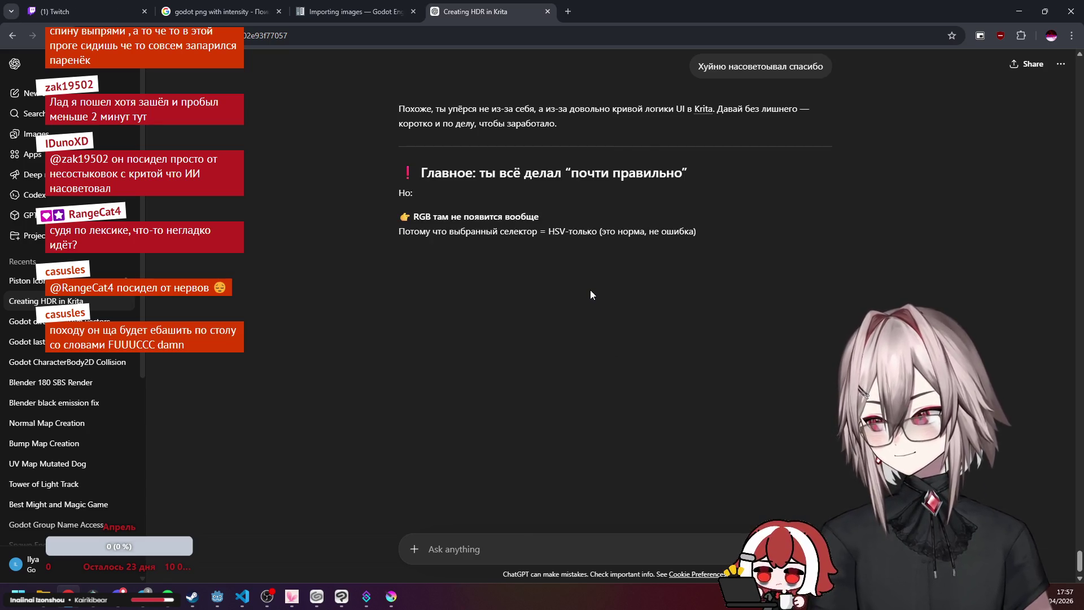
click(547, 12)
click(391, 596)
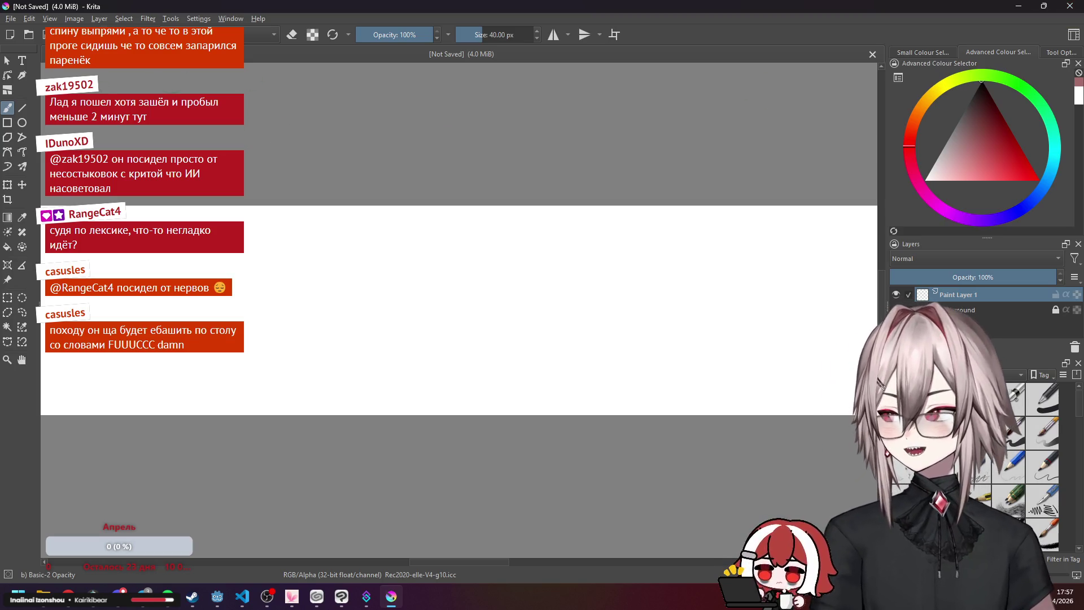
Close Krita without saving, discarding the blank 32-bit float canvas.
scroll(213, 141, down, 2)
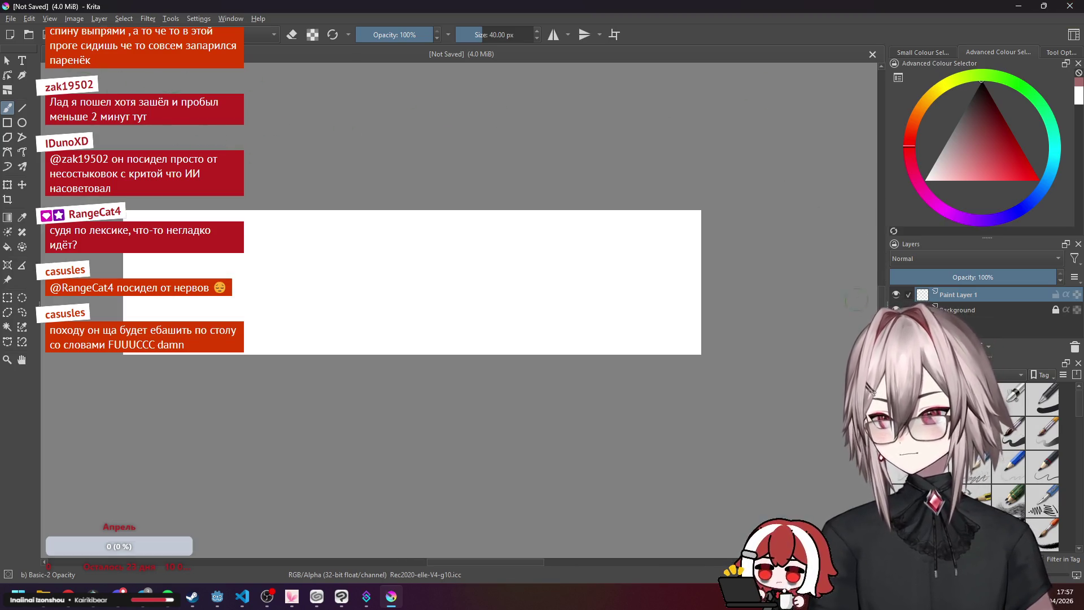
scroll(412, 291, up, 1)
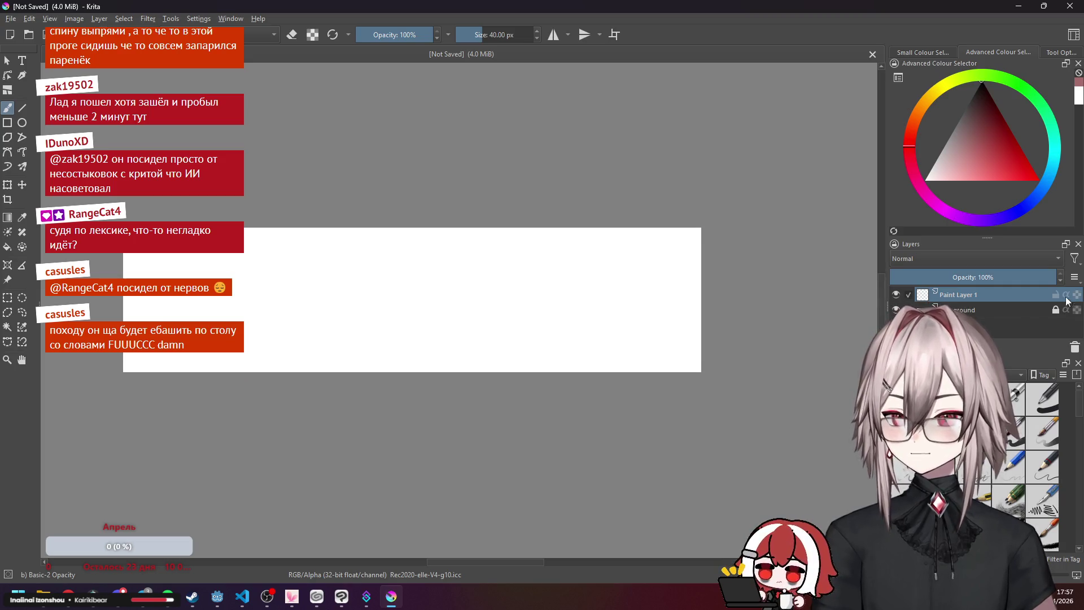
click(1072, 7)
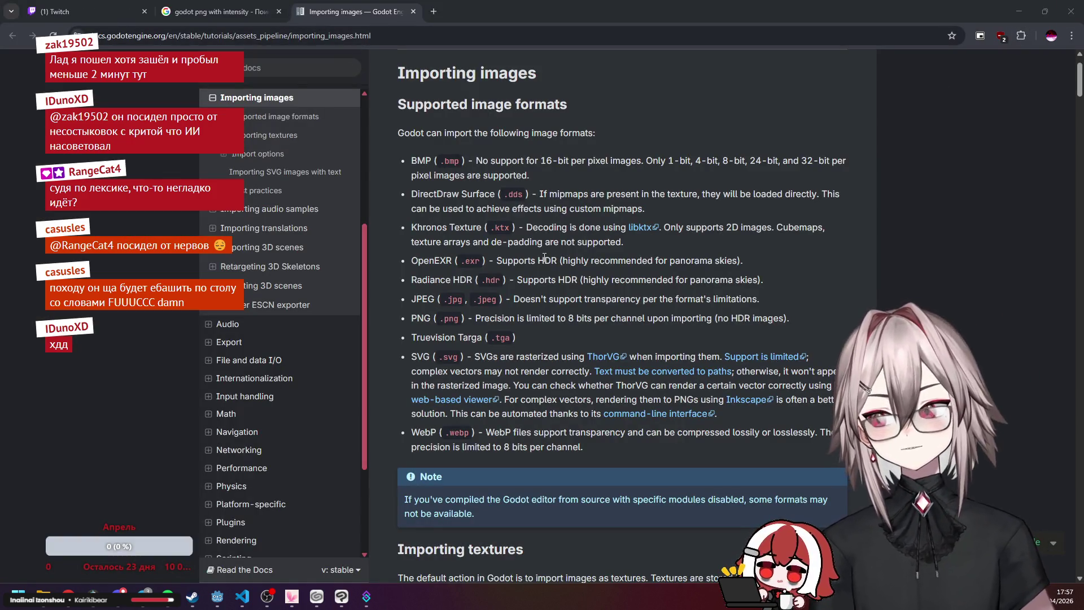
scroll(587, 273, down, 8)
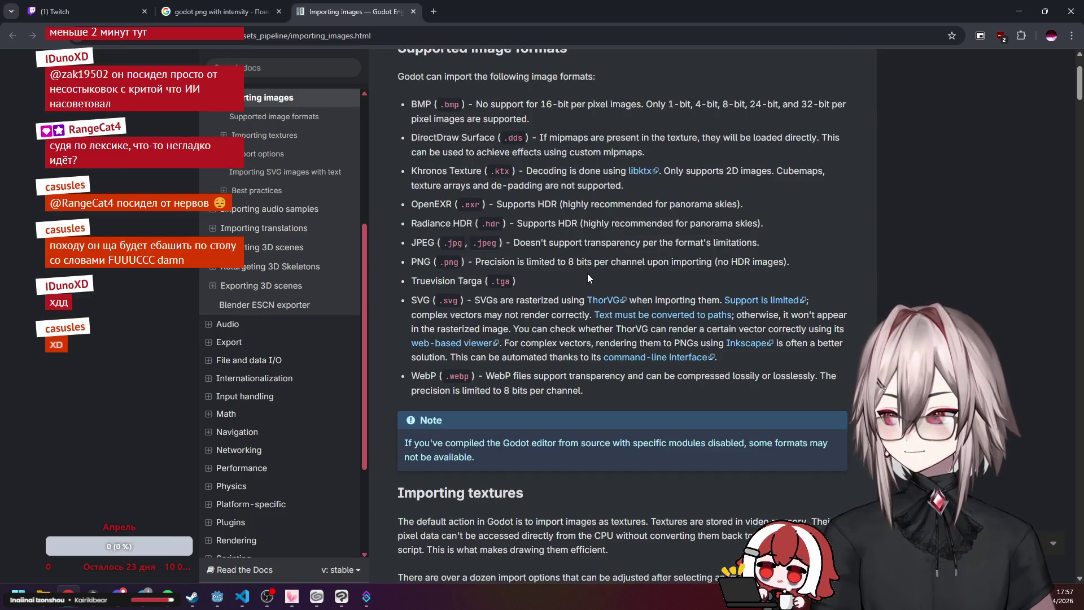
scroll(576, 267, down, 10)
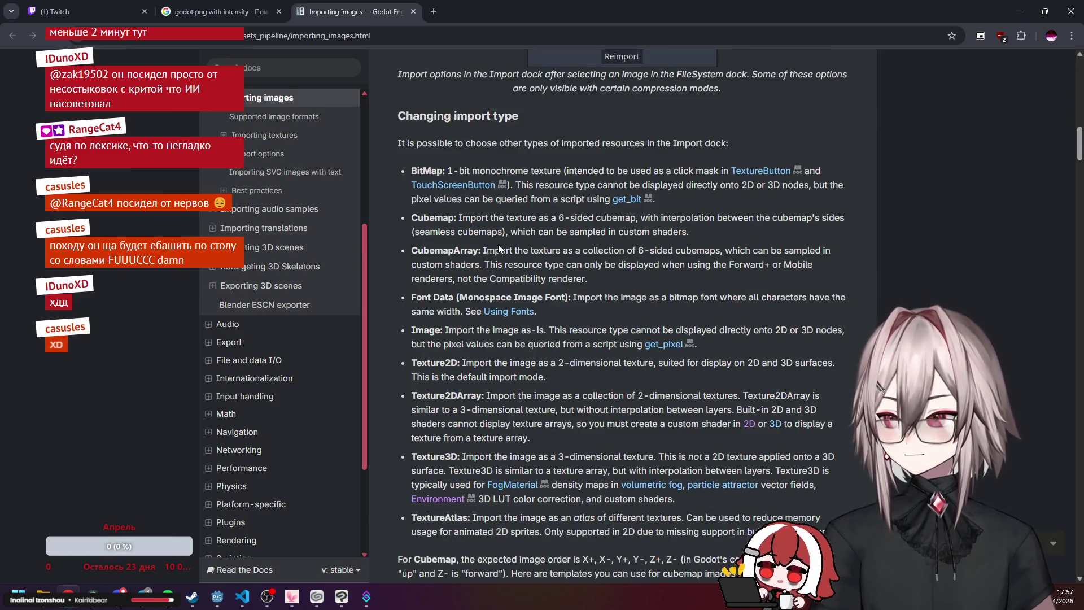
scroll(535, 232, up, 7)
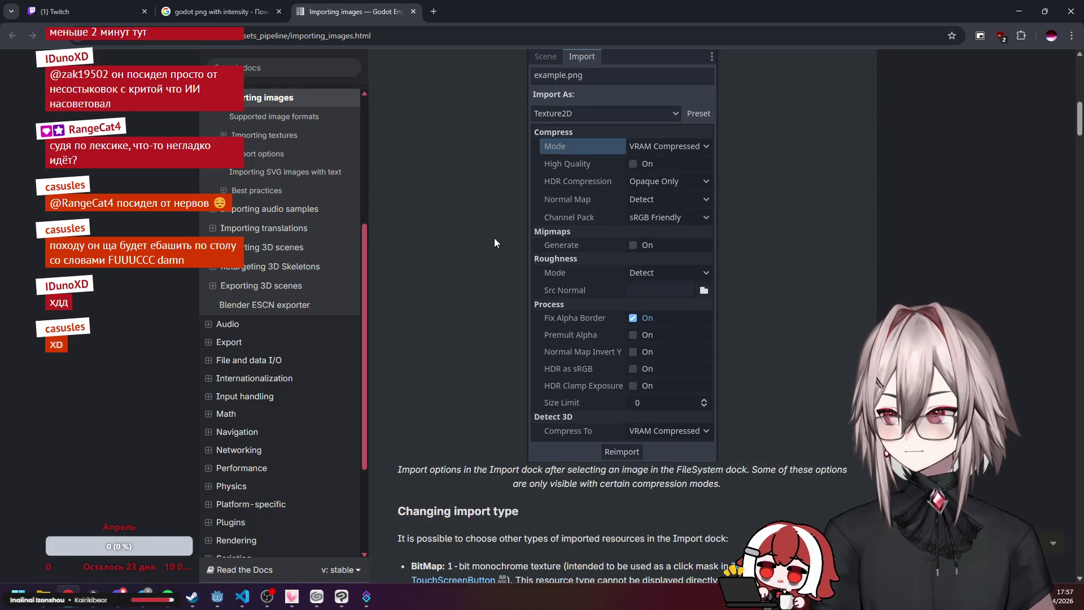
scroll(495, 242, down, 10)
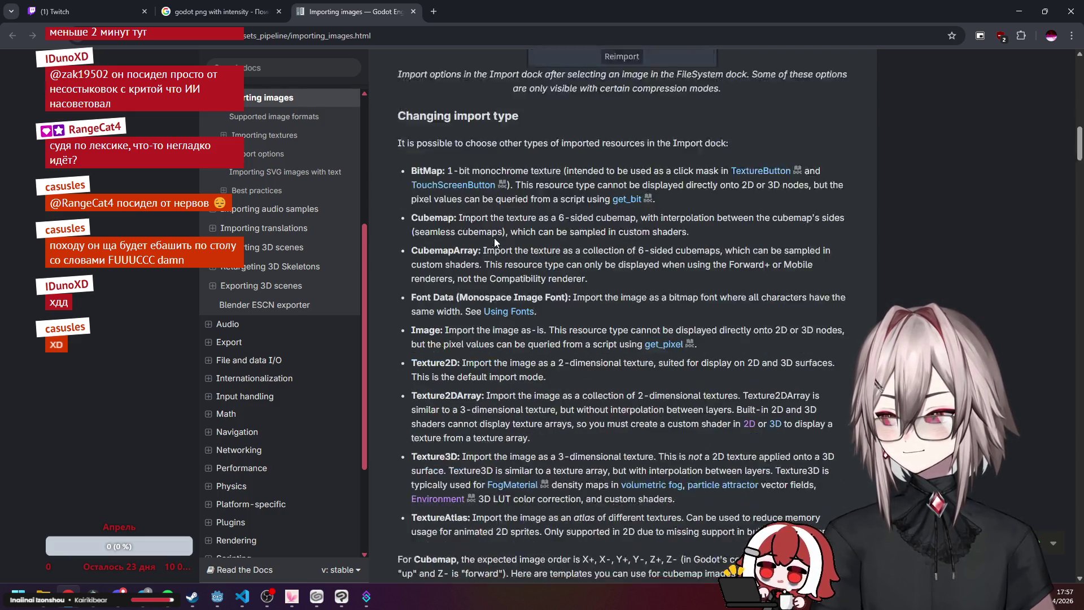
scroll(525, 232, down, 14)
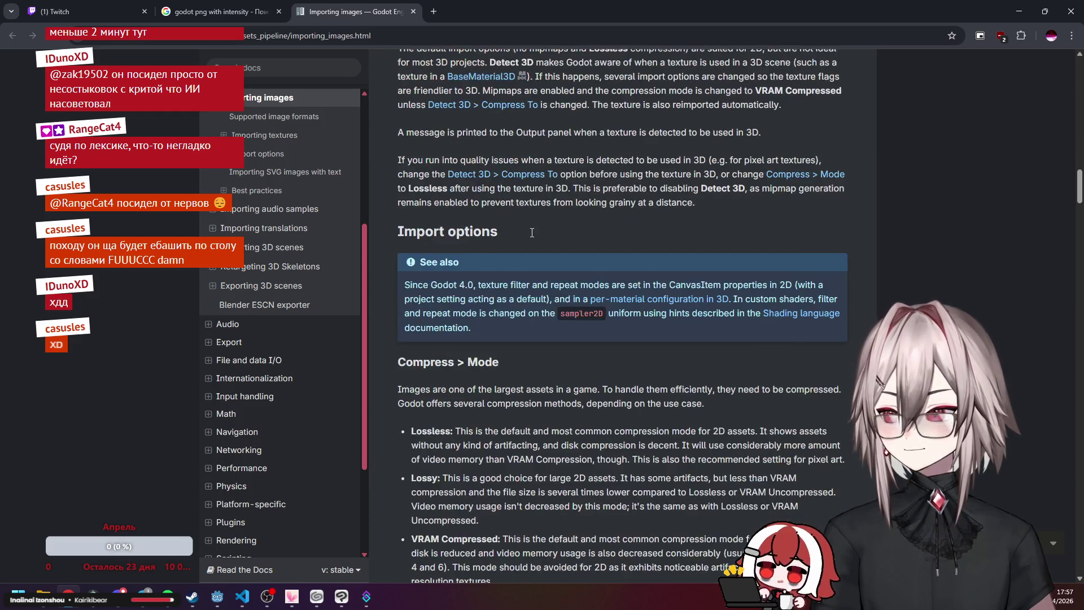
scroll(531, 232, down, 13)
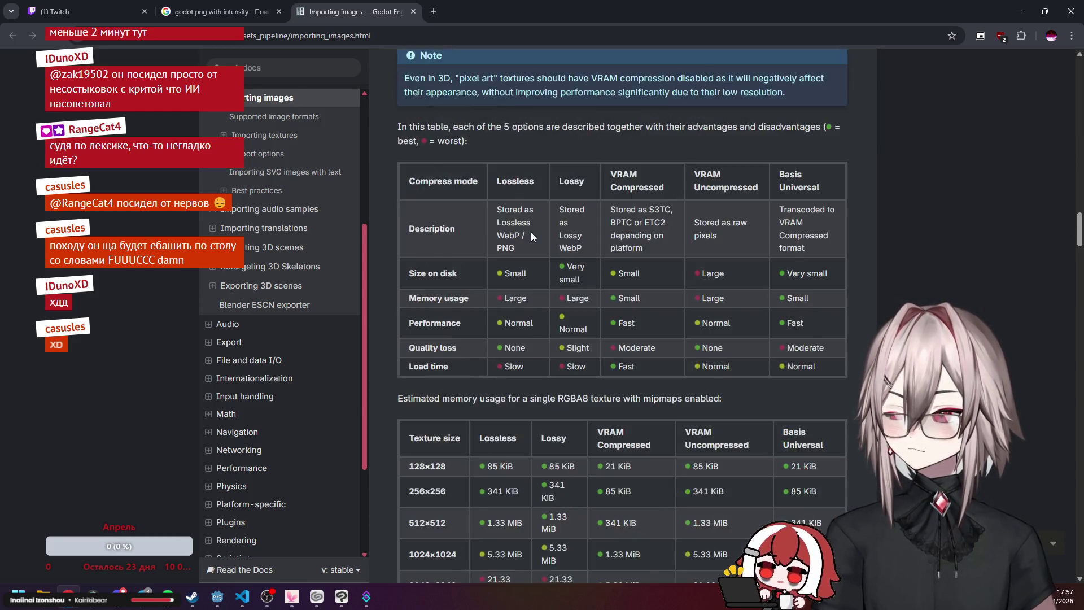
scroll(531, 236, down, 12)
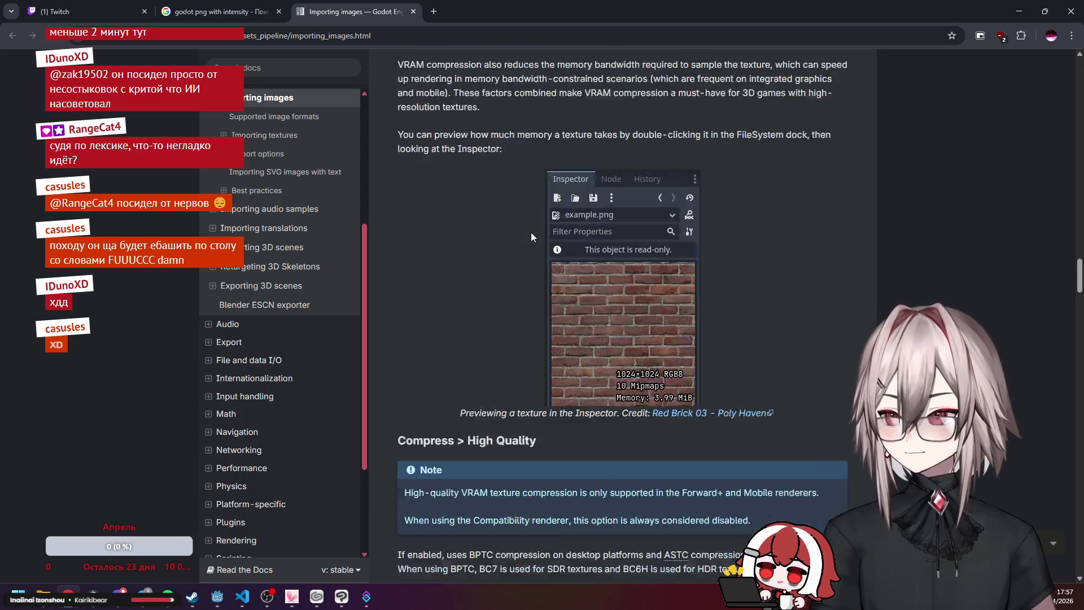
scroll(578, 241, down, 15)
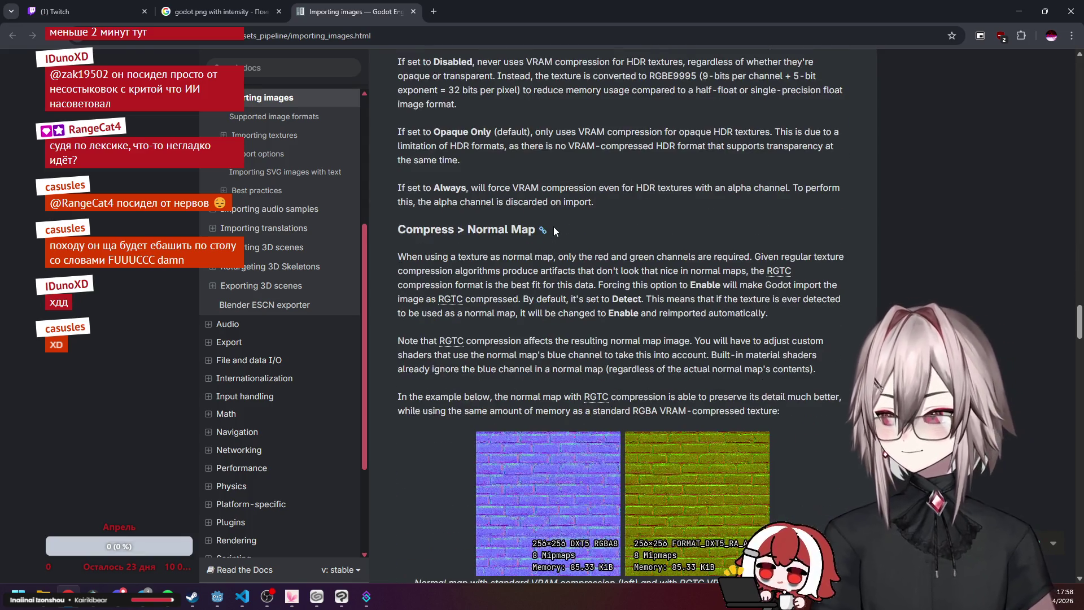
scroll(633, 244, down, 8)
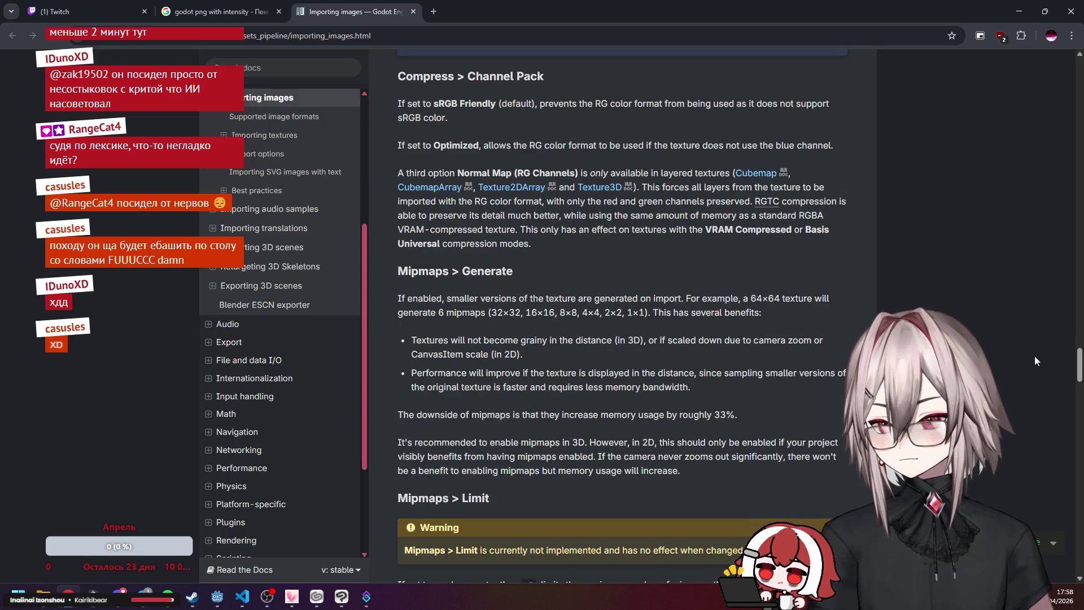
drag(1080, 373, 1071, 433)
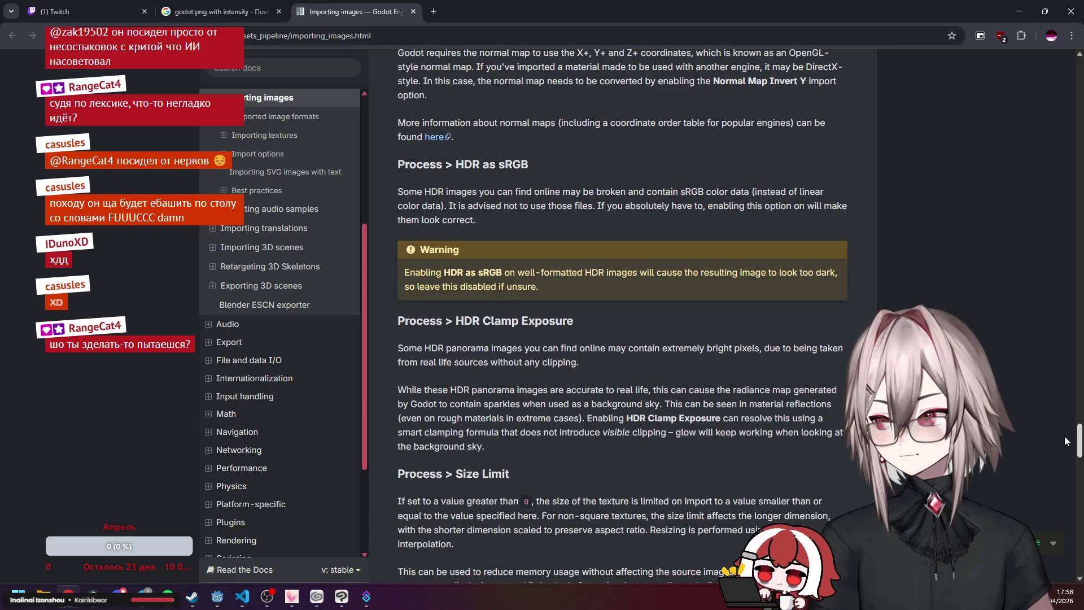
scroll(532, 189, down, 3)
drag(497, 192, 636, 203)
click(636, 201)
drag(496, 192, 691, 205)
click(656, 223)
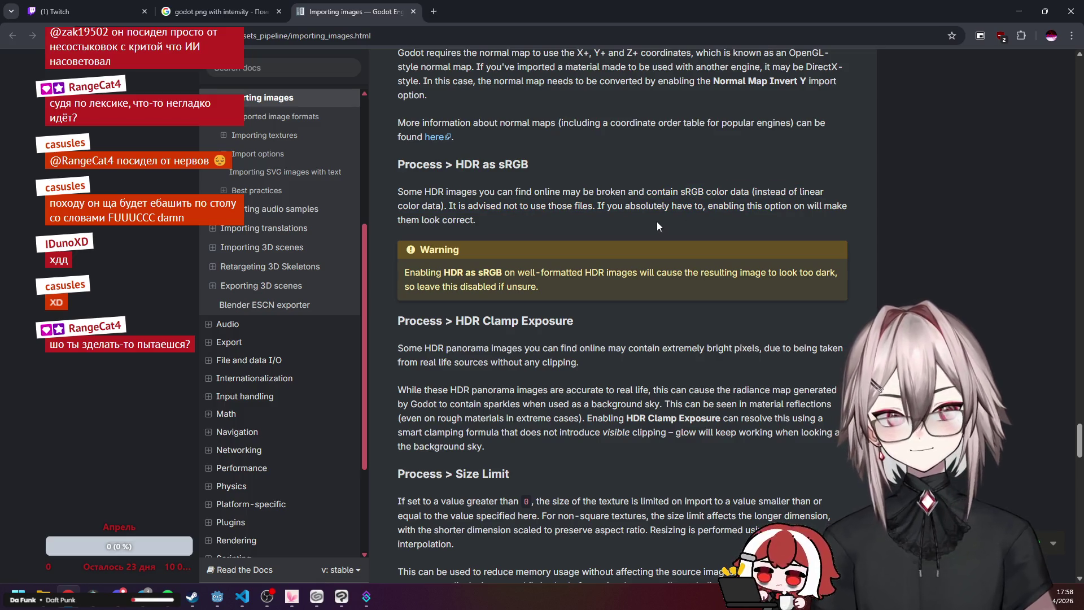
scroll(657, 224, up, 2)
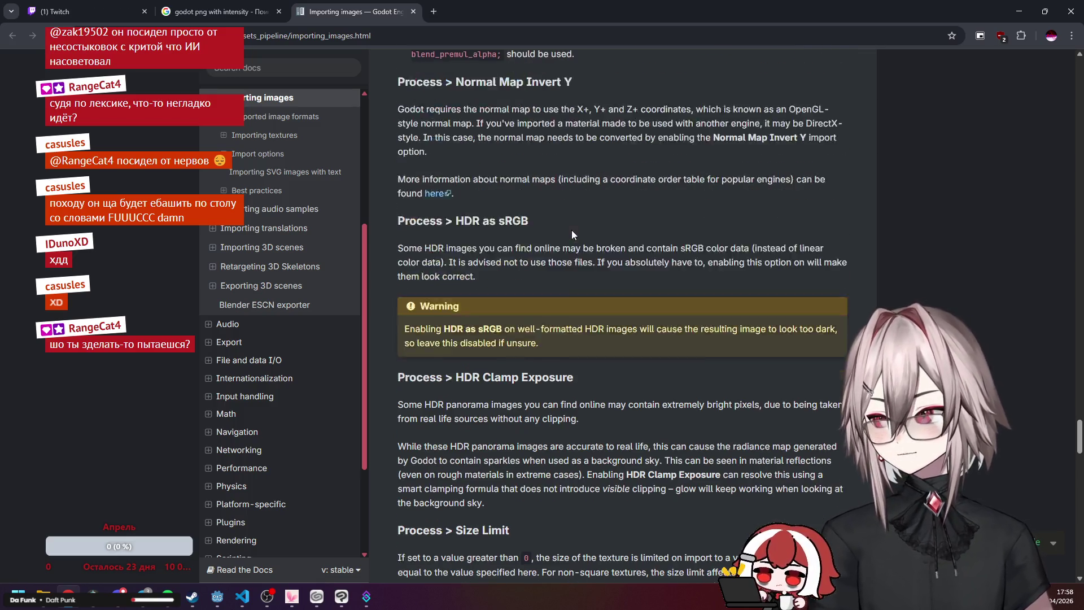
drag(1079, 436, 1079, 76)
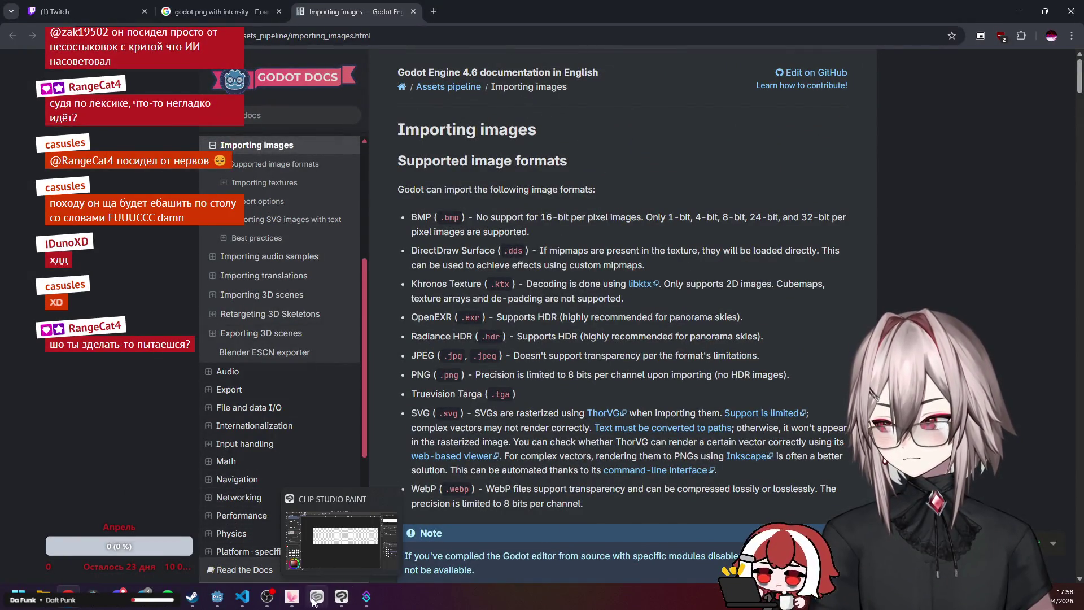
click(220, 600)
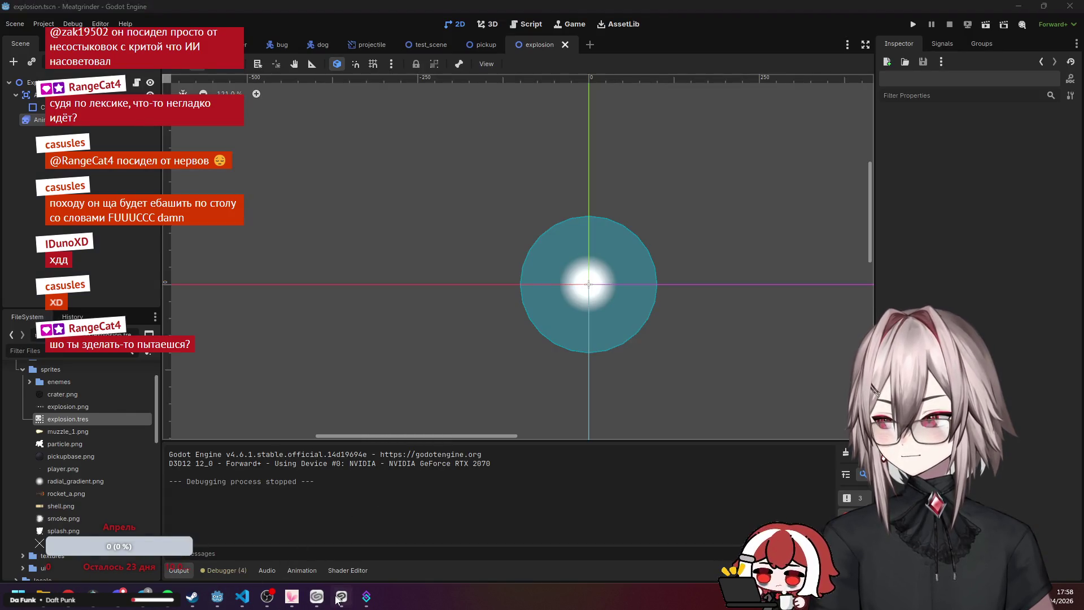
Compare explosion.png with the explosion AnimatedSprite2D, checking its Modulate colour unchanged and panning the scene view.
click(342, 596)
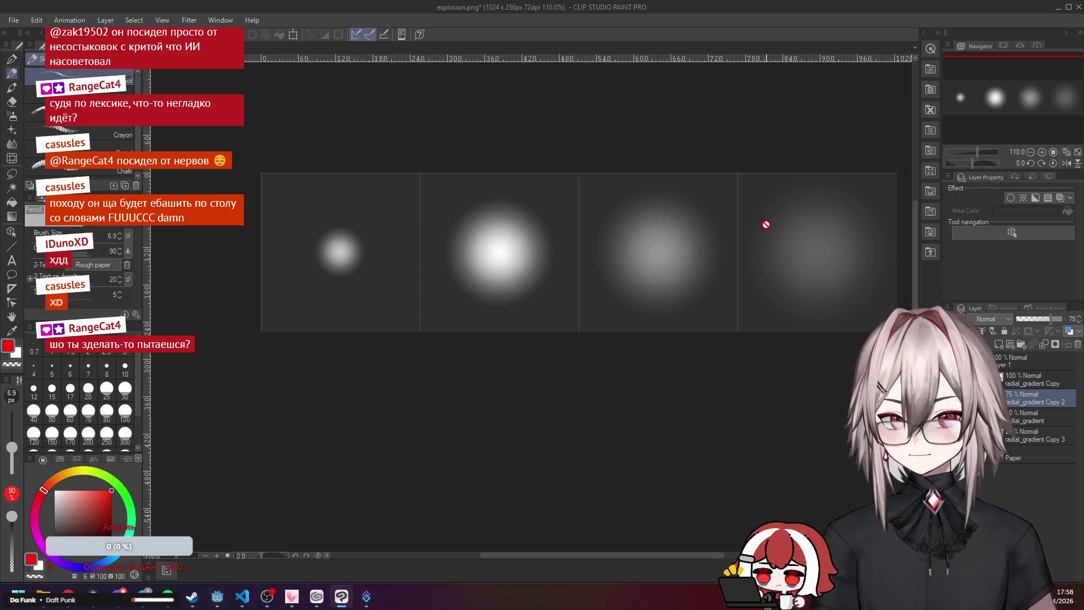
click(217, 597)
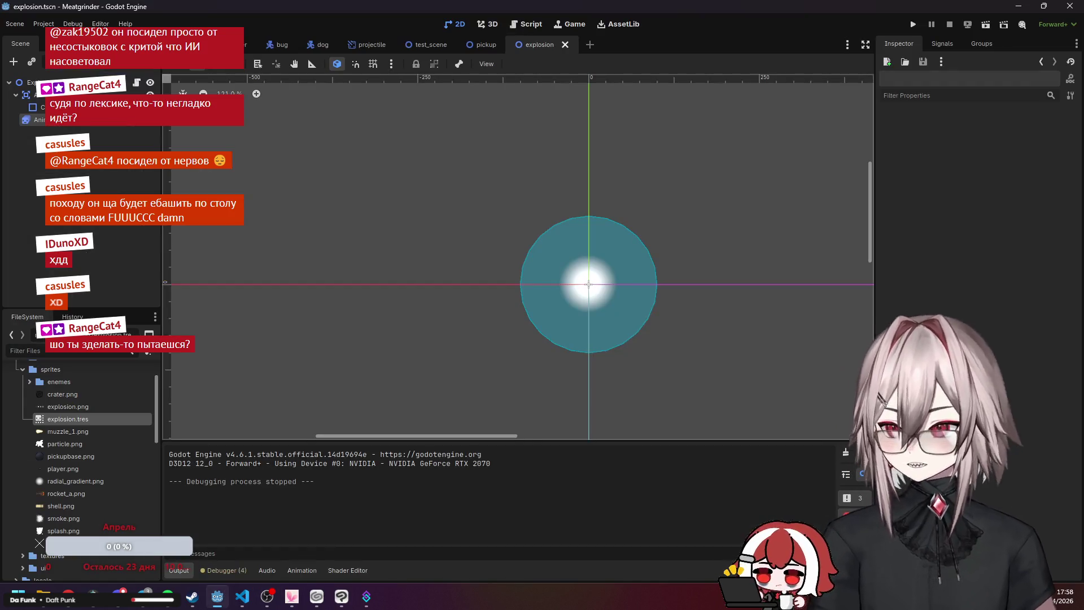
click(76, 121)
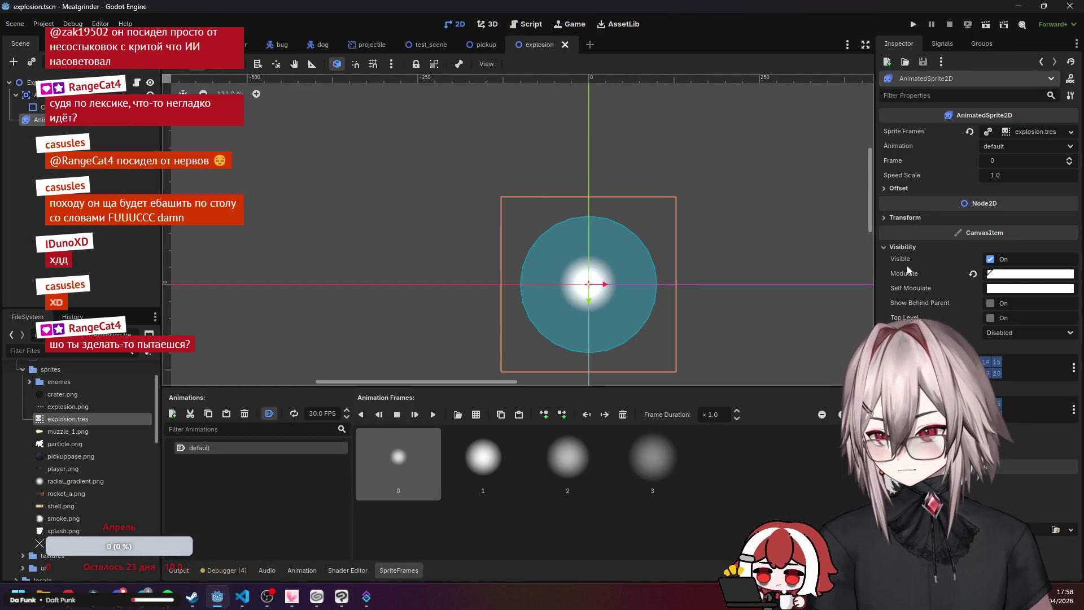
click(1032, 277)
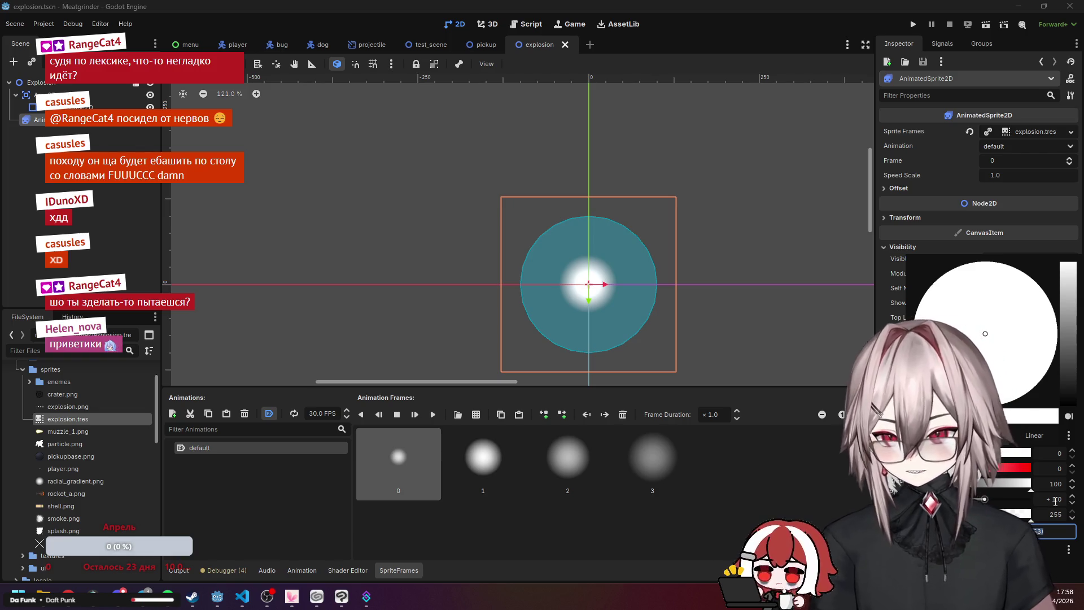
click(940, 252)
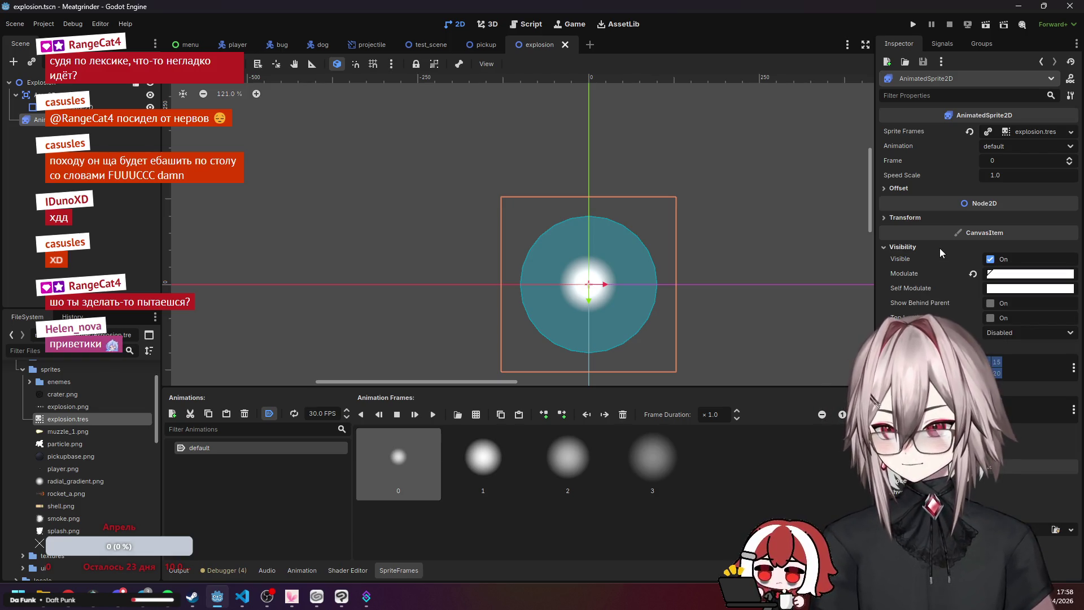
click(342, 599)
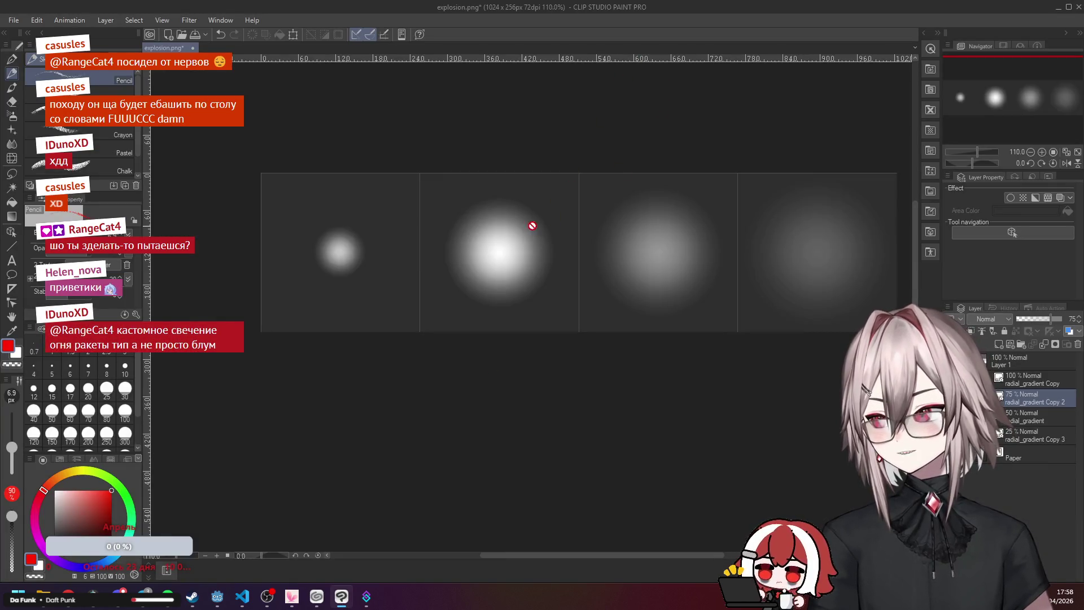
key(alt+Tab)
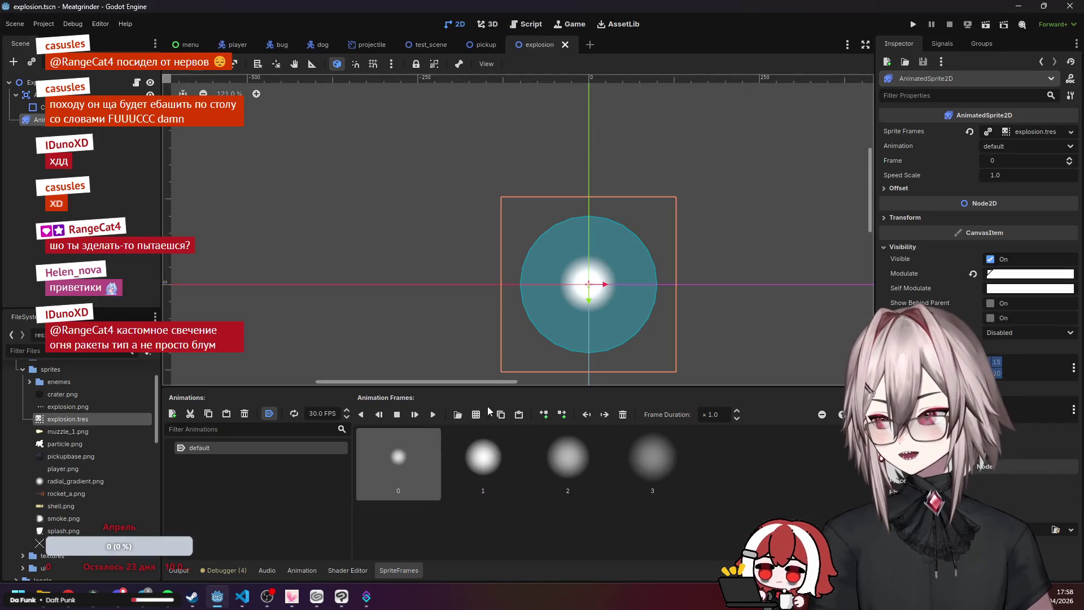
drag(450, 311, 440, 281)
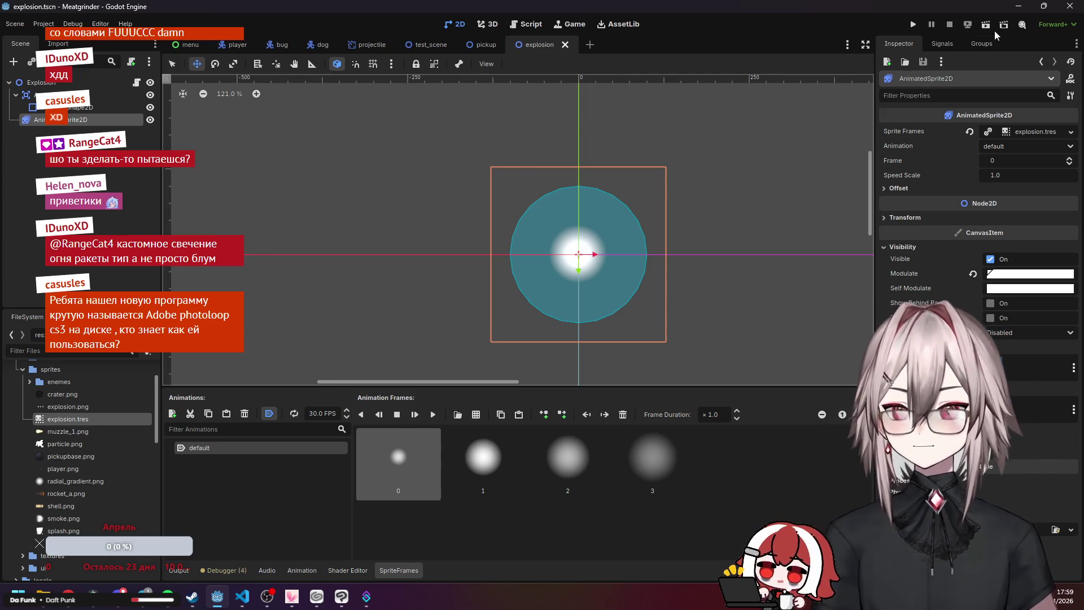
Launch the Meatgrinder project, start a round and move the player with W and A.
click(913, 25)
click(59, 566)
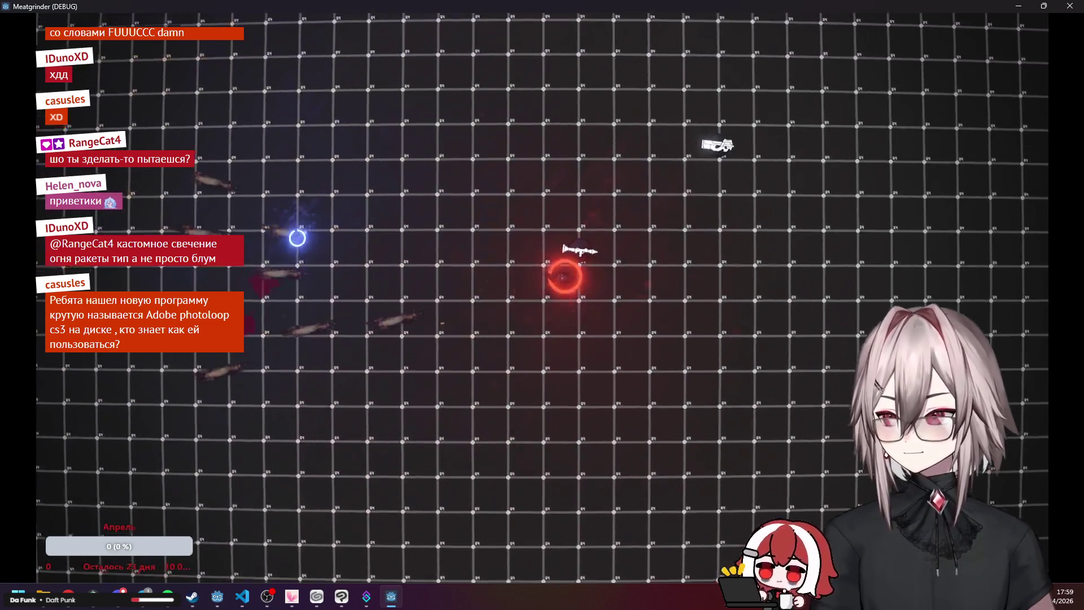
mouse_move(564, 276)
mouse_down()
mouse_move(820, 320)
mouse_move(823, 375)
mouse_move(787, 439)
mouse_up()
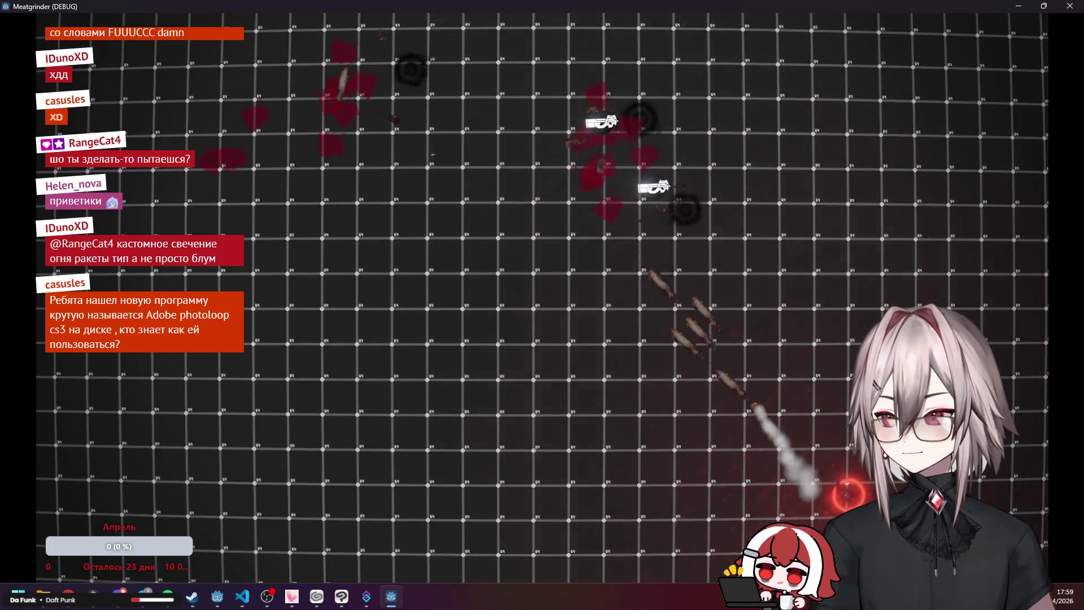
key(w)
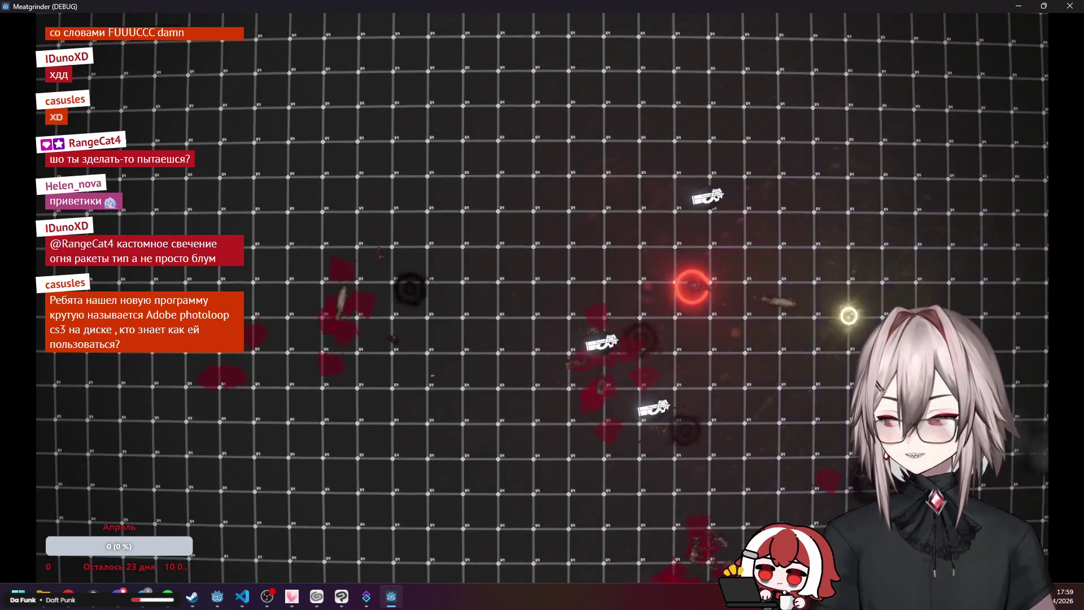
key(a)
Fire a series of rockets around the arena to trigger and watch the explosion effect.
click(508, 181)
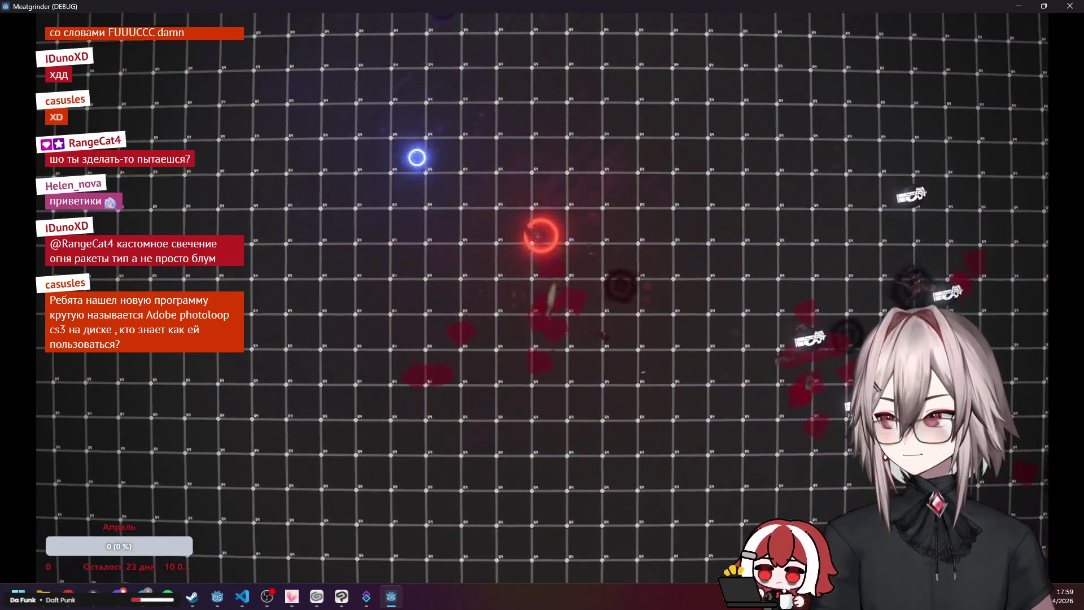
click(543, 184)
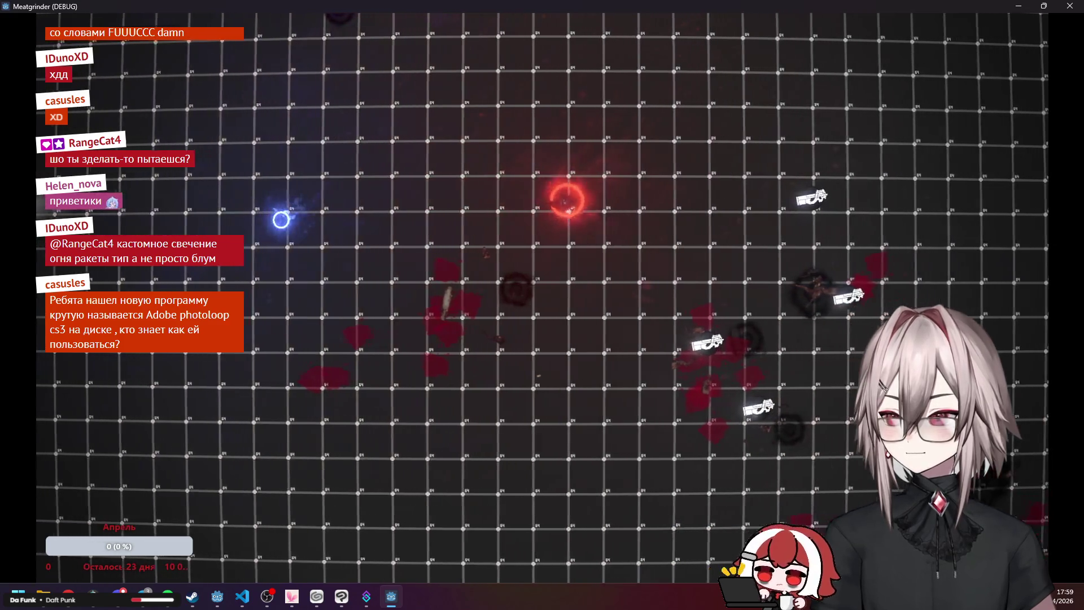
click(522, 254)
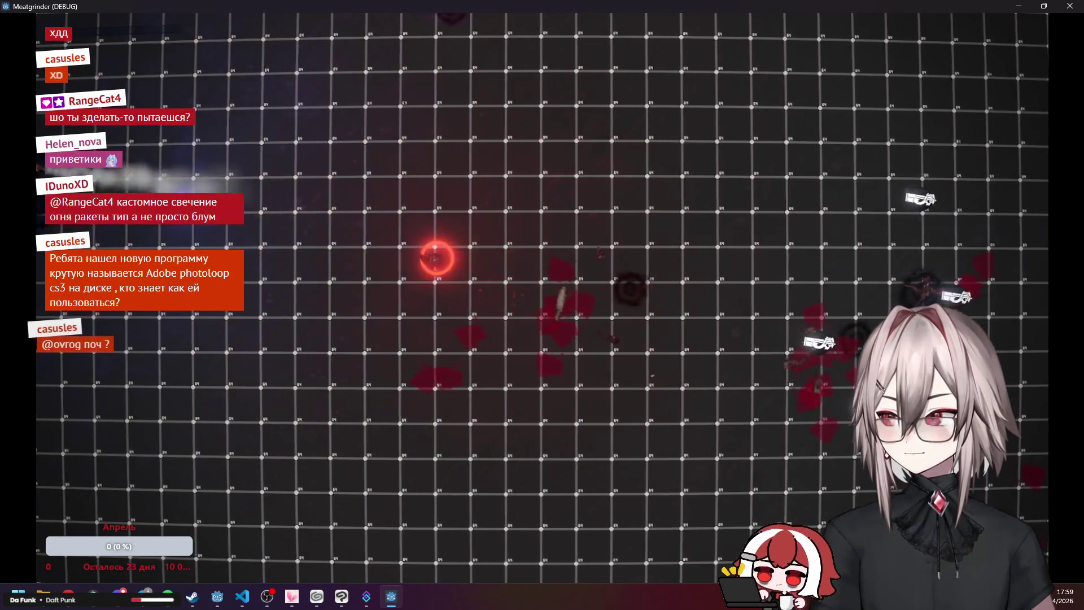
click(407, 257)
click(399, 258)
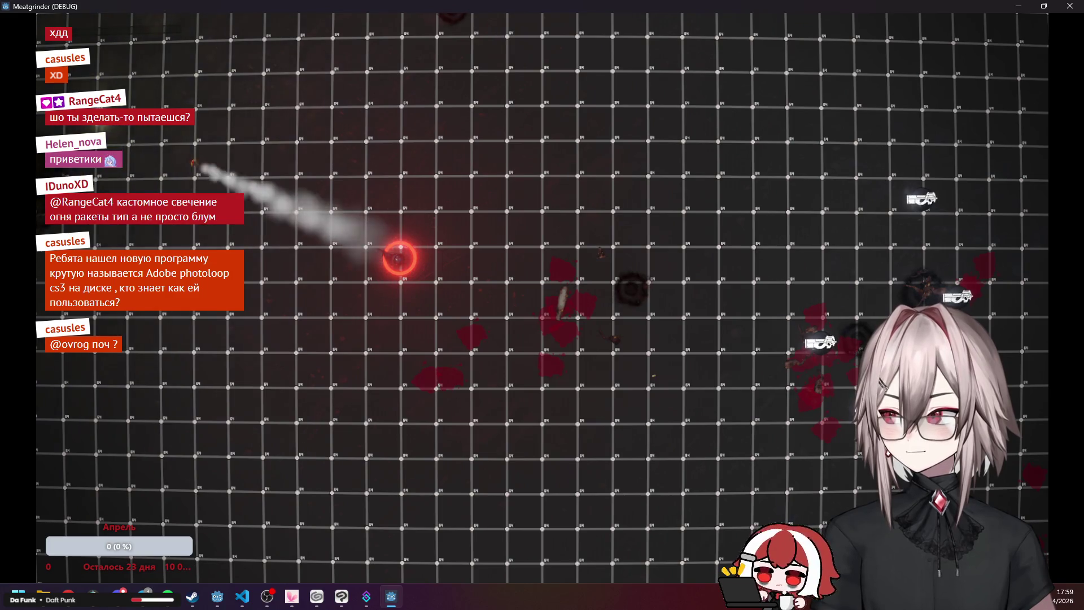
click(400, 258)
click(400, 258)
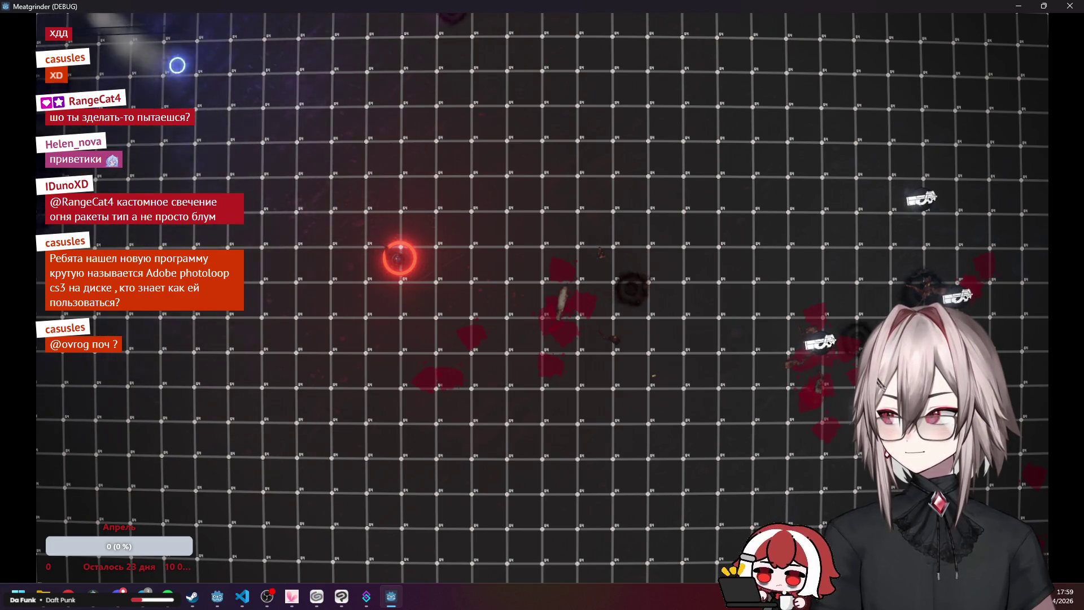
click(399, 258)
click(397, 257)
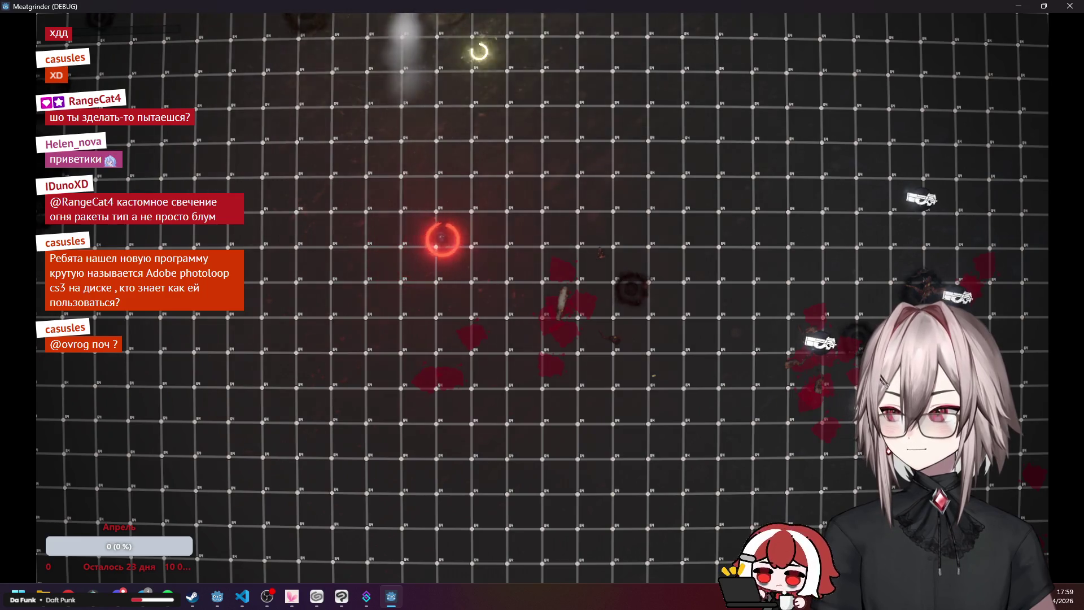
click(497, 236)
click(505, 238)
click(542, 39)
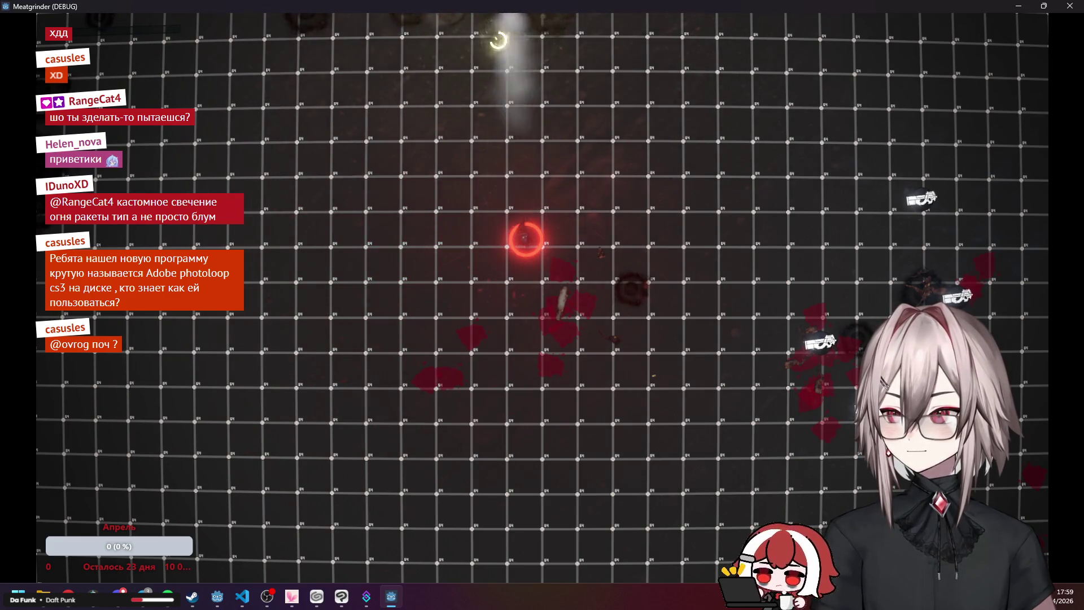
click(375, 26)
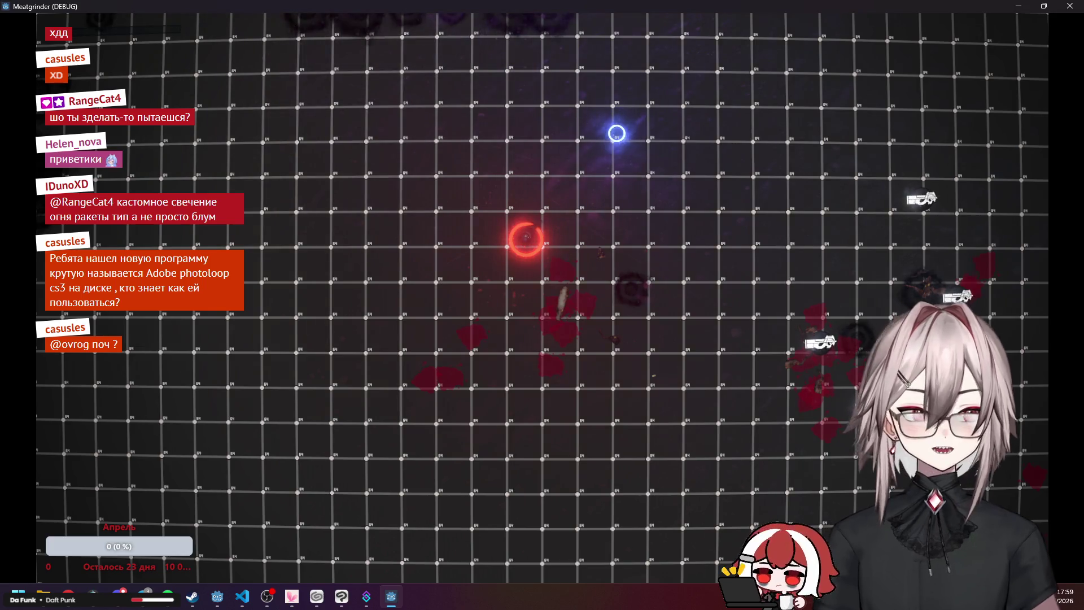
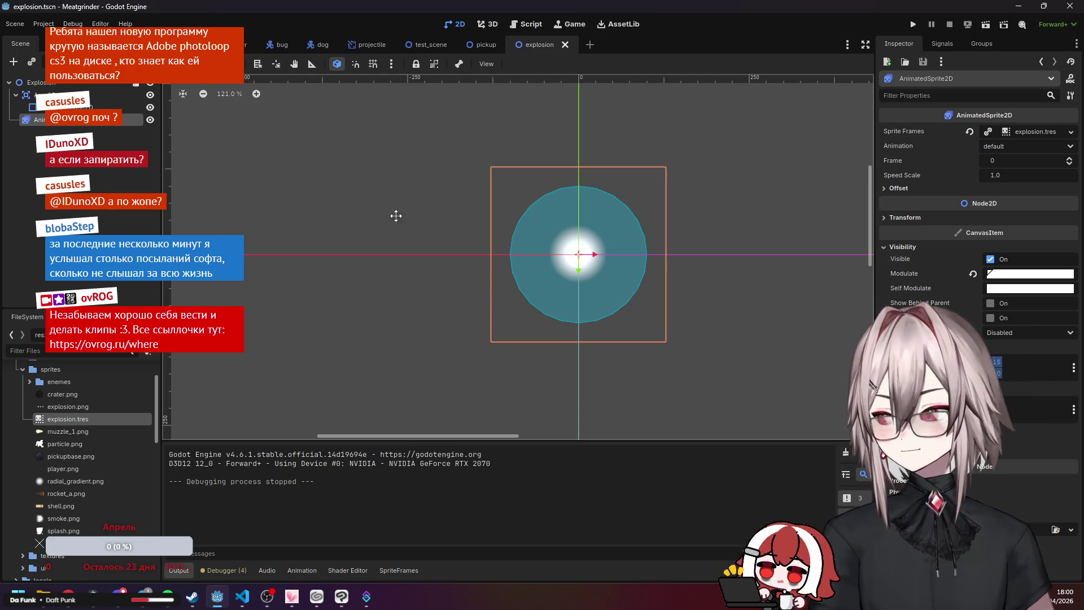
Look over the explosion sprite in the 2D viewport, then bring up explosion.png in Clip Studio Paint.
click(343, 602)
click(342, 601)
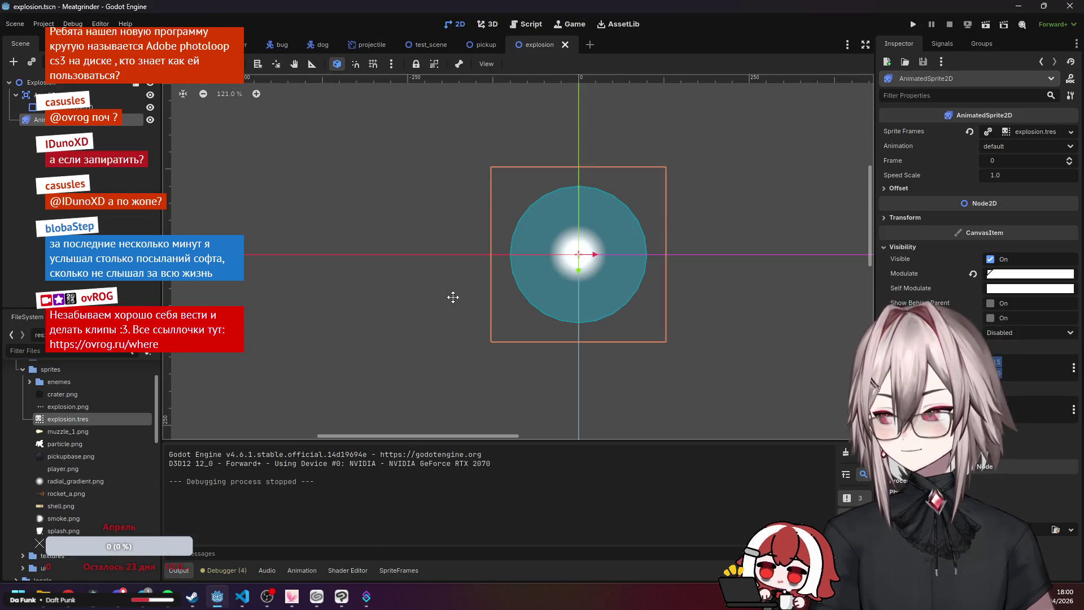
scroll(390, 258, right, 1)
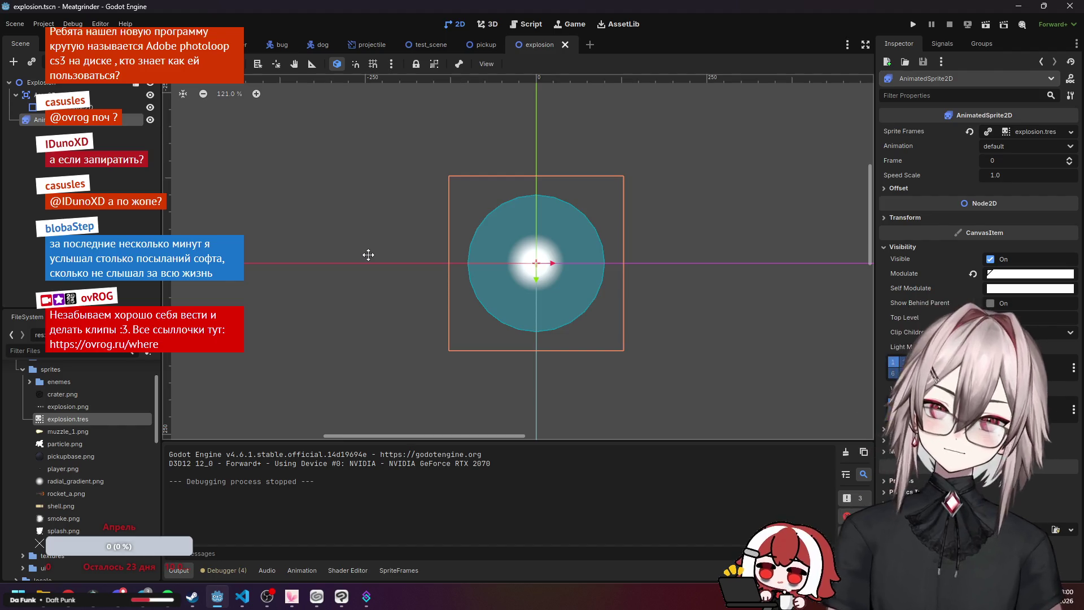
drag(384, 257, 396, 264)
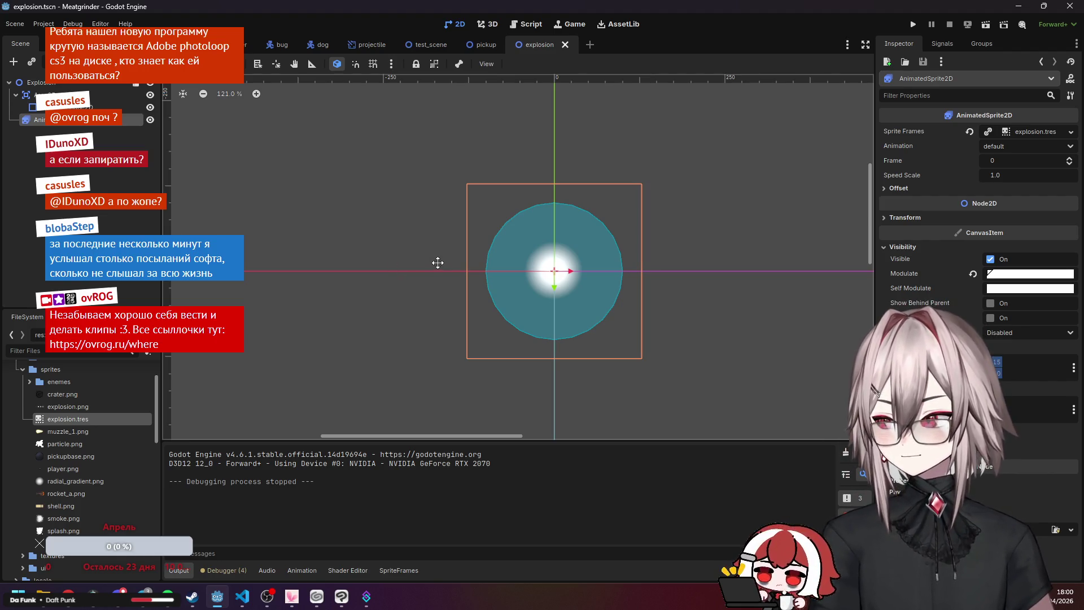
scroll(437, 263, up, 1)
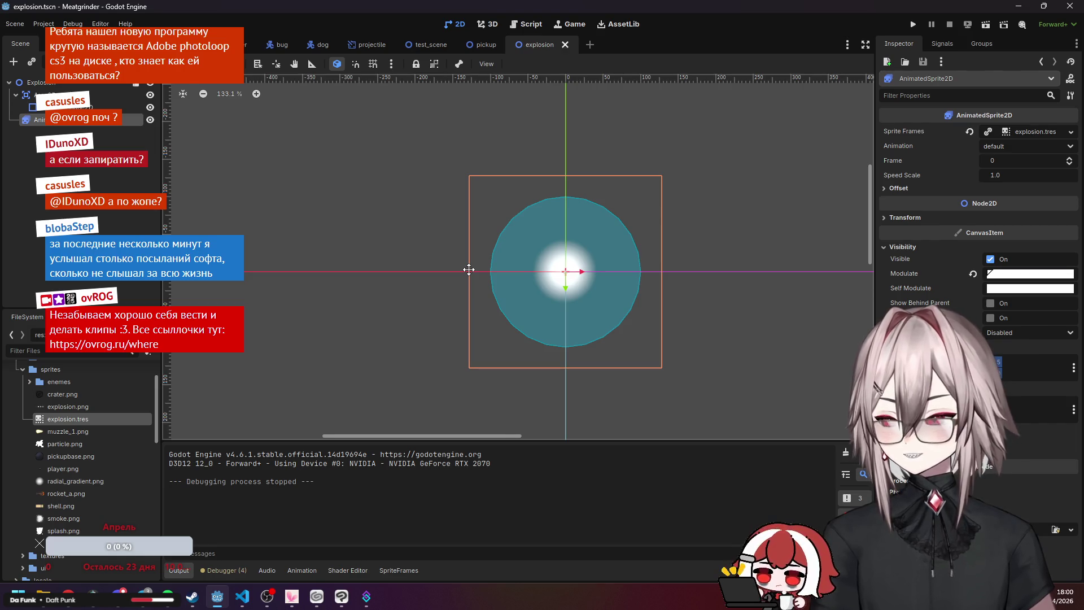
scroll(467, 266, down, 2)
scroll(434, 253, up, 1)
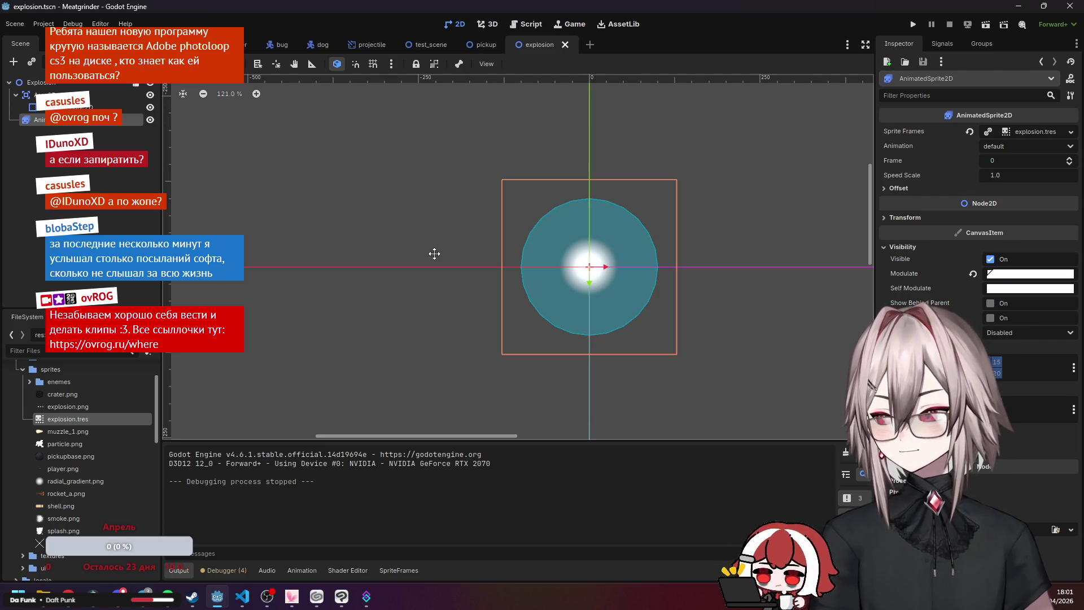
click(341, 597)
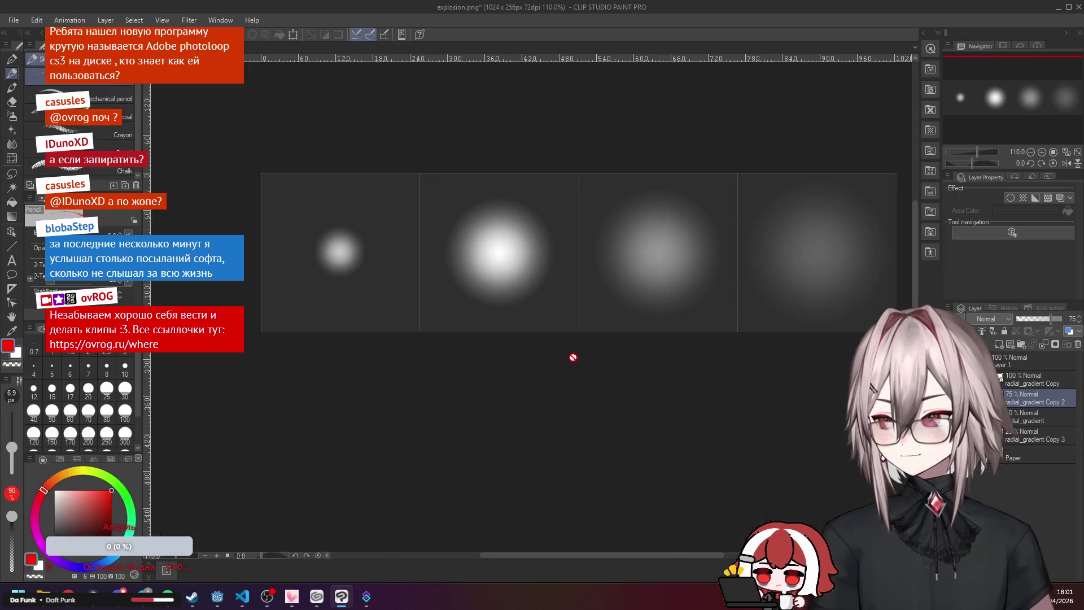
Zoom across the four glow frames, minimize Clip Studio Paint, and deselect the sprite in Godot.
scroll(632, 345, right, 2)
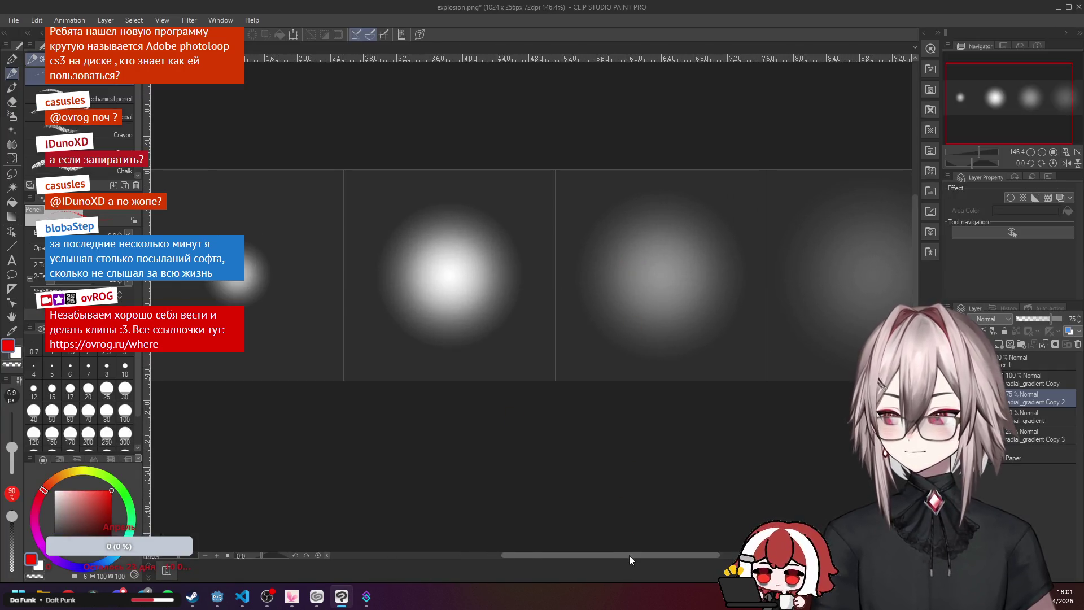
scroll(705, 558, up, 1)
drag(724, 566, 536, 565)
click(342, 596)
click(394, 377)
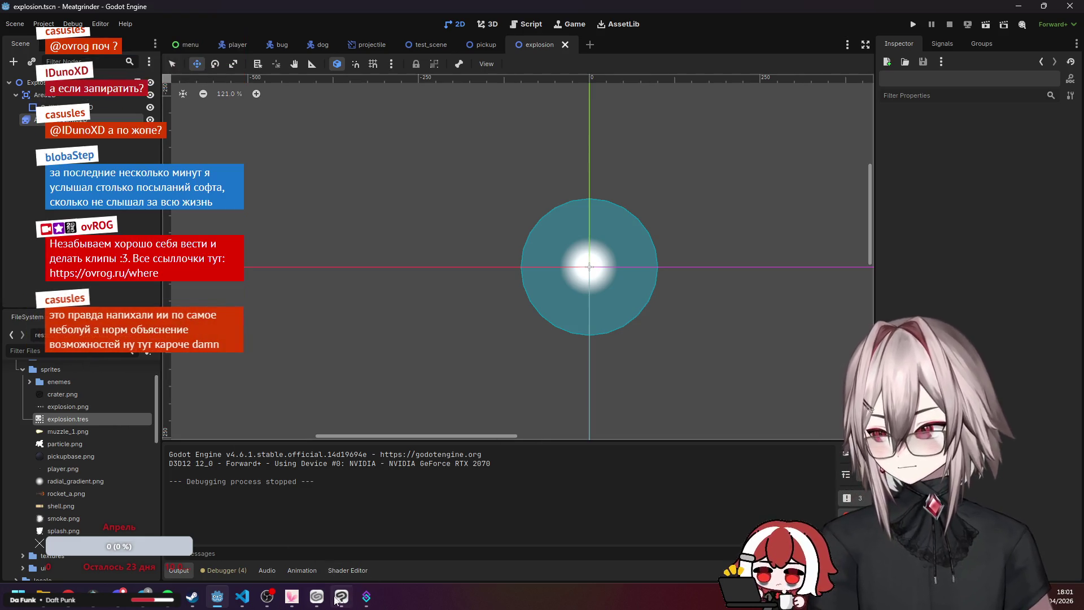
click(239, 598)
Read explosion.gd's explosion_stamp uses and splash_damage falloff, narrowing the AI chat panel.
click(411, 240)
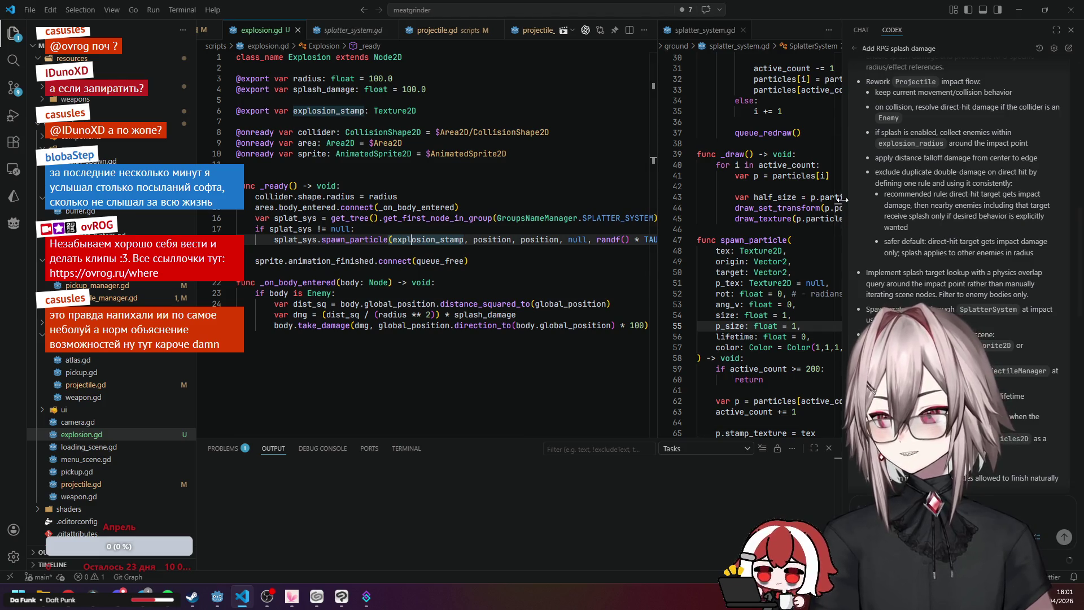
drag(845, 204, 896, 226)
drag(694, 235, 659, 237)
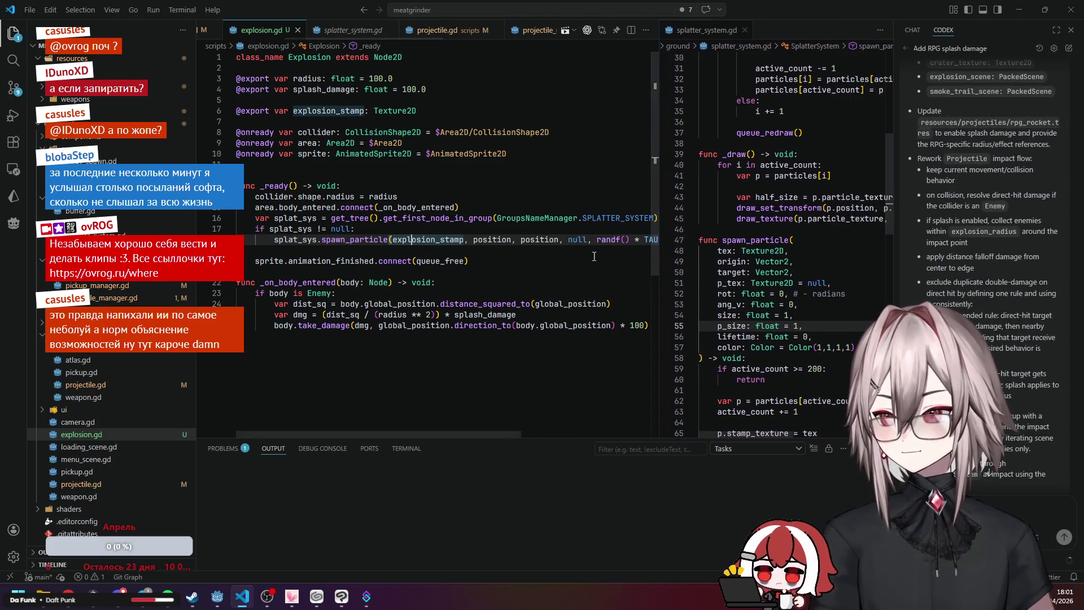
scroll(477, 258, down, 2)
click(529, 258)
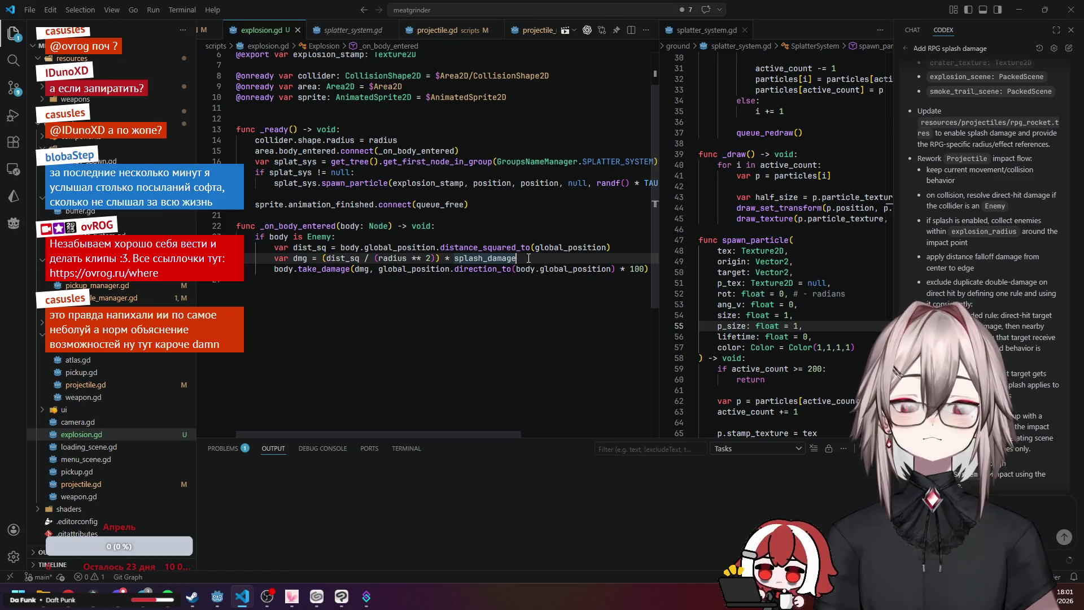
scroll(528, 258, up, 2)
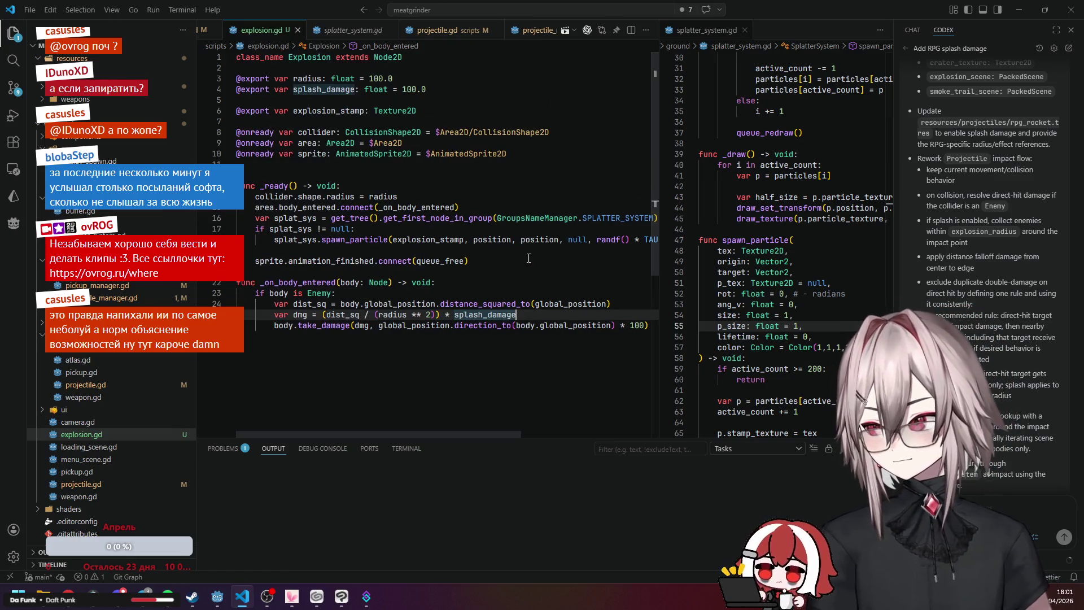
click(484, 250)
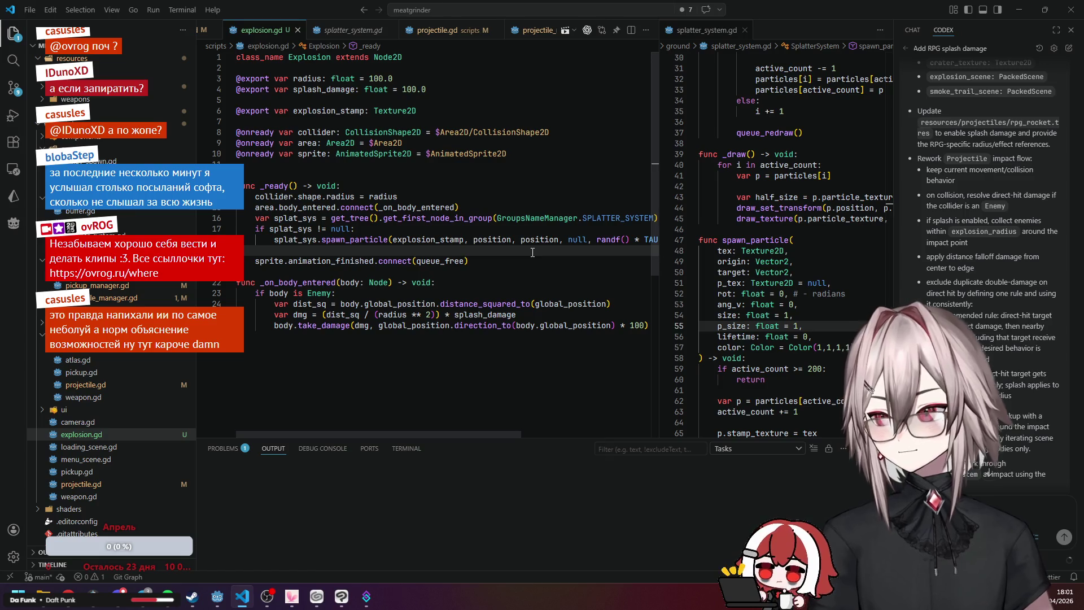
Hide the Codex side panel, widen the second code split, and return to Godot's test_scene.
key(ctrl+alt+b)
click(649, 196)
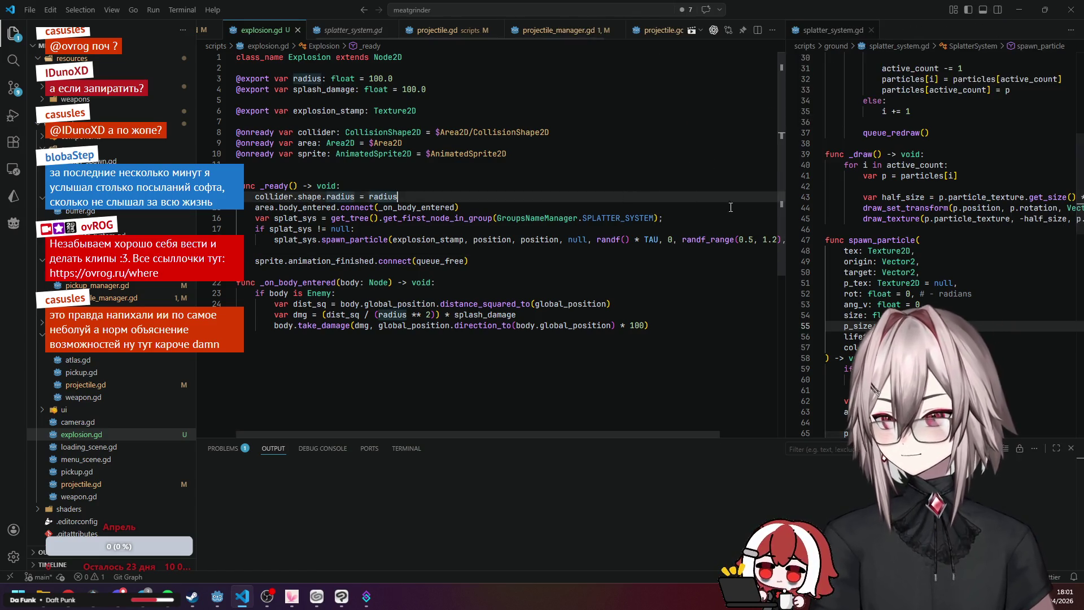
drag(786, 222, 713, 226)
click(560, 253)
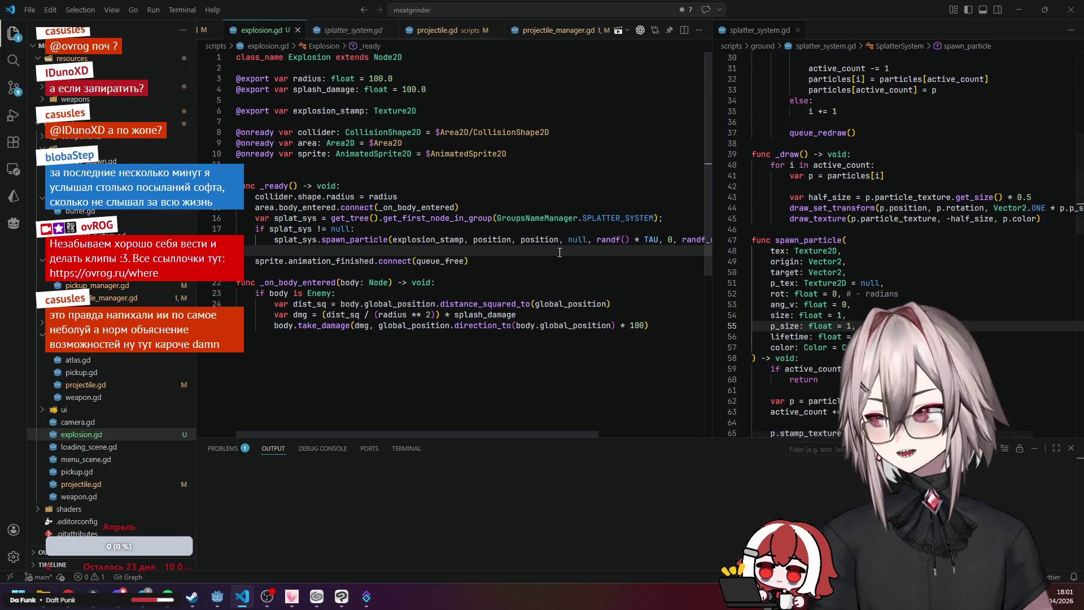
mouse_move(342, 595)
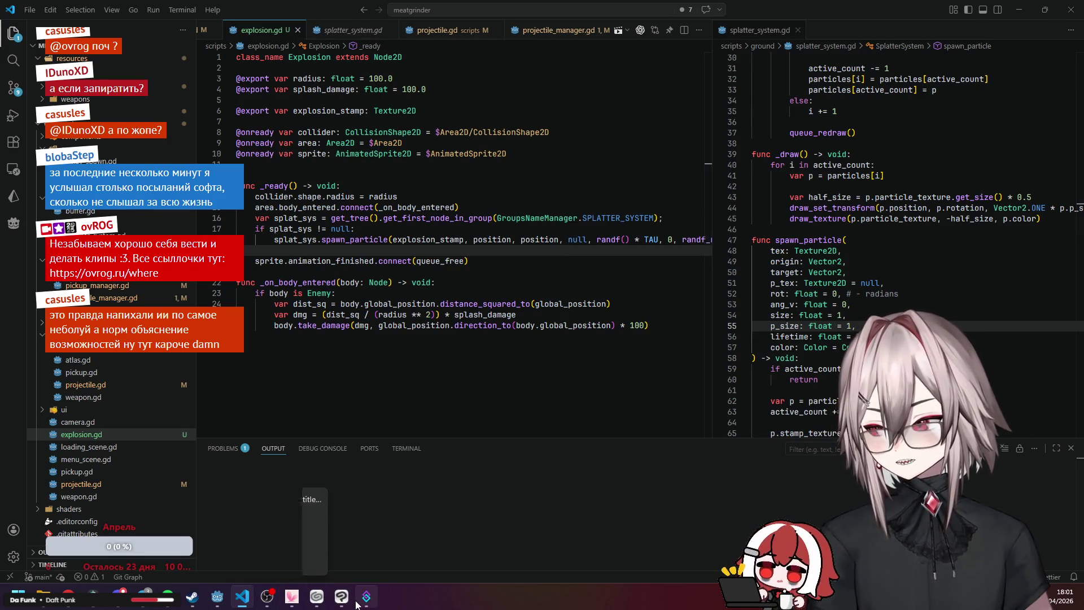
click(217, 596)
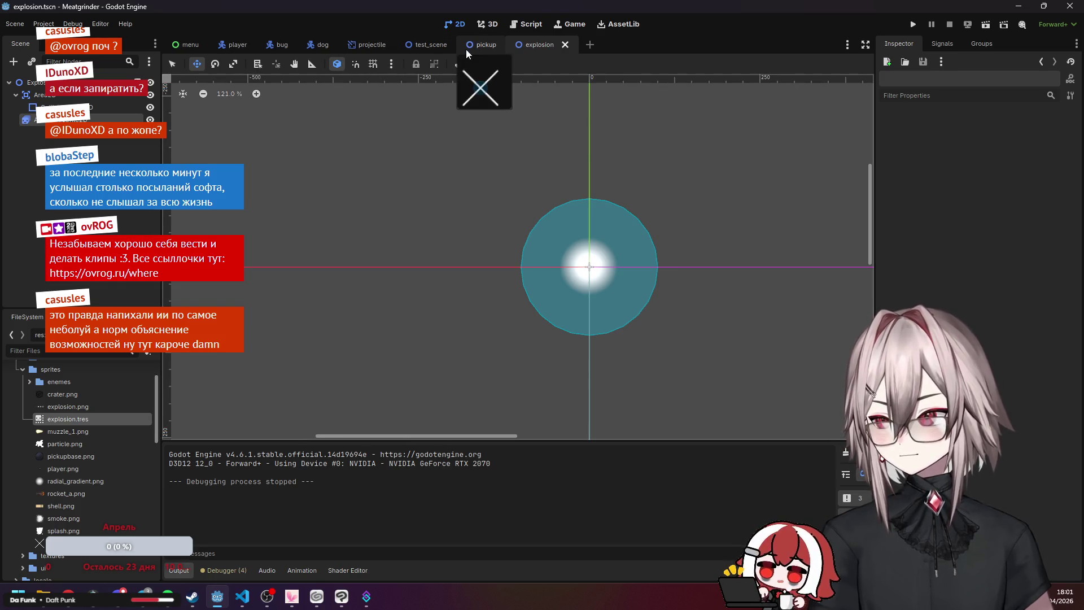
click(426, 44)
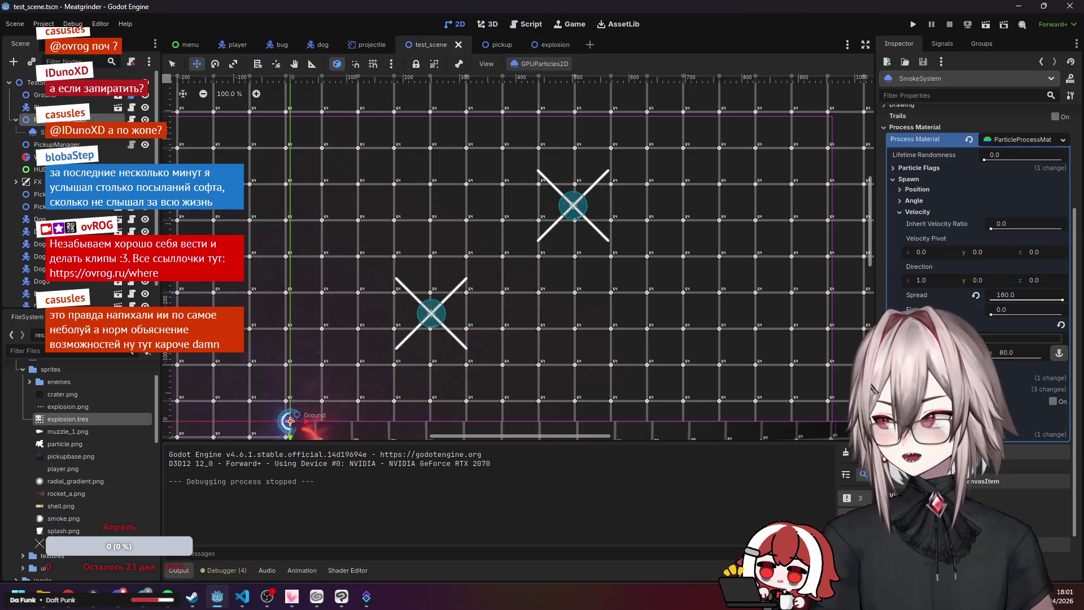
Save the ProjectileManager branch as projectile_manager.tscn in res://prefabs.
right_click(85, 120)
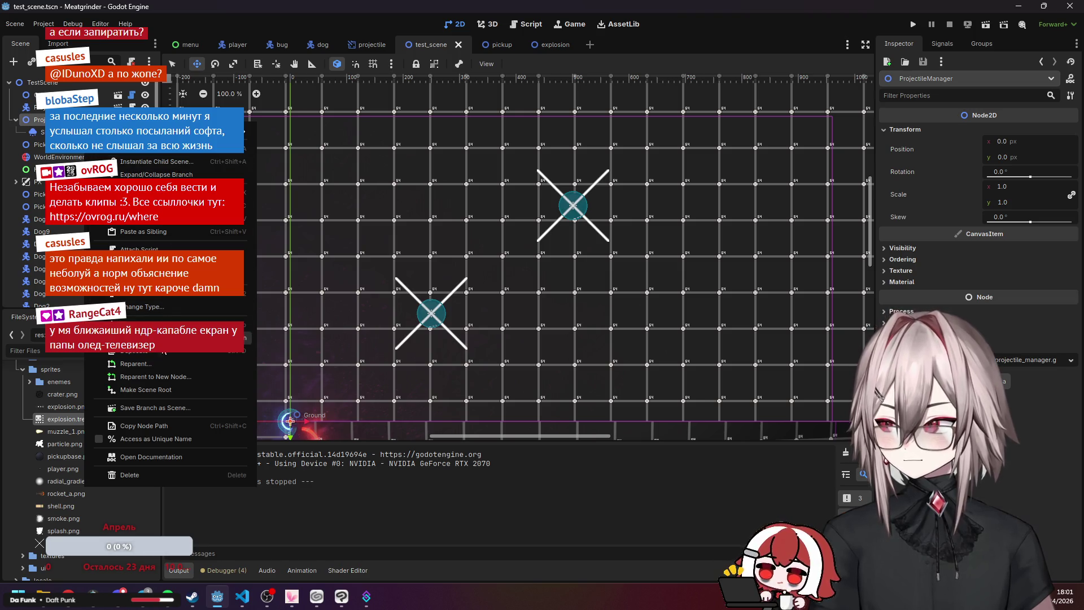
click(171, 409)
click(411, 241)
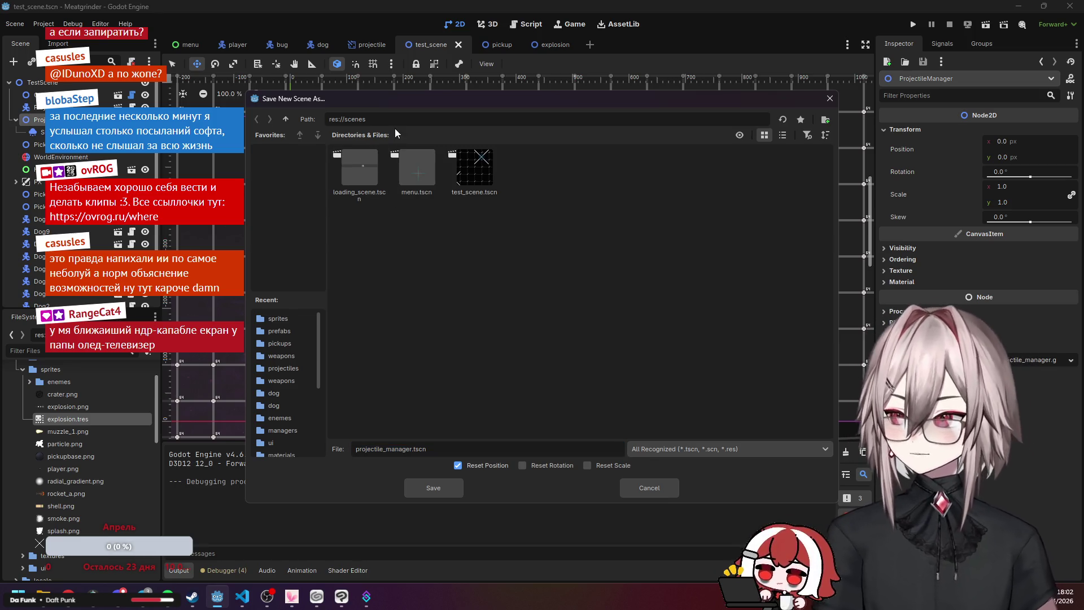
click(286, 118)
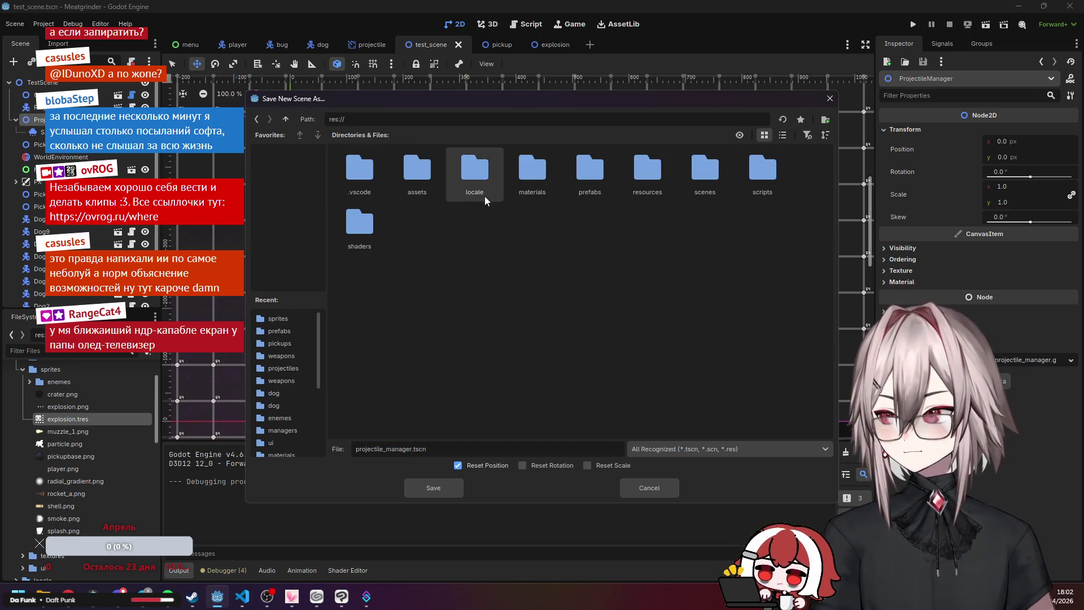
double_click(590, 169)
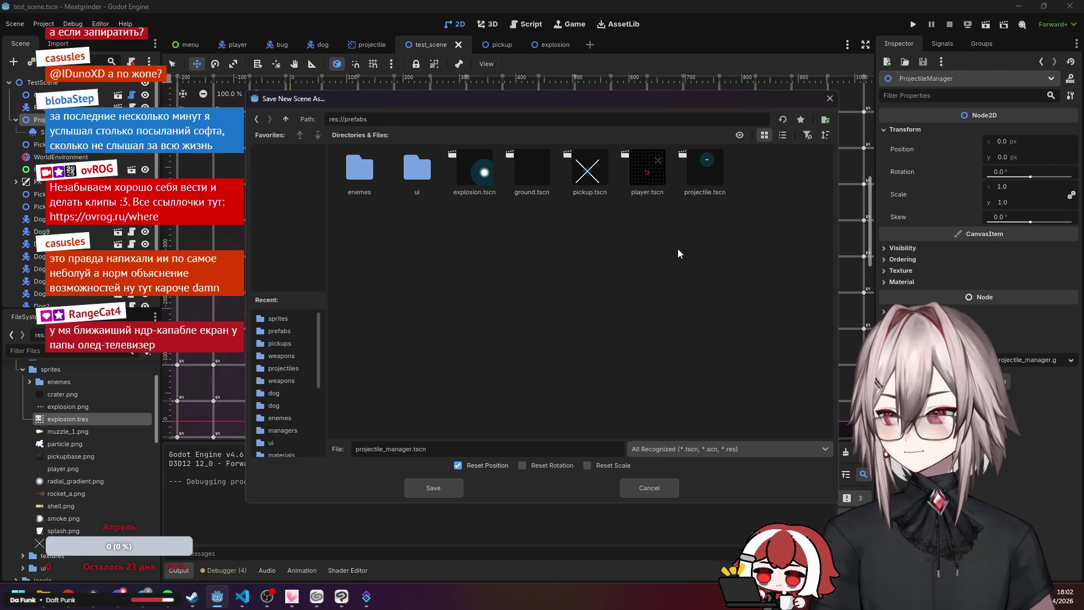
click(442, 489)
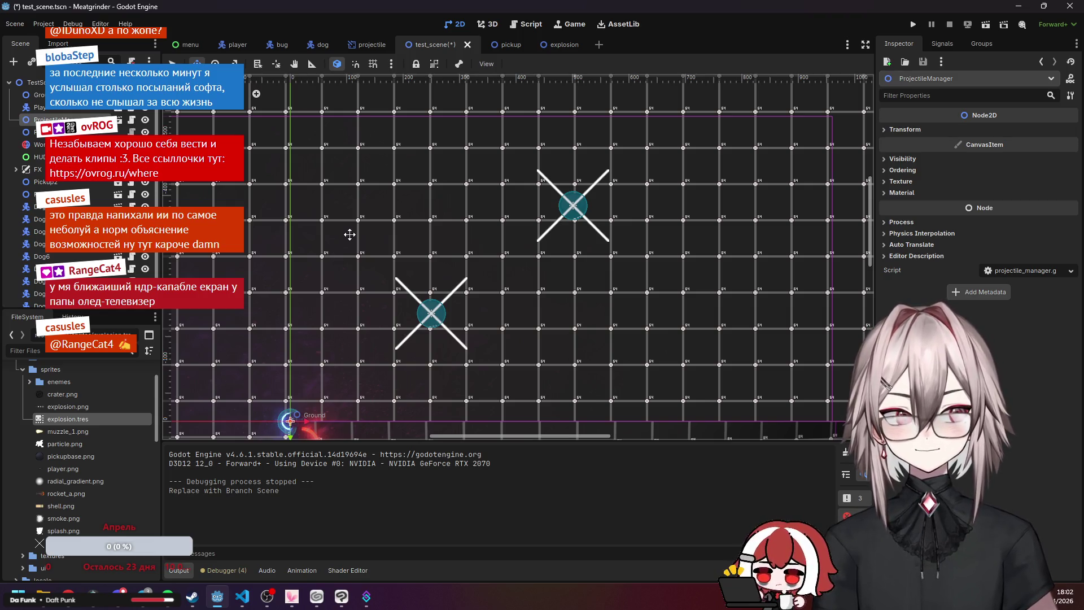
Zoom and pan the test_scene view to look over the level.
scroll(481, 240, down, 2)
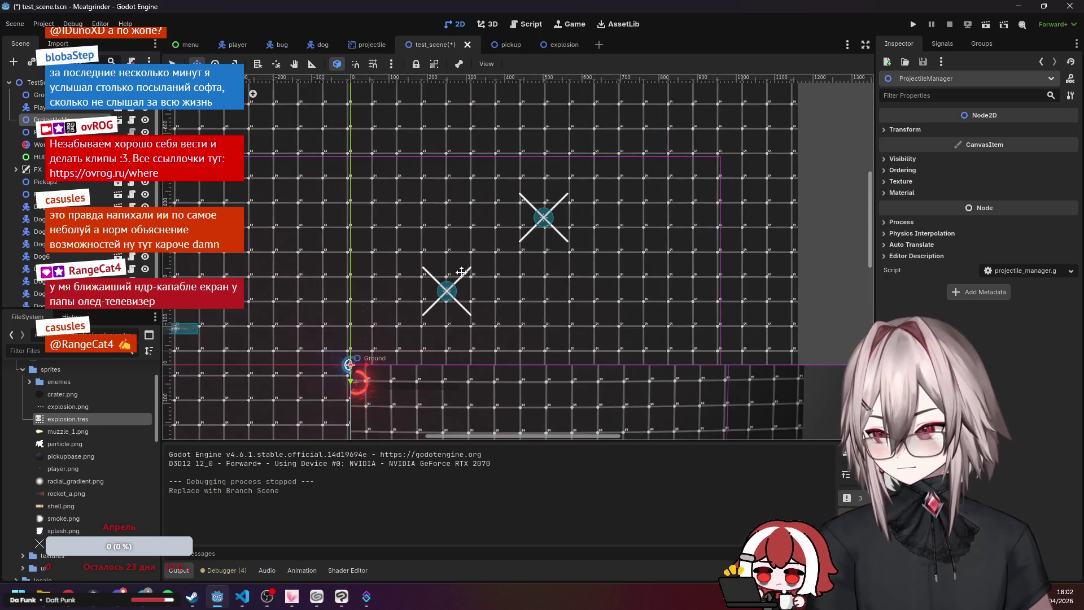
scroll(533, 295, up, 5)
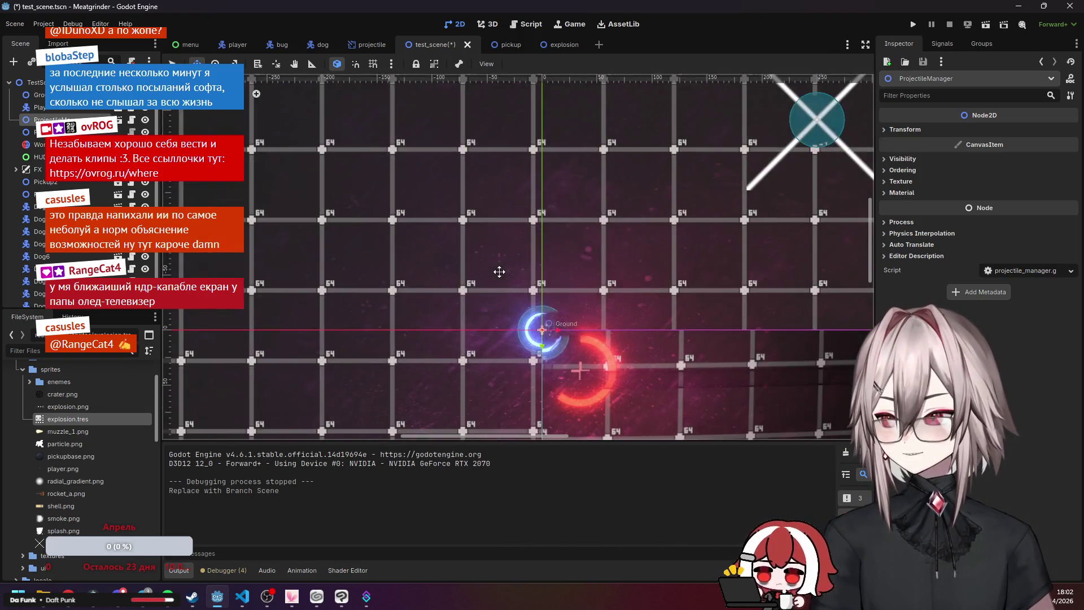
scroll(499, 269, up, 2)
scroll(499, 270, down, 3)
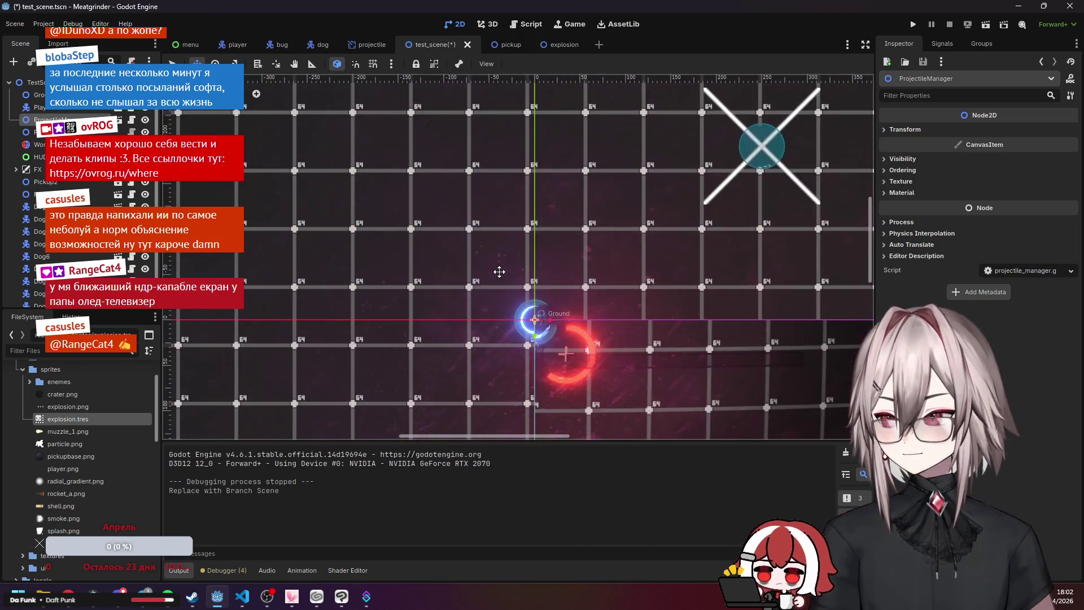
scroll(437, 268, down, 5)
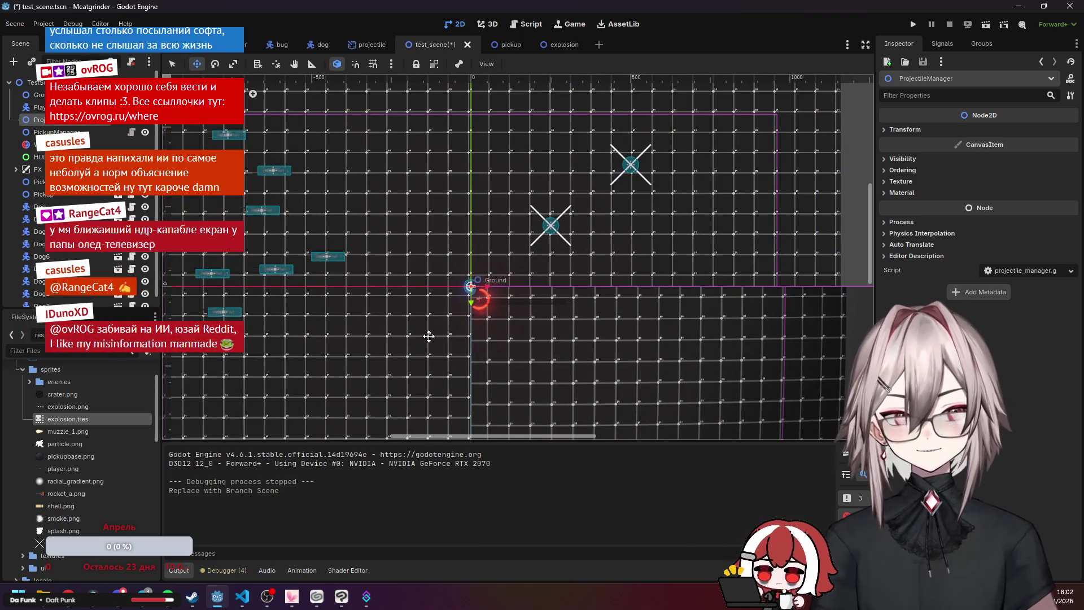
drag(486, 287, 515, 260)
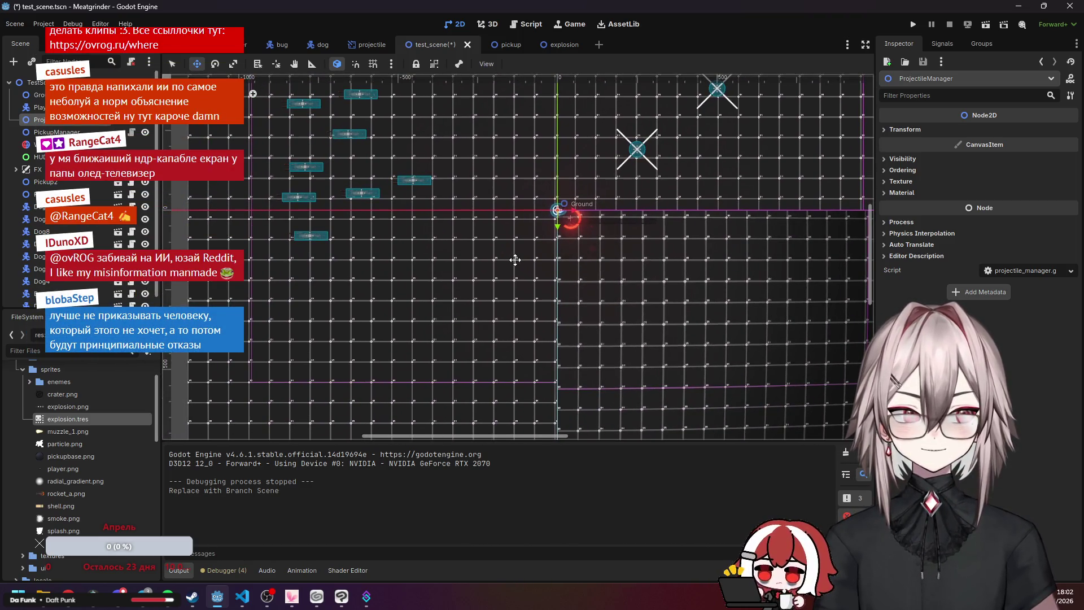
mouse_move(542, 247)
mouse_down()
mouse_move(537, 259)
mouse_move(544, 198)
mouse_move(523, 232)
mouse_up()
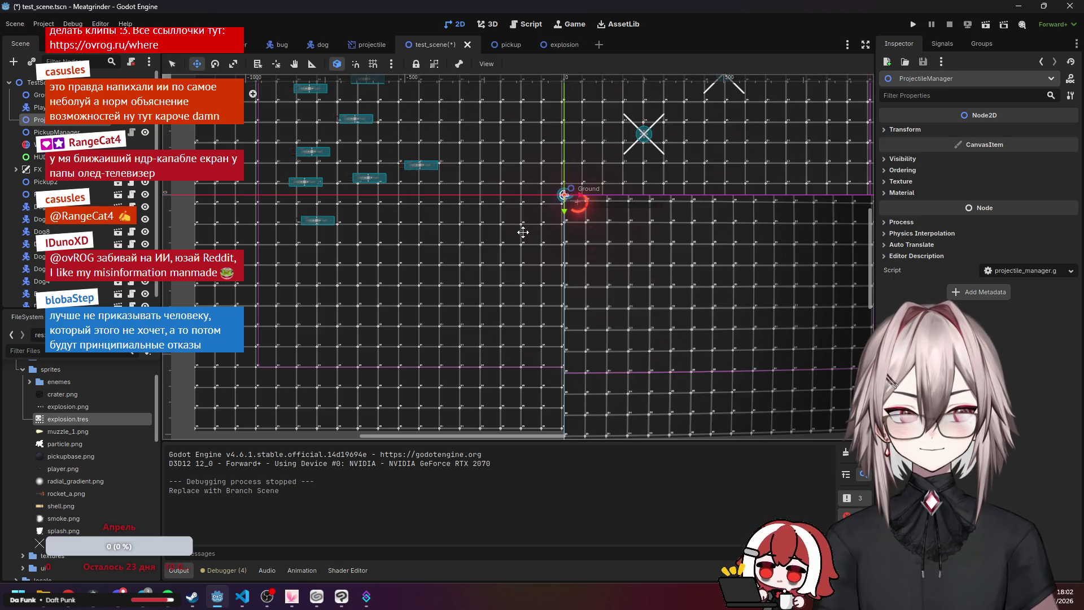
scroll(511, 277, right, 8)
scroll(424, 249, down, 2)
scroll(259, 220, down, 2)
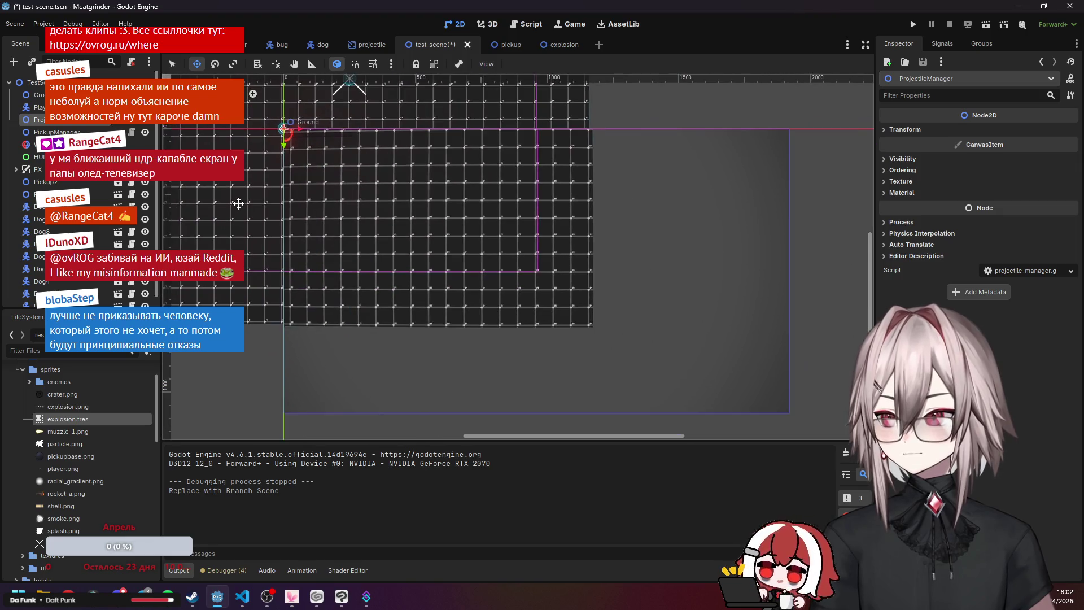
Bring the whole level into frame and save test_scene.tscn with Ctrl+S.
mouse_move(223, 195)
mouse_down()
mouse_move(339, 264)
mouse_move(404, 257)
mouse_move(406, 280)
mouse_move(418, 235)
mouse_move(477, 230)
mouse_move(497, 269)
mouse_move(470, 313)
mouse_move(489, 306)
mouse_up()
mouse_move(511, 290)
mouse_down()
mouse_move(468, 291)
mouse_move(484, 296)
mouse_move(478, 281)
mouse_up()
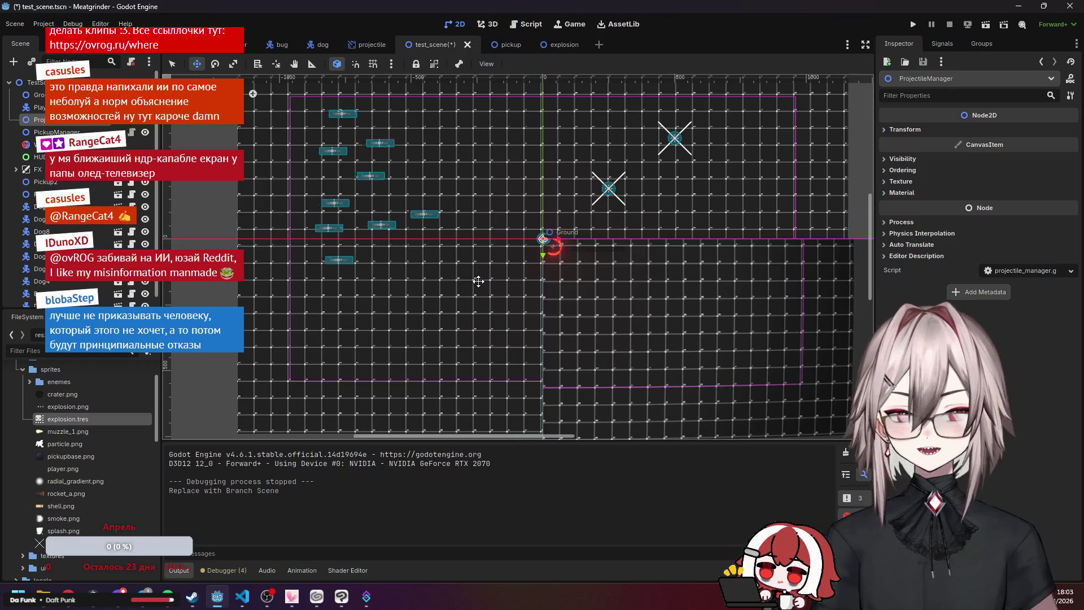
drag(478, 281, 463, 274)
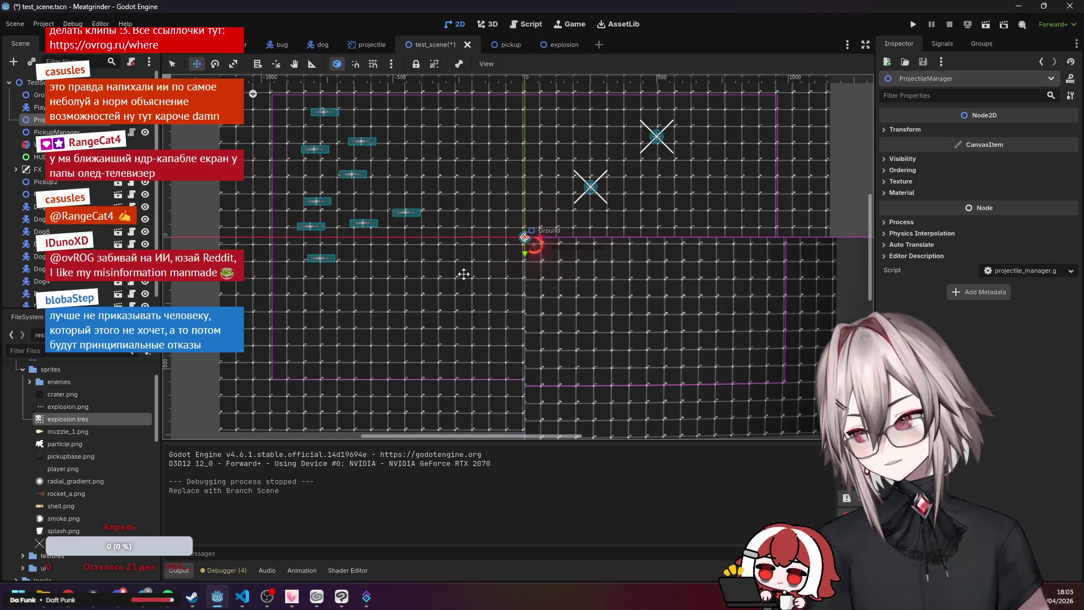
scroll(463, 274, up, 2)
mouse_move(428, 247)
mouse_down()
mouse_move(416, 249)
mouse_move(438, 274)
mouse_move(412, 240)
mouse_up()
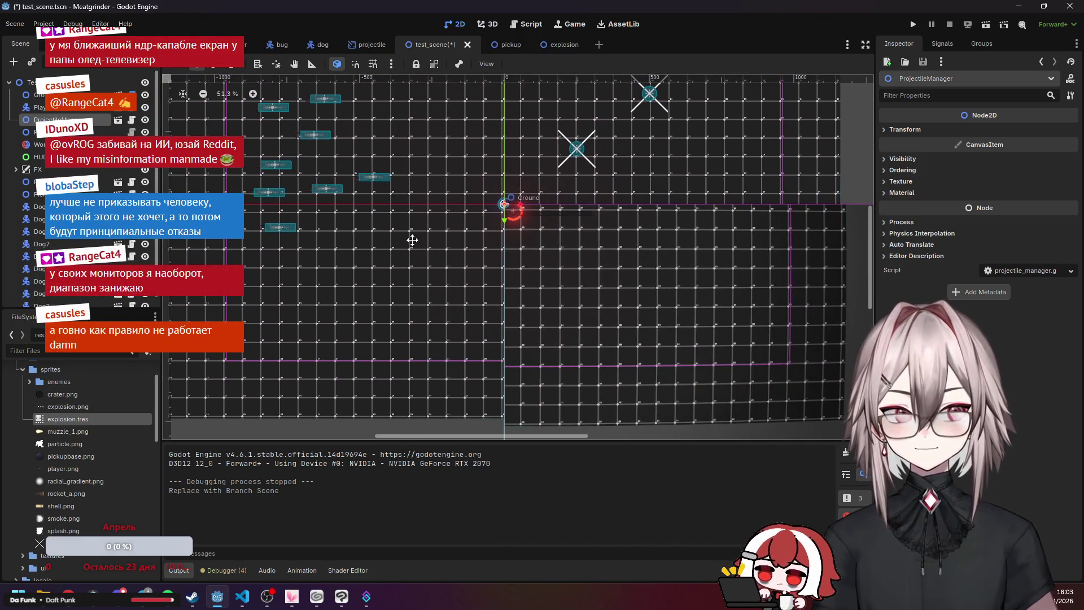
scroll(412, 240, down, 1)
drag(423, 245, 439, 253)
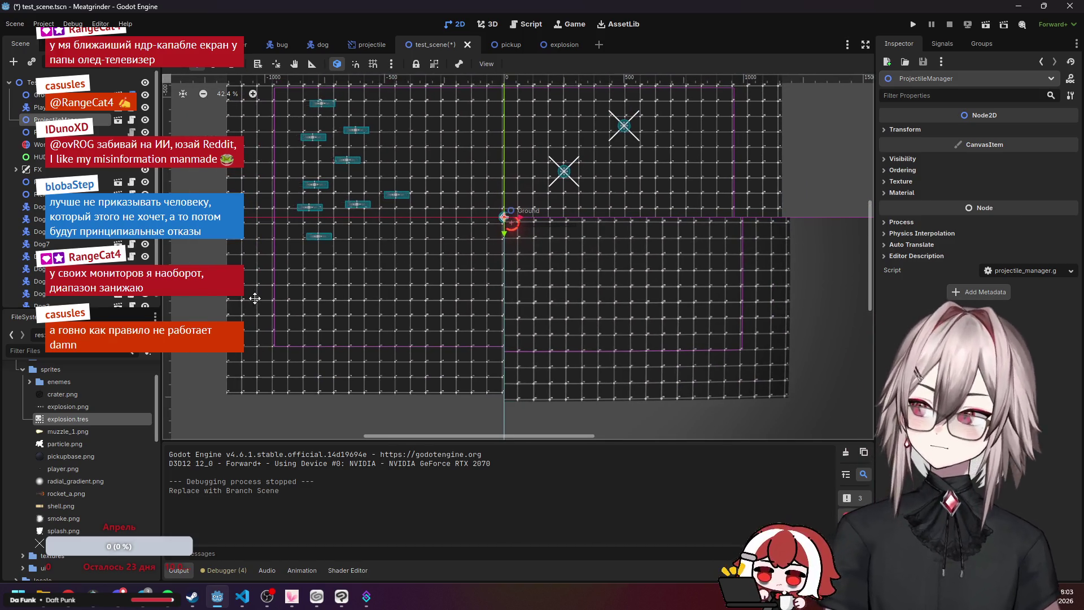
key(ctrl+s)
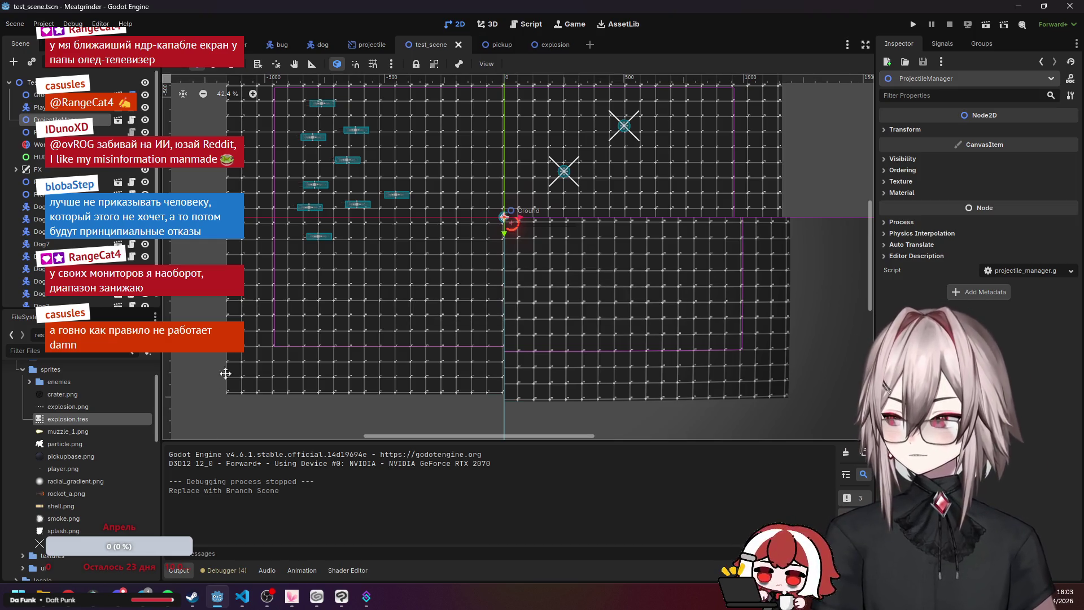
click(242, 596)
Commit the modified and untracked scripts, including explosion.gd, from the Source Control view.
click(516, 315)
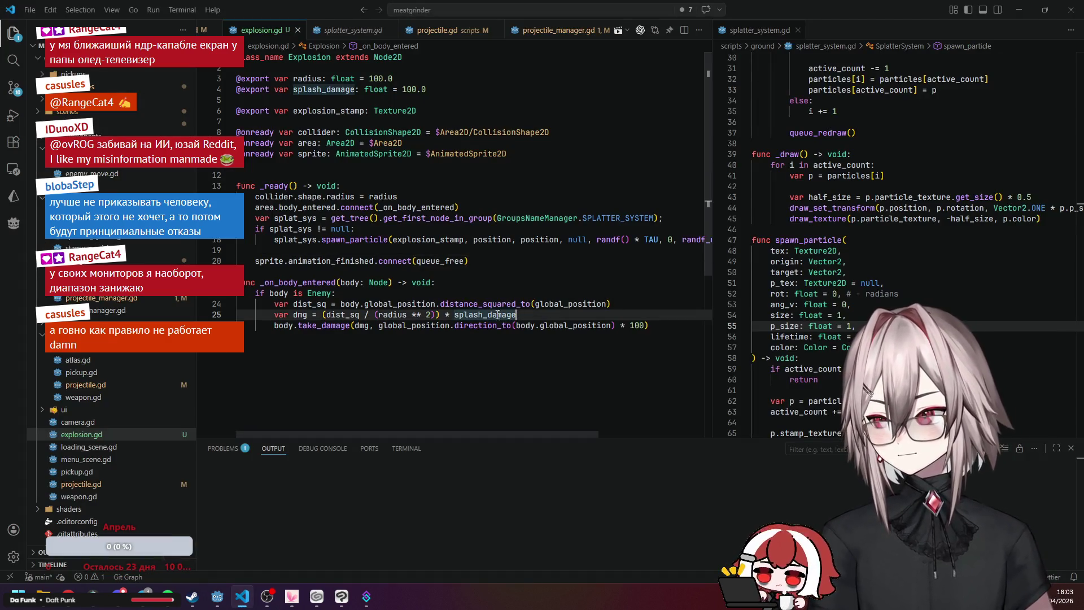
click(7, 93)
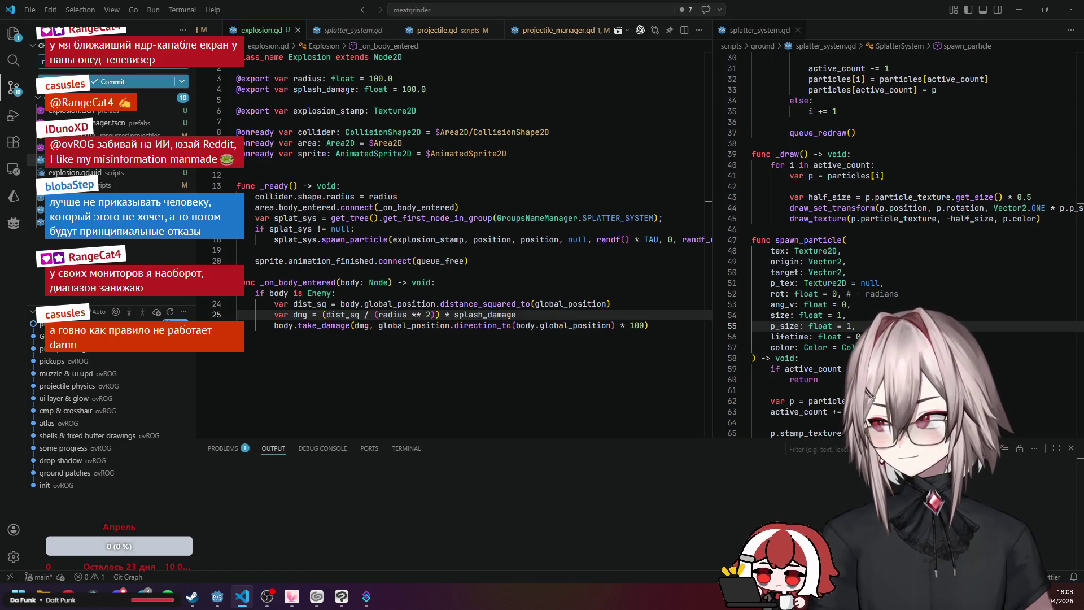
key(ctrl+Return)
key(alt+Tab)
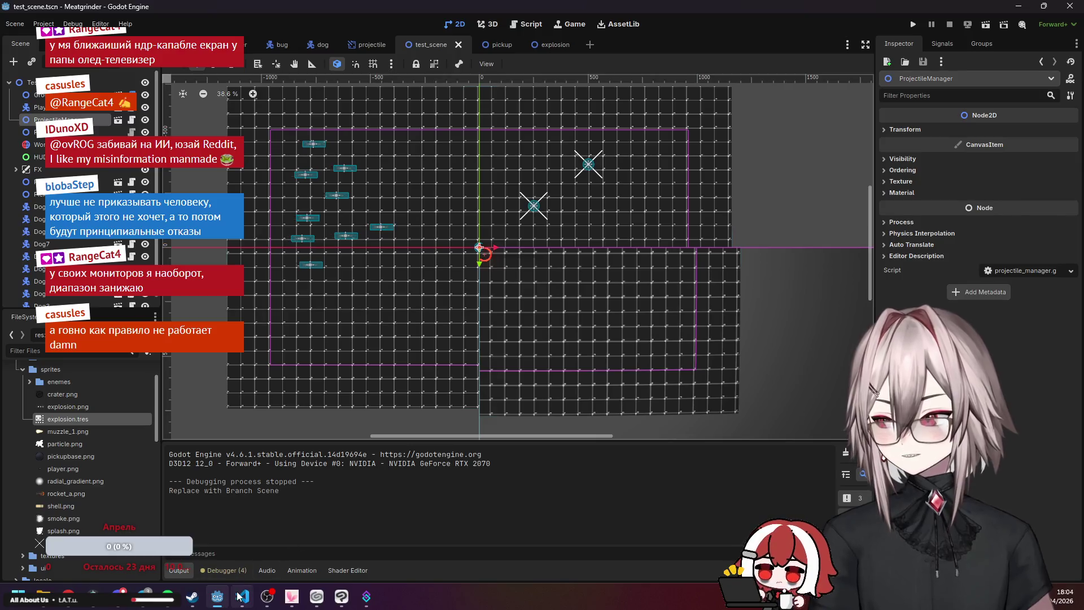
key(alt+Tab)
click(13, 33)
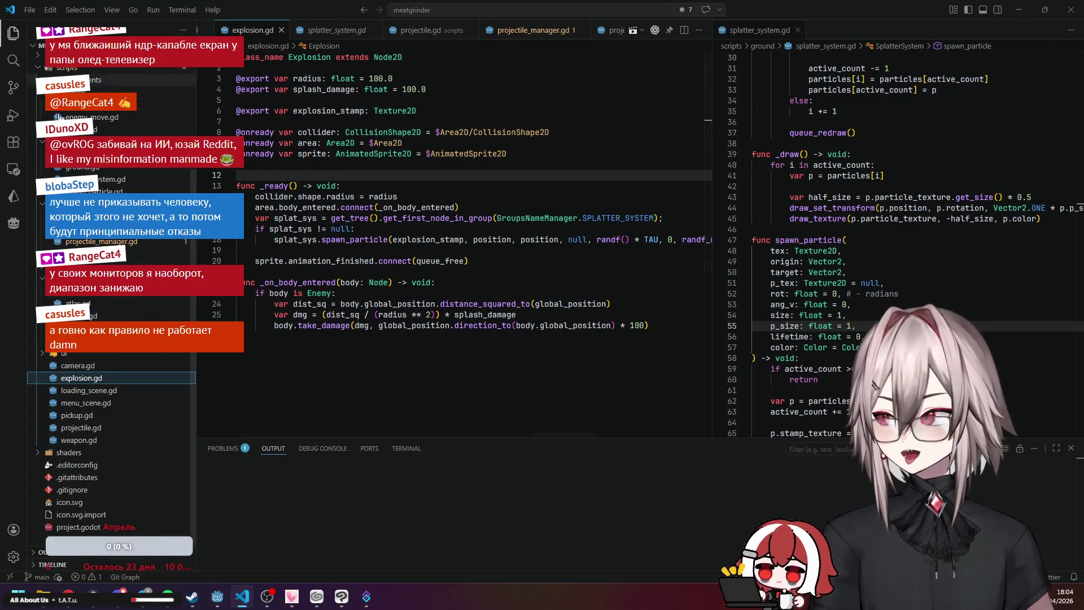
Open scripts/weapon.gd and unfold its fire function.
click(79, 440)
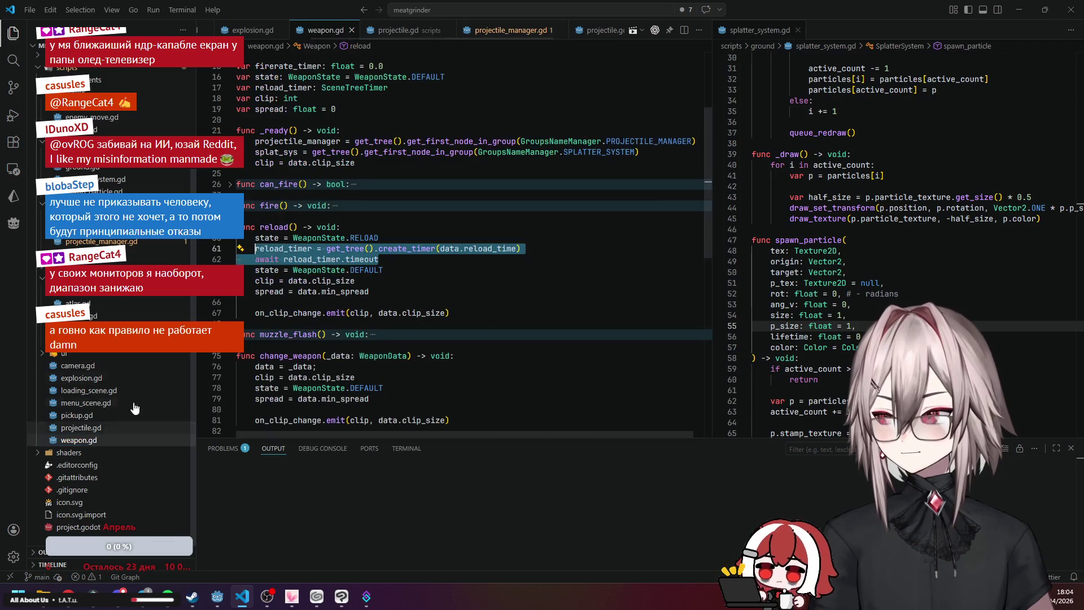
scroll(428, 260, down, 5)
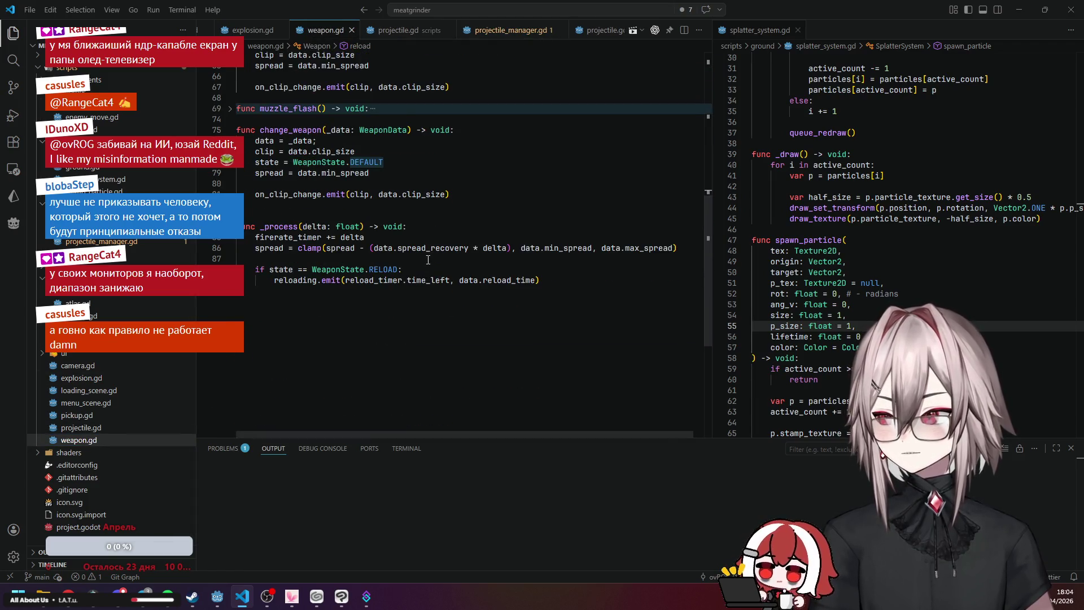
scroll(398, 254, up, 4)
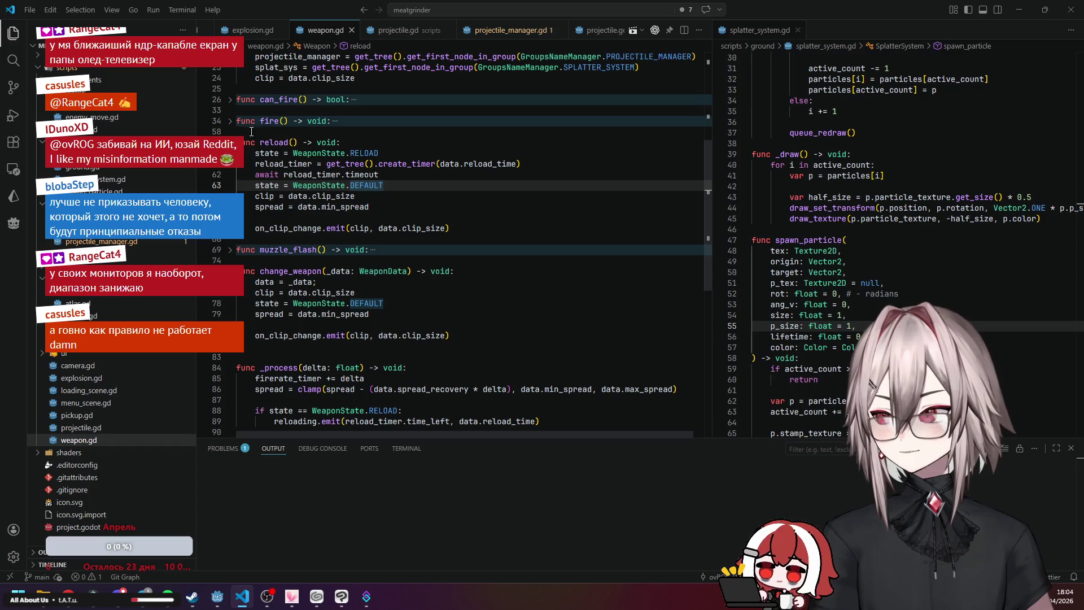
click(232, 122)
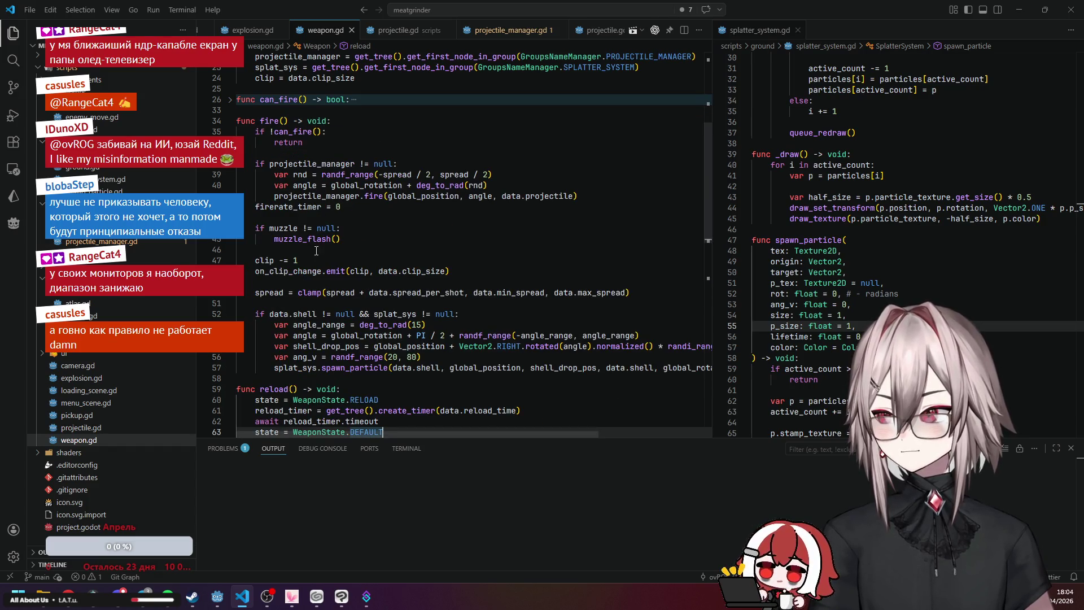
click(290, 314)
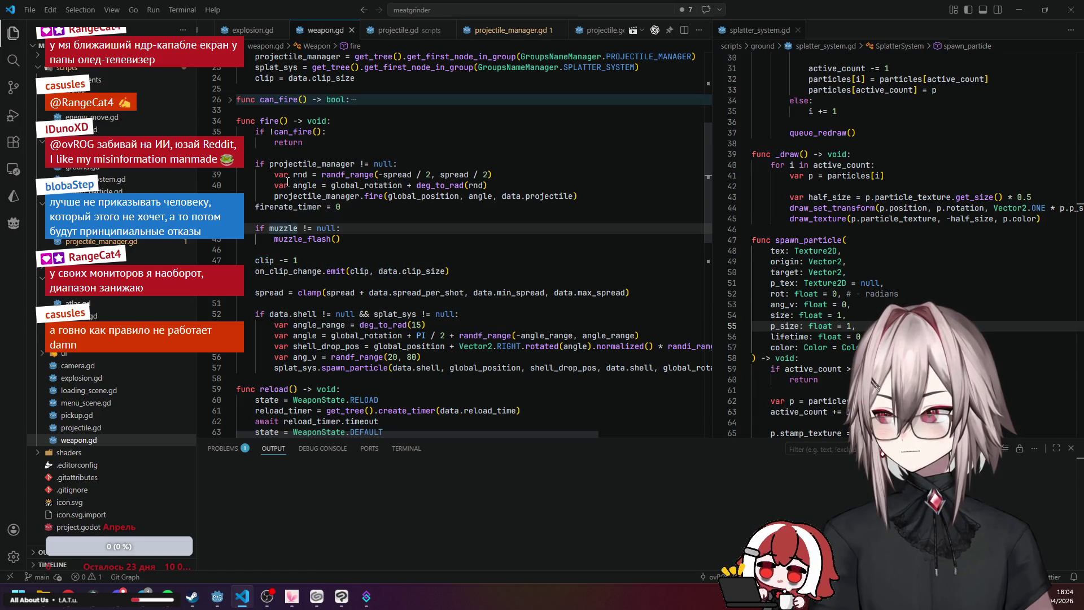
Inspect the projectile_manager.fire call and every use of fire in the script.
click(382, 196)
drag(624, 203, 277, 199)
click(391, 217)
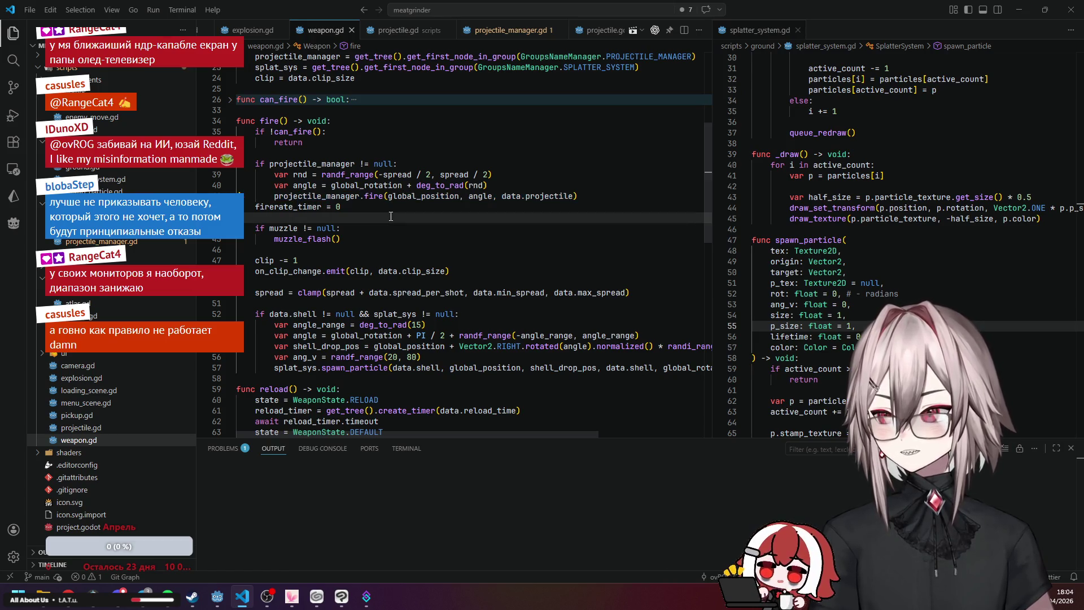
click(370, 197)
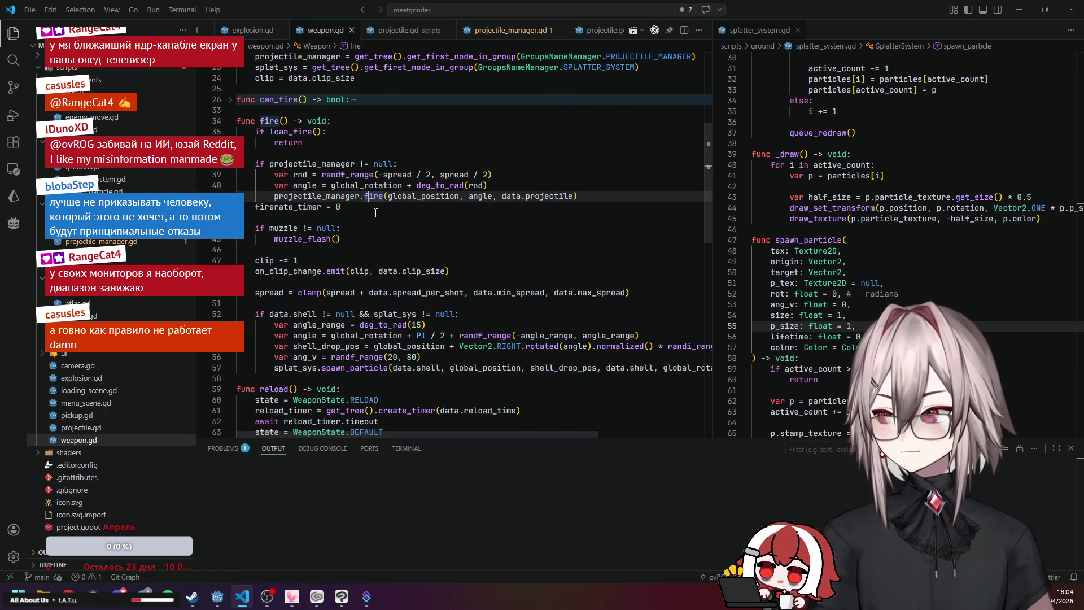
scroll(375, 213, up, 2)
scroll(375, 213, up, 5)
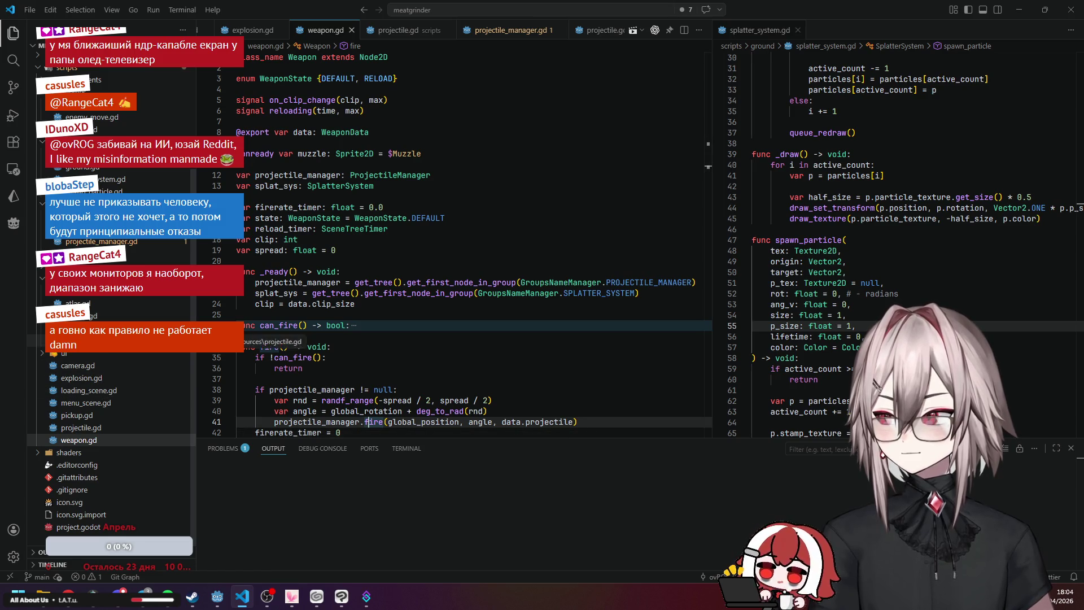
click(113, 340)
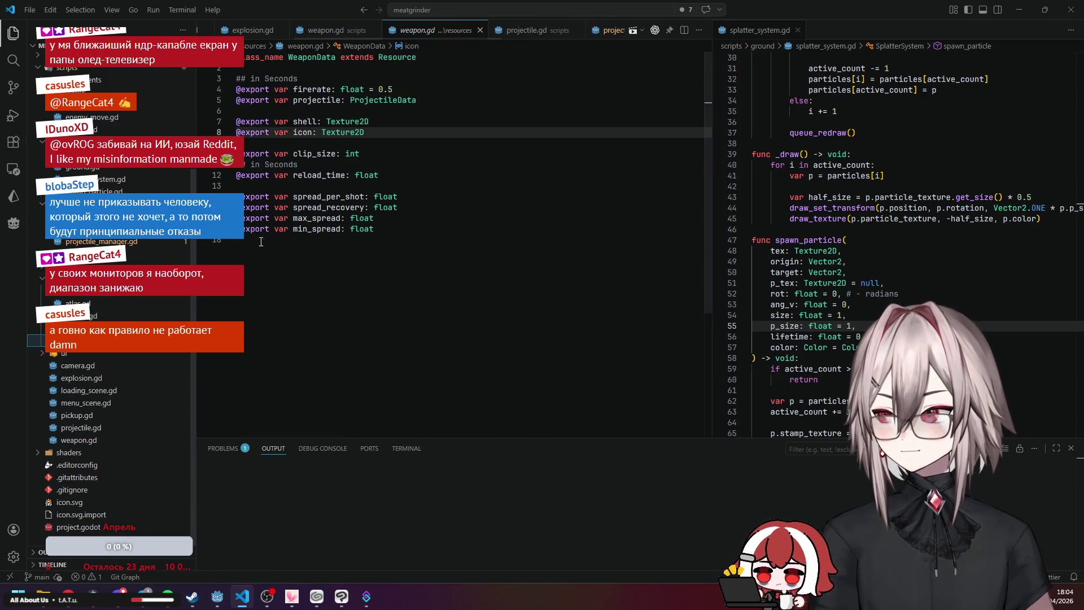
Review the WeaponData exports: reload_time, spread_recovery, min_spread, shell and projectile.
click(337, 167)
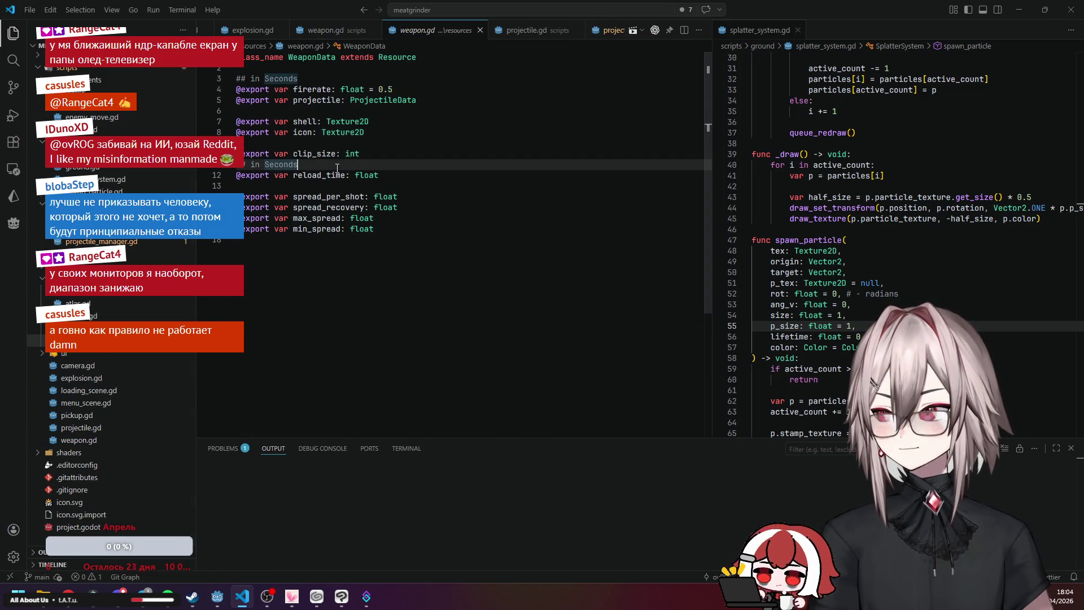
click(306, 184)
click(311, 218)
click(332, 206)
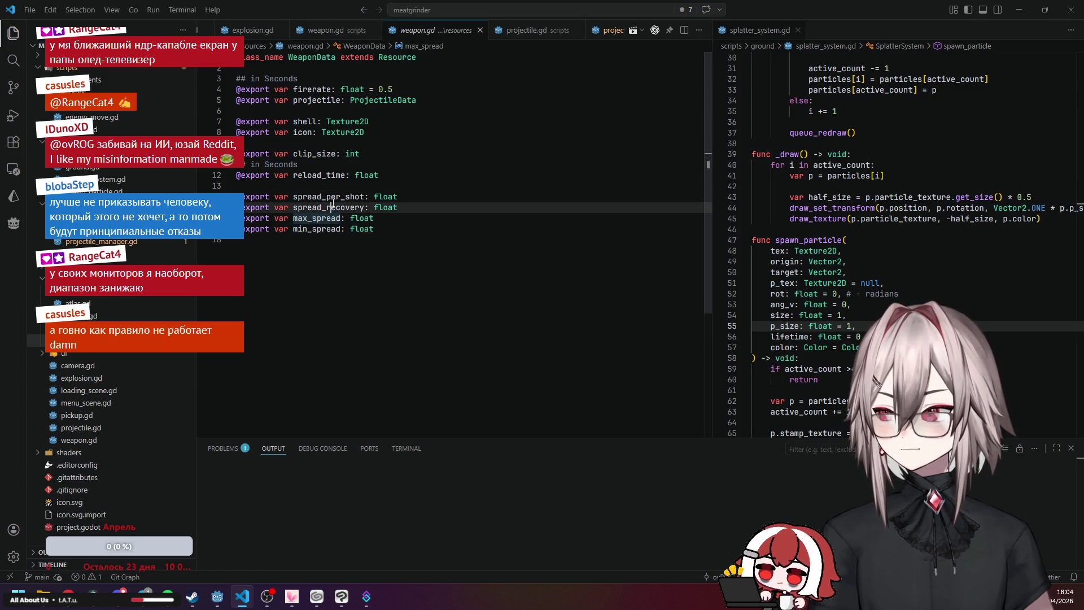
click(324, 229)
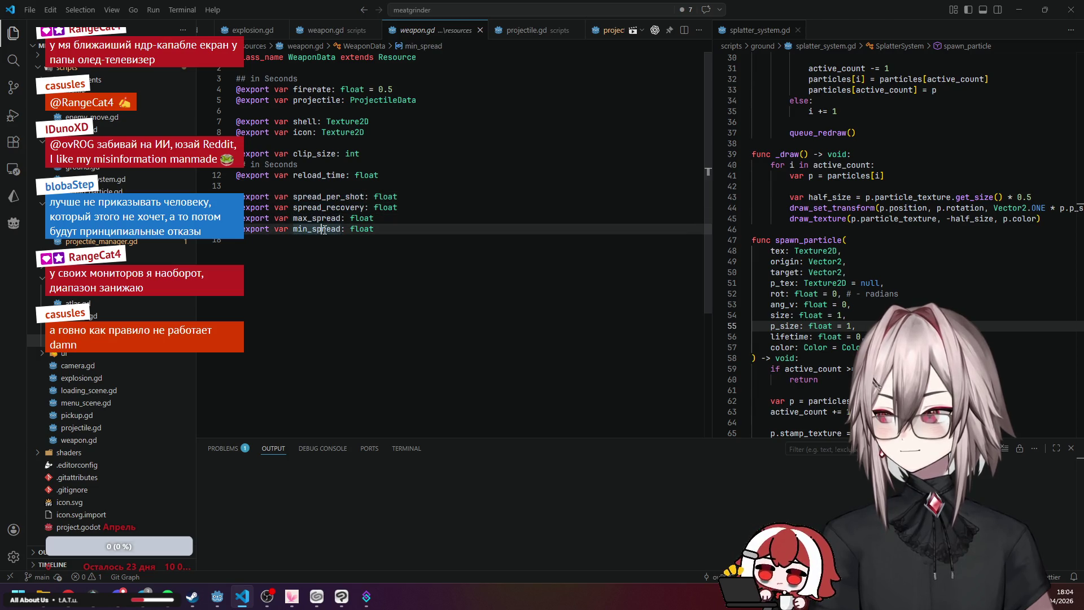
click(317, 100)
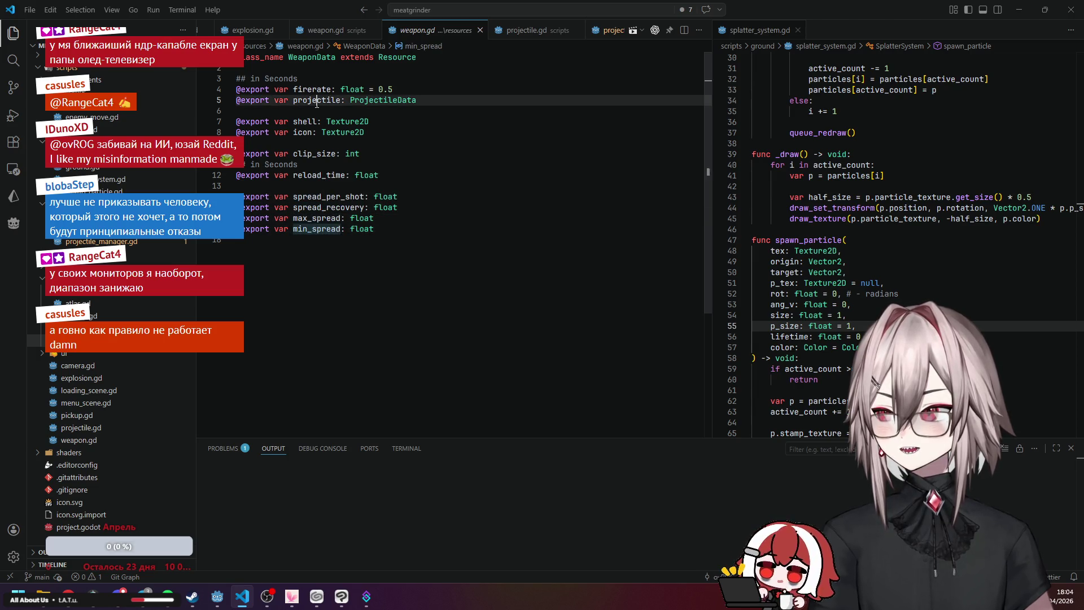
click(417, 120)
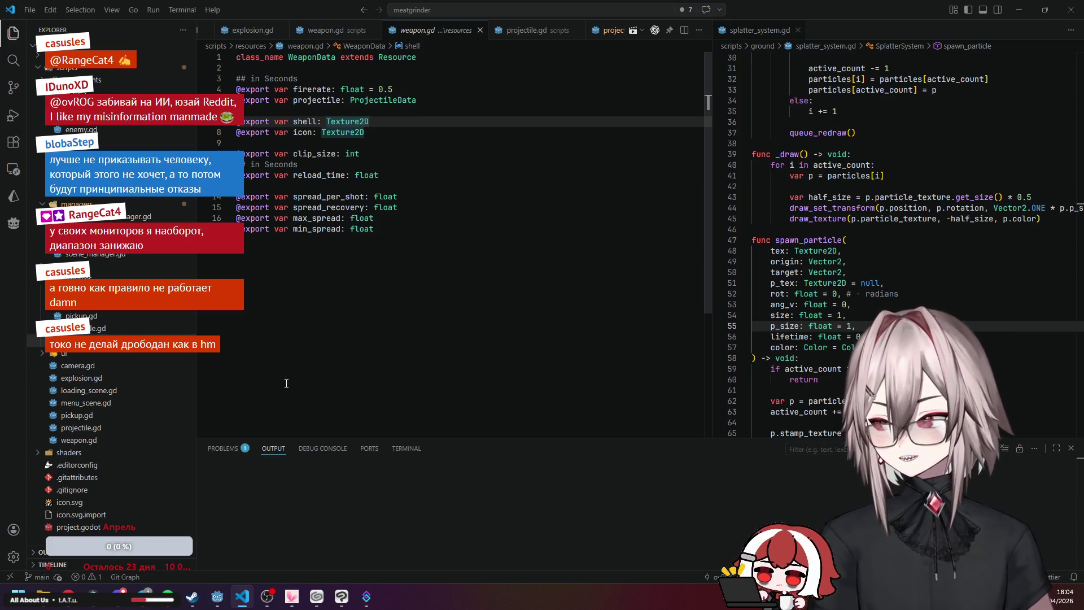
mouse_move(199, 605)
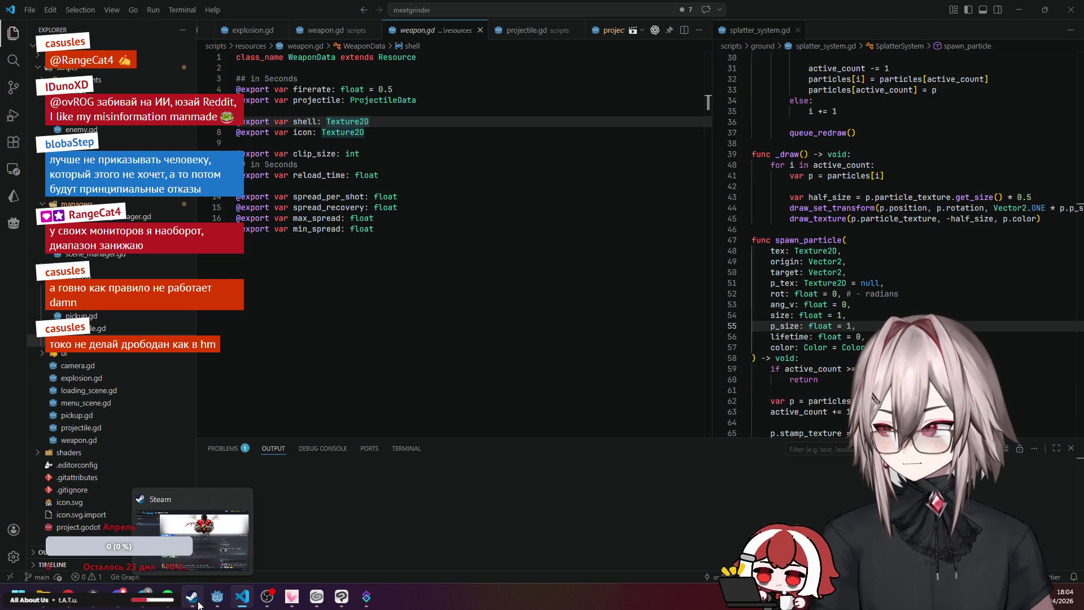
click(324, 143)
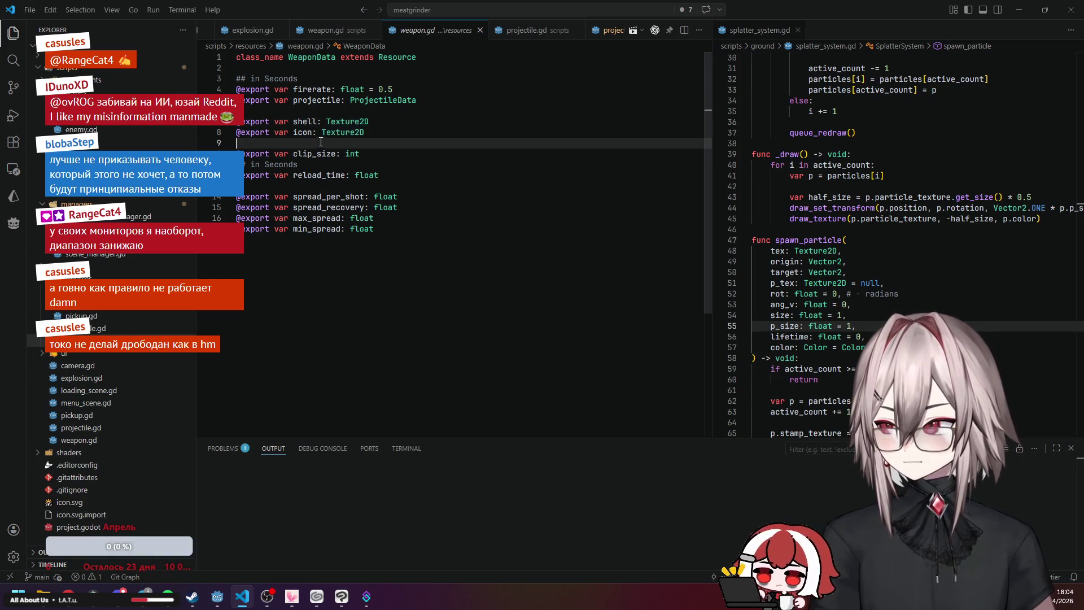
click(315, 153)
click(323, 173)
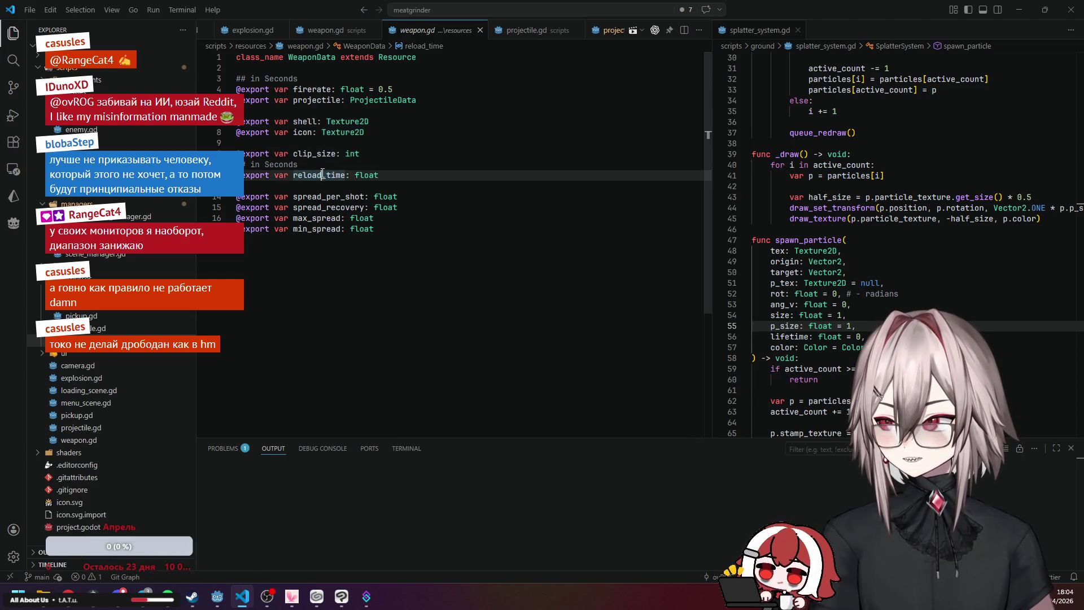
click(292, 146)
click(361, 100)
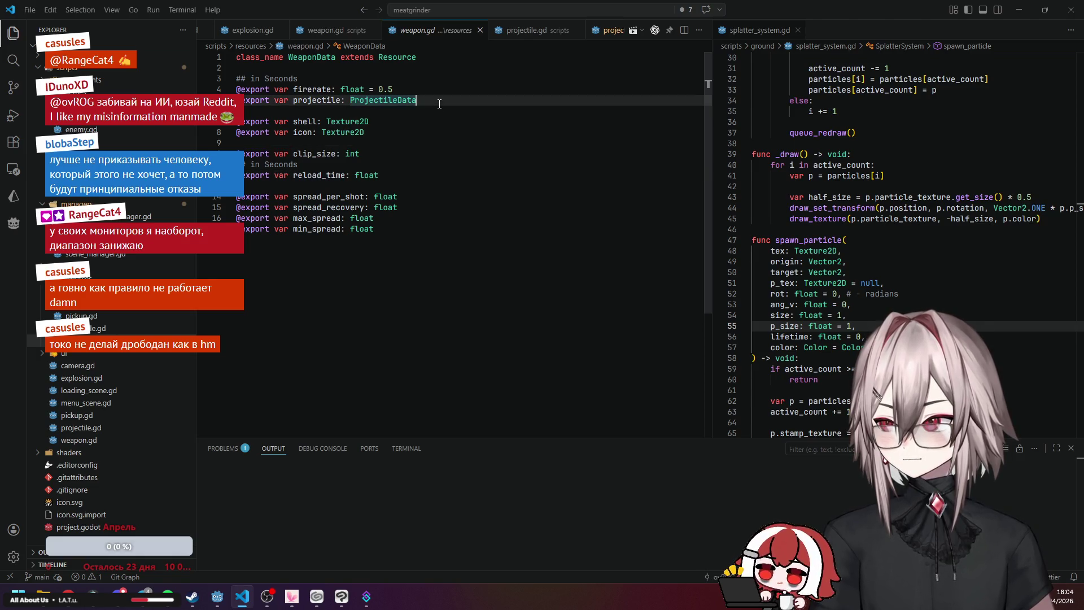
click(381, 144)
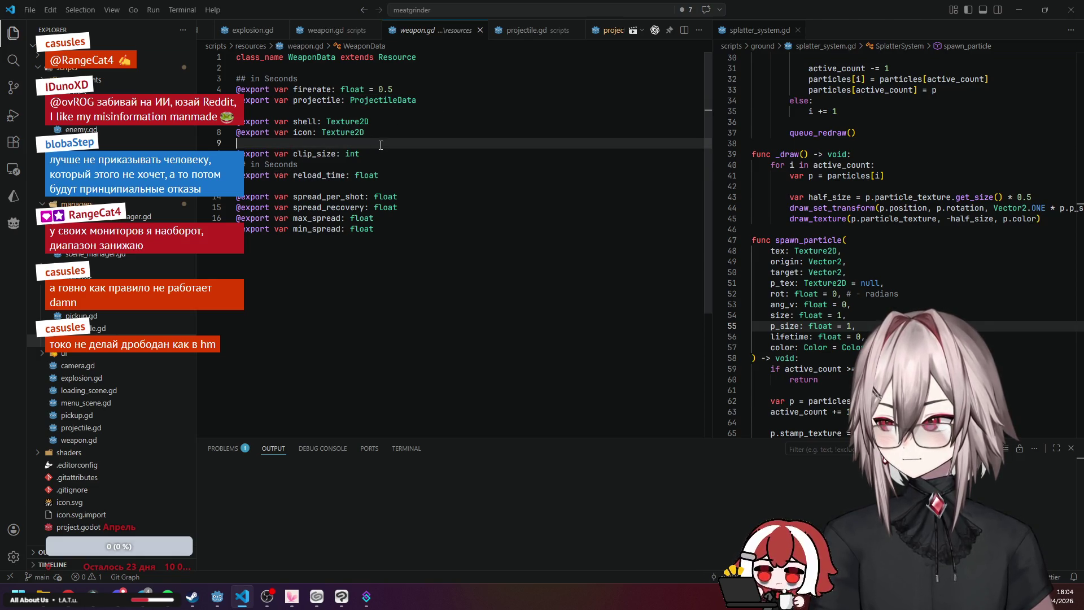
click(430, 104)
key(Return)
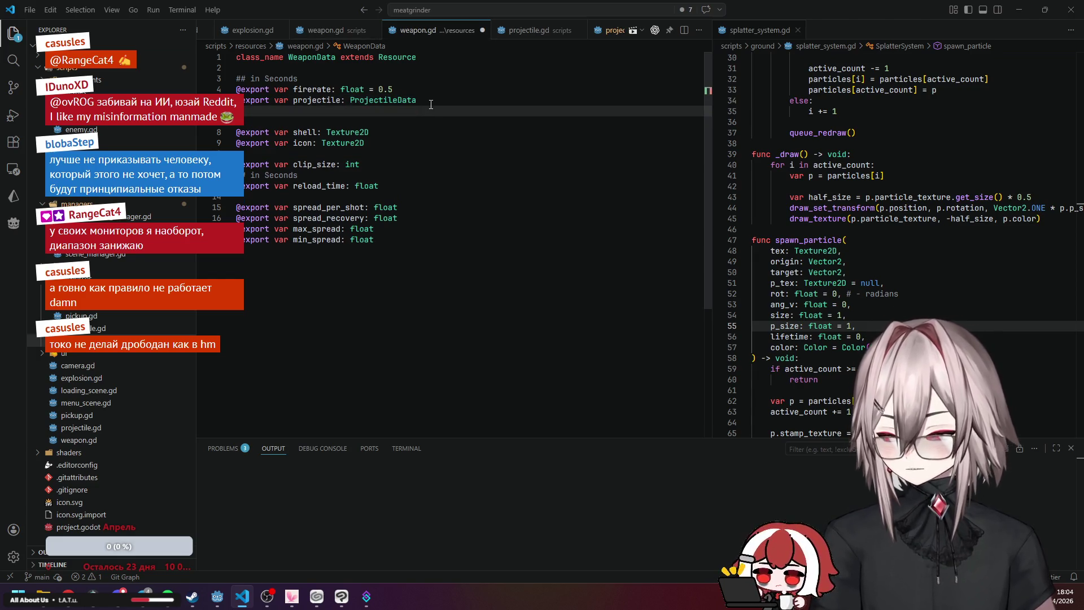
text(@export var sp)
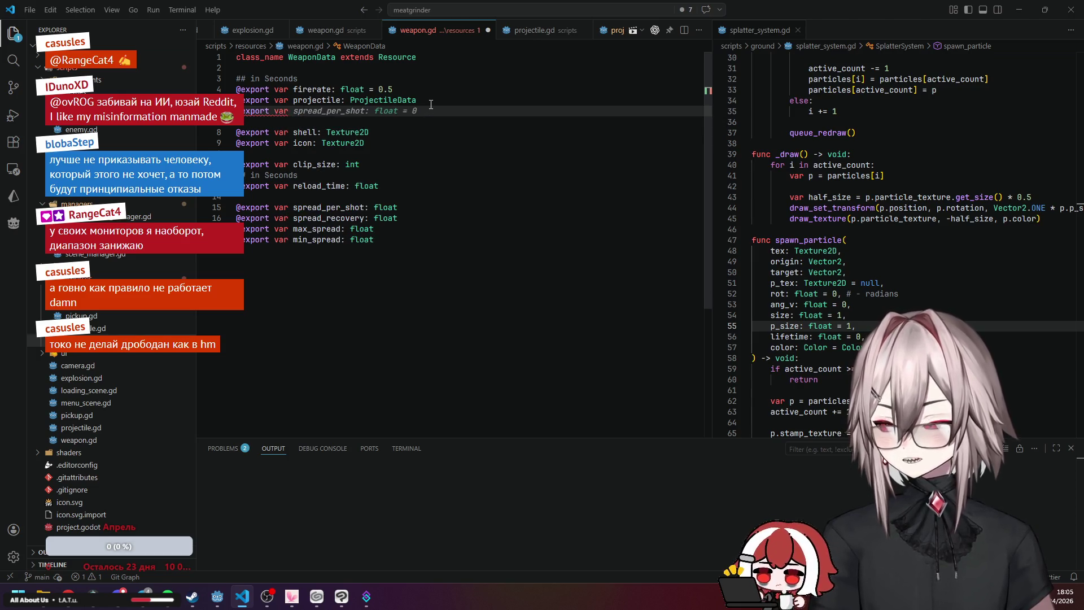
text(proje)
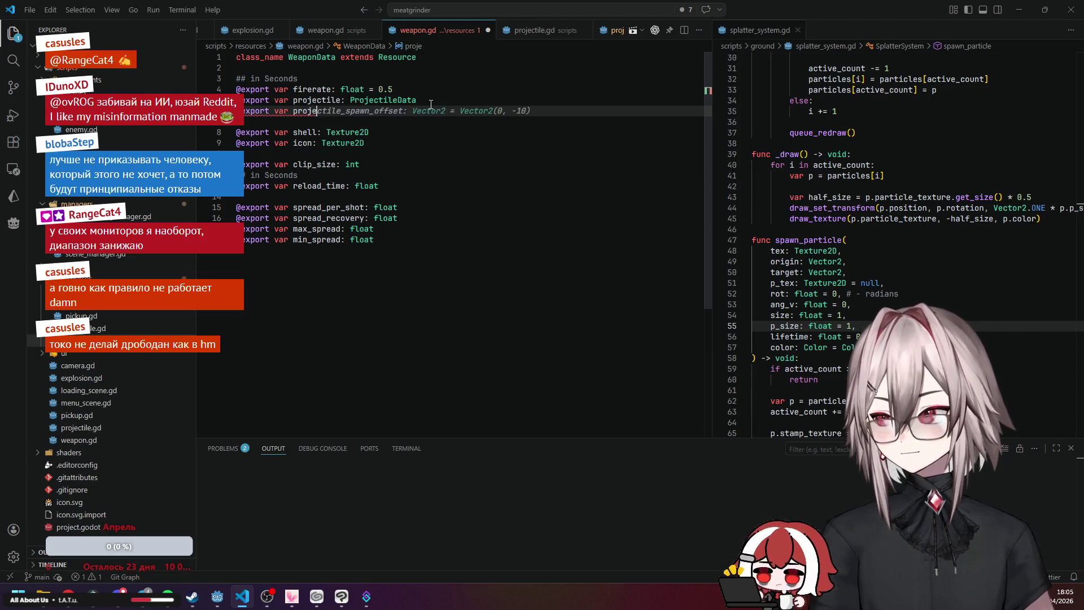
text(ctiles)
key(Tab)
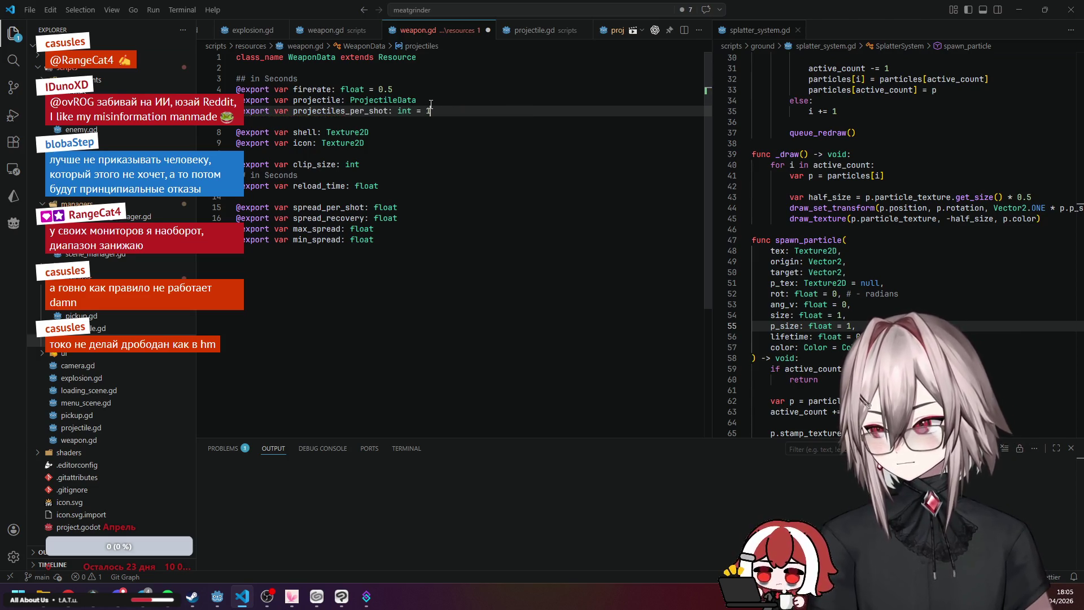
click(424, 156)
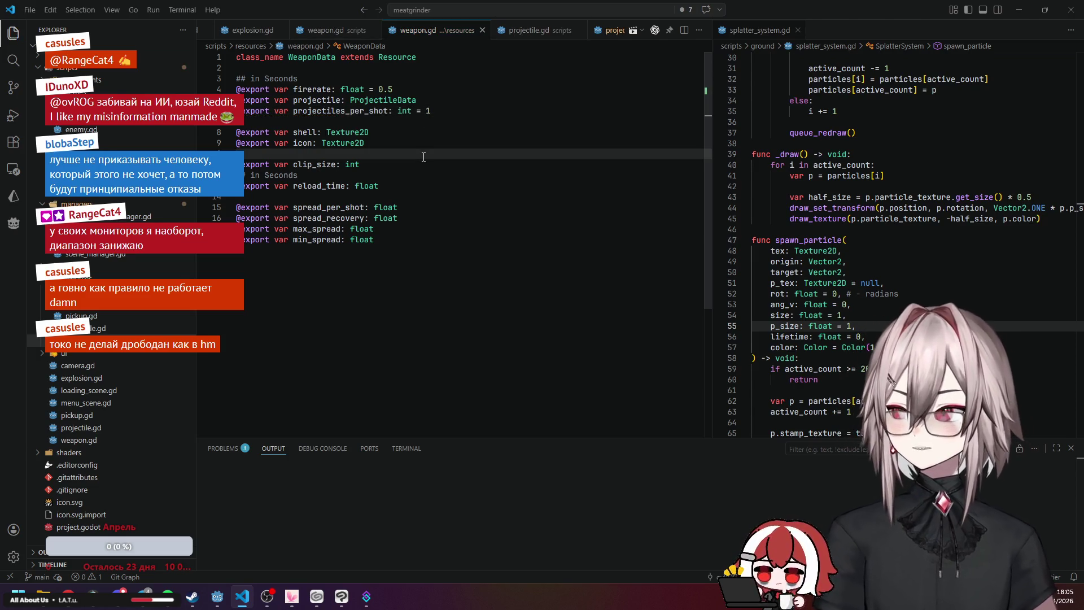
key(ctrl+s)
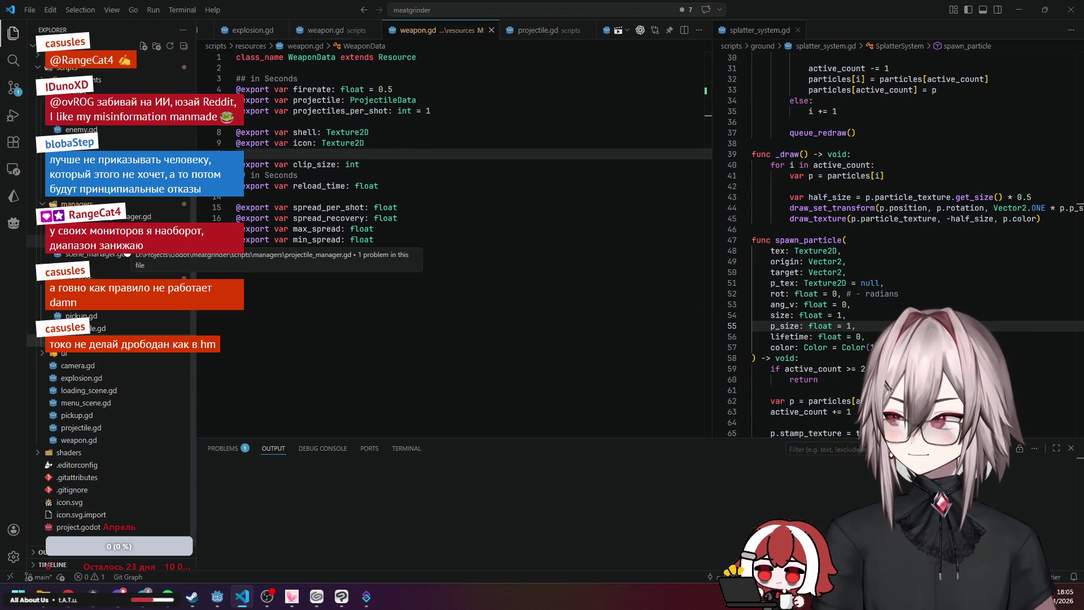
Open scripts/weapon.gd and review fire's null check, spread, angle and projectile_manager.fire call.
click(92, 439)
scroll(342, 261, down, 3)
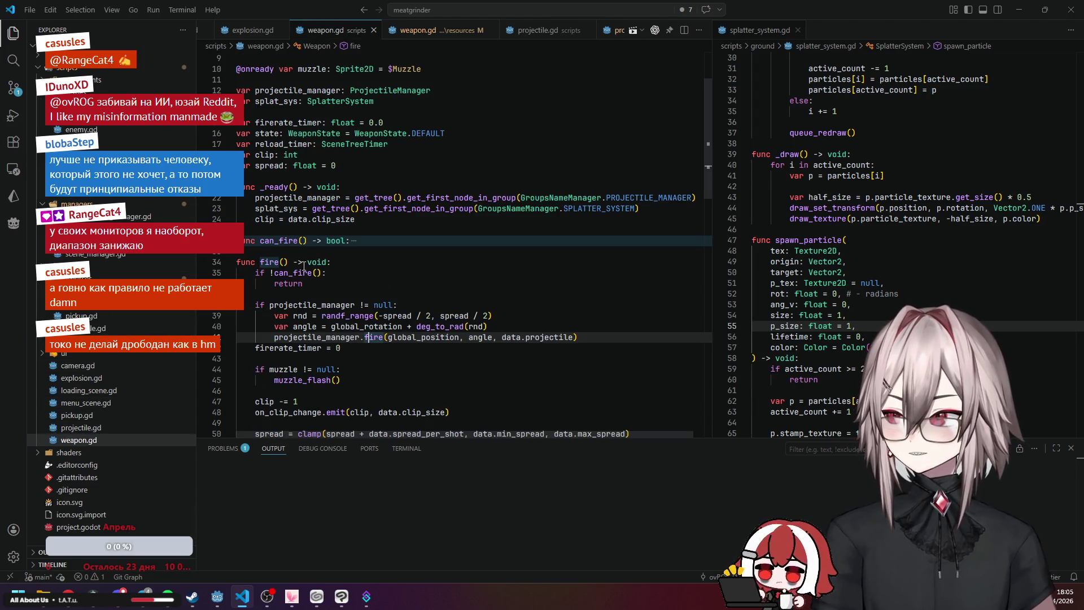
click(303, 285)
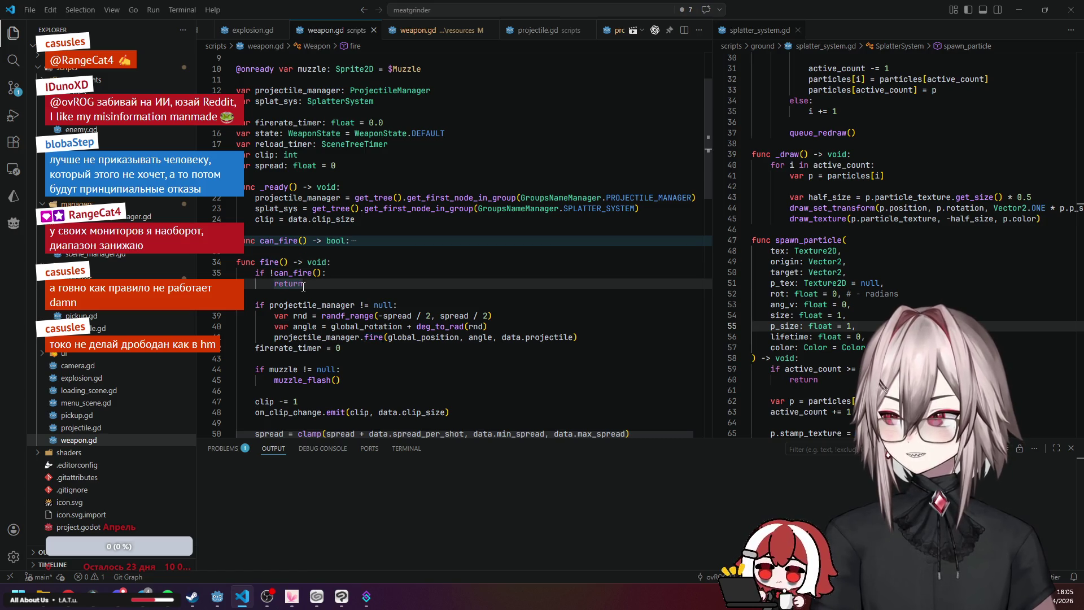
scroll(303, 287, down, 2)
click(289, 249)
click(315, 269)
click(316, 281)
scroll(345, 283, down, 1)
click(327, 231)
click(305, 242)
click(303, 252)
Insert 'for i in data.projectiles_per_shot:' under the null check and indent the three firing lines.
click(417, 219)
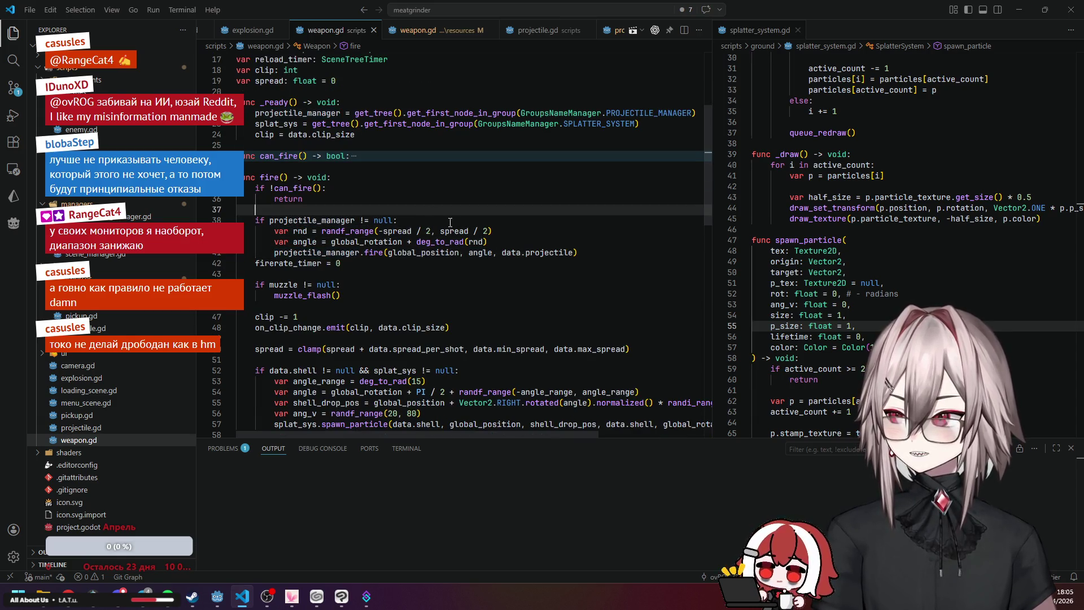
key(Return)
text(for i in data.projectiles_per_shot:)
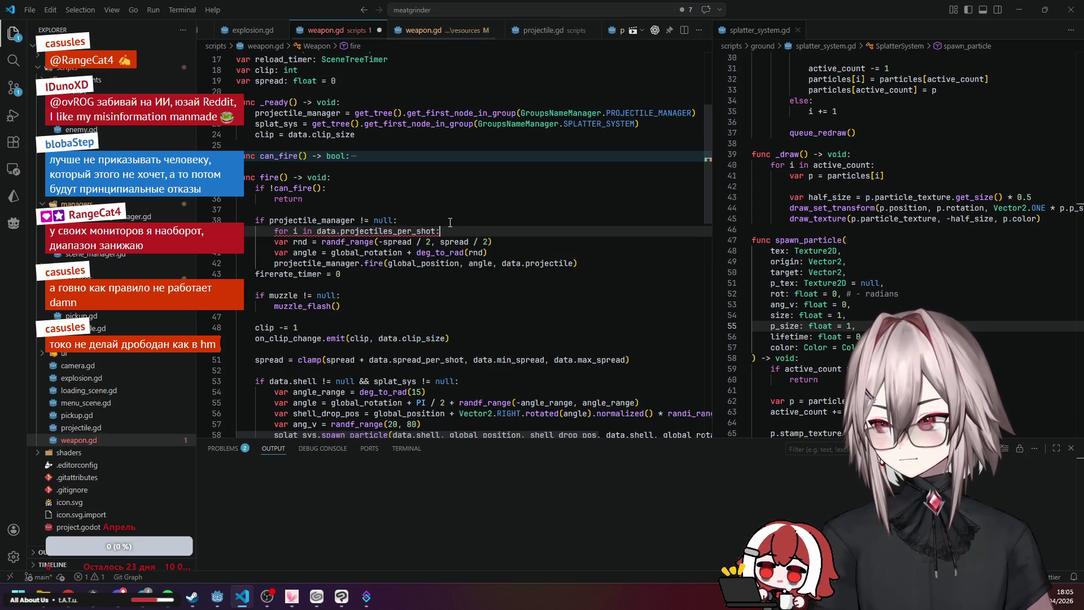
drag(570, 257, 249, 241)
key(Tab)
click(472, 211)
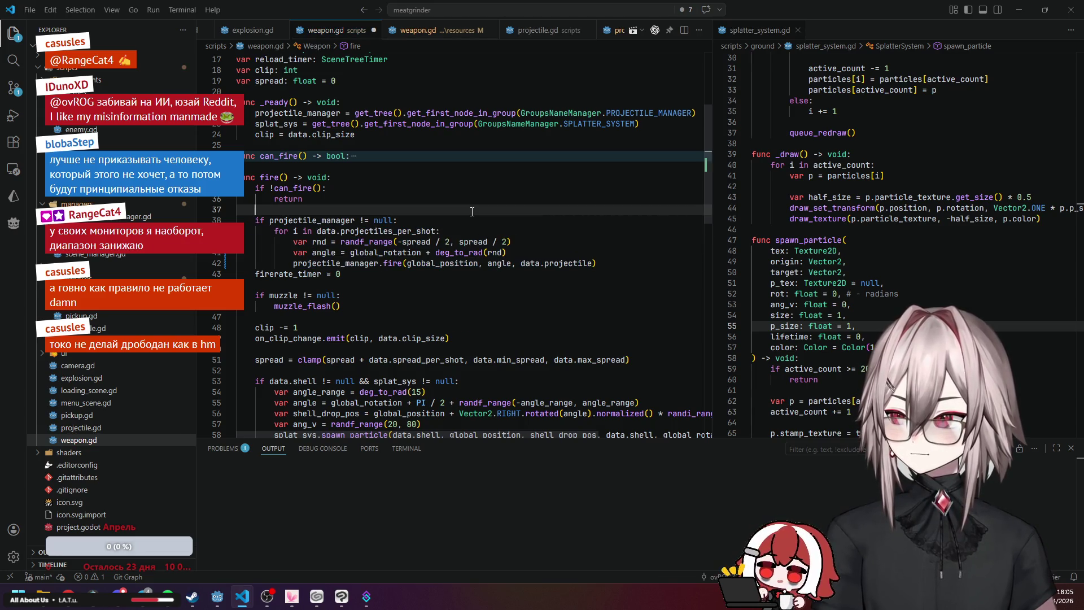
Rename the loop variable from i to s and check the loop's spread, angle and fire arguments.
double_click(299, 232)
text(s)
key(Escape)
key(Up)
key(Up)
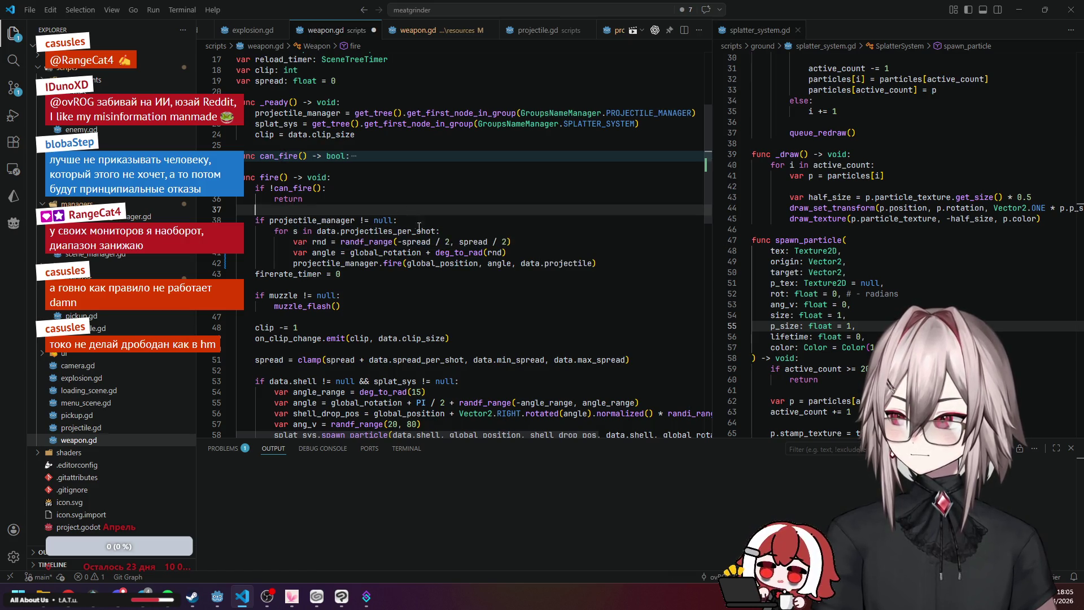
click(367, 241)
click(482, 252)
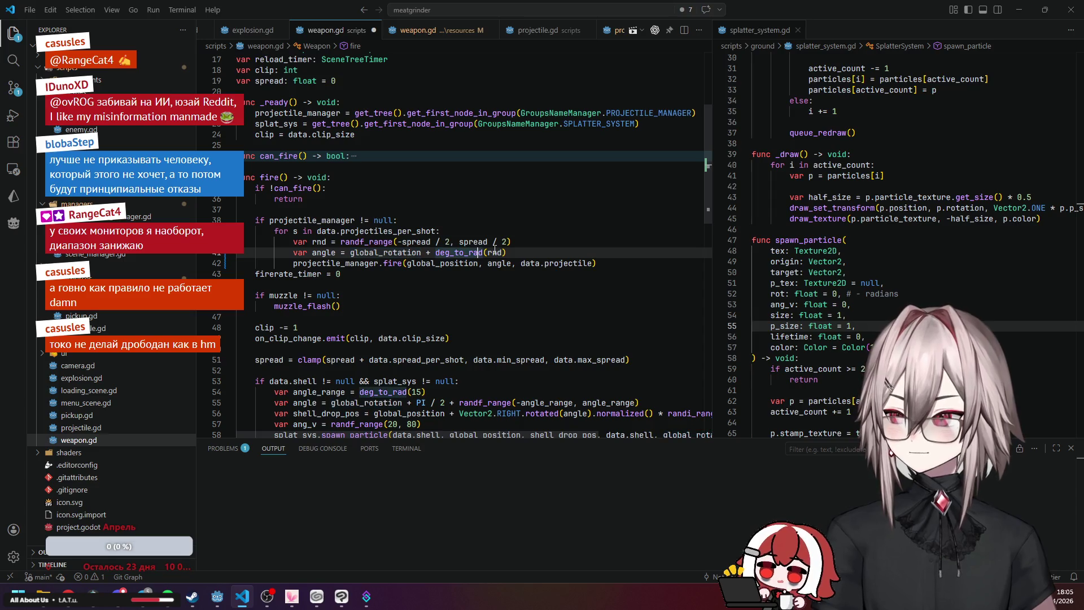
click(440, 263)
click(575, 264)
click(532, 207)
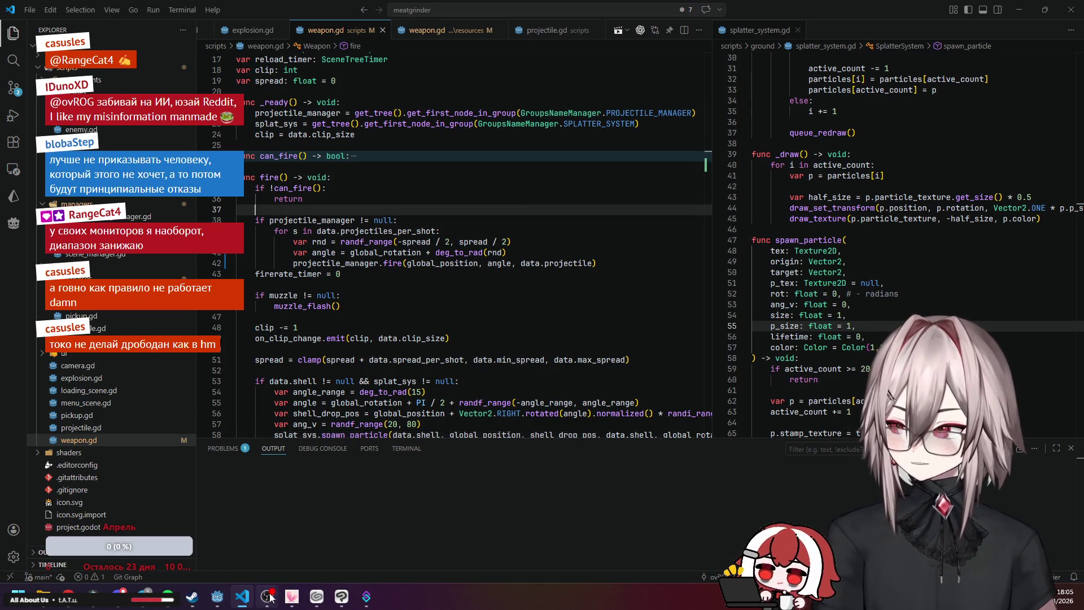
In Godot's FileSystem, collapse sprites, prefabs and projectiles, and expand resources/weapons.
mouse_move(216, 603)
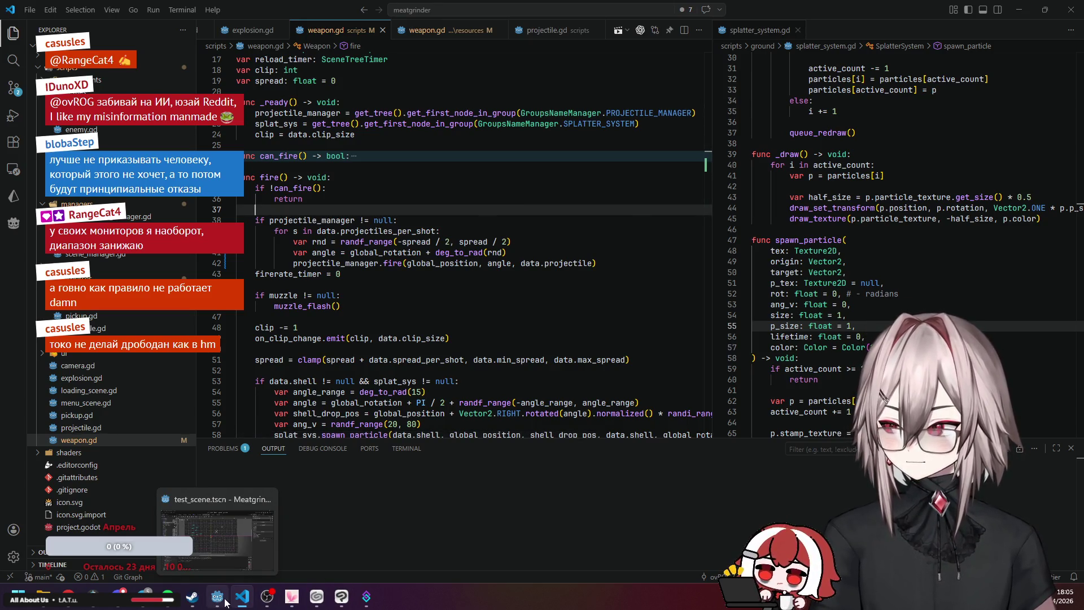
click(225, 602)
click(74, 422)
click(23, 421)
scroll(33, 460, down, 2)
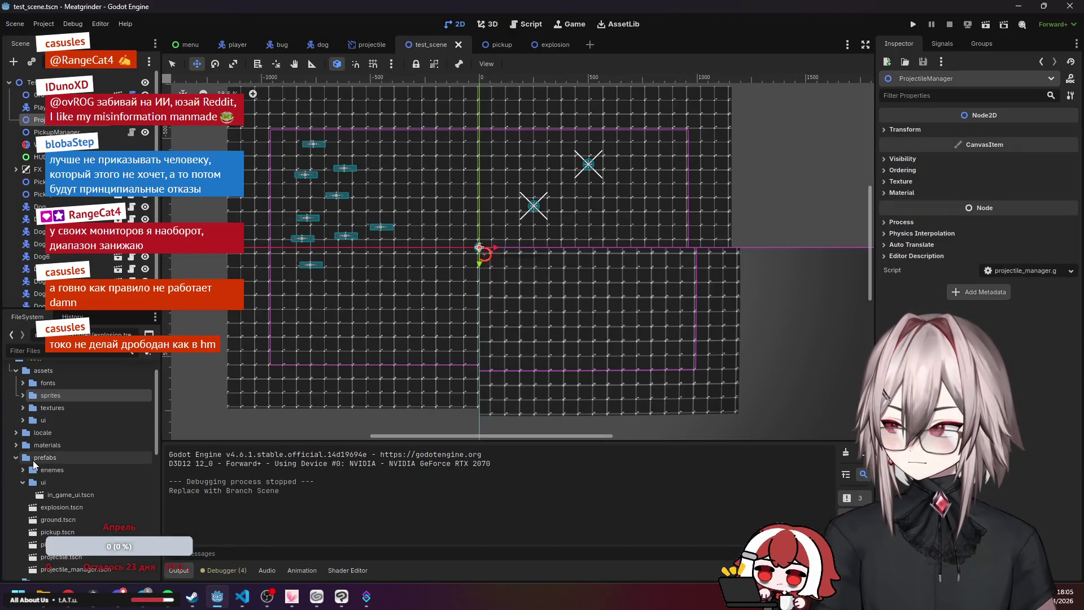
click(16, 457)
click(16, 469)
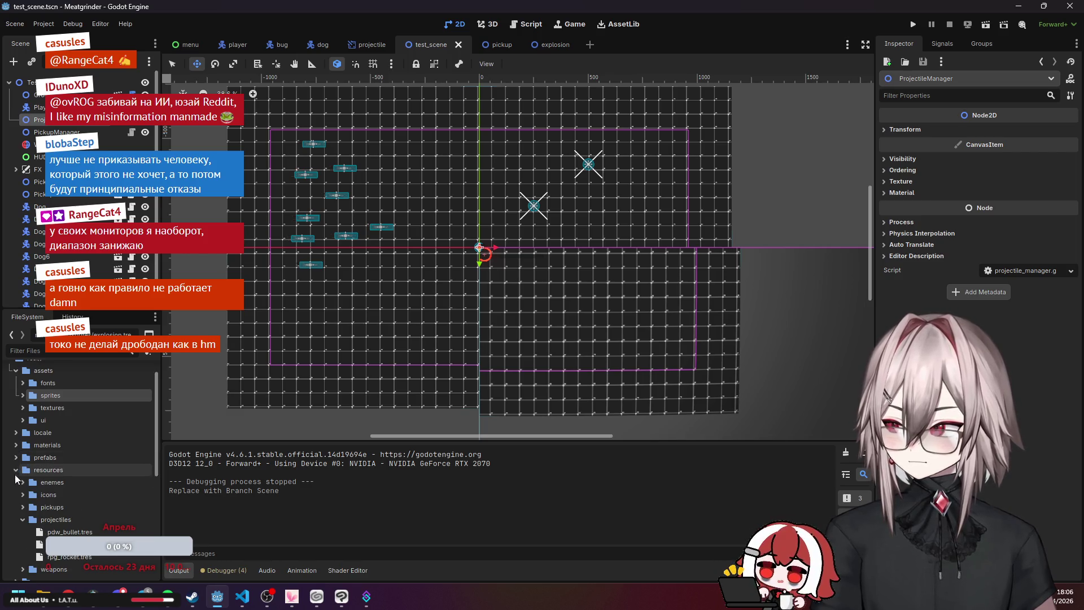
click(24, 517)
scroll(56, 497, down, 3)
double_click(63, 480)
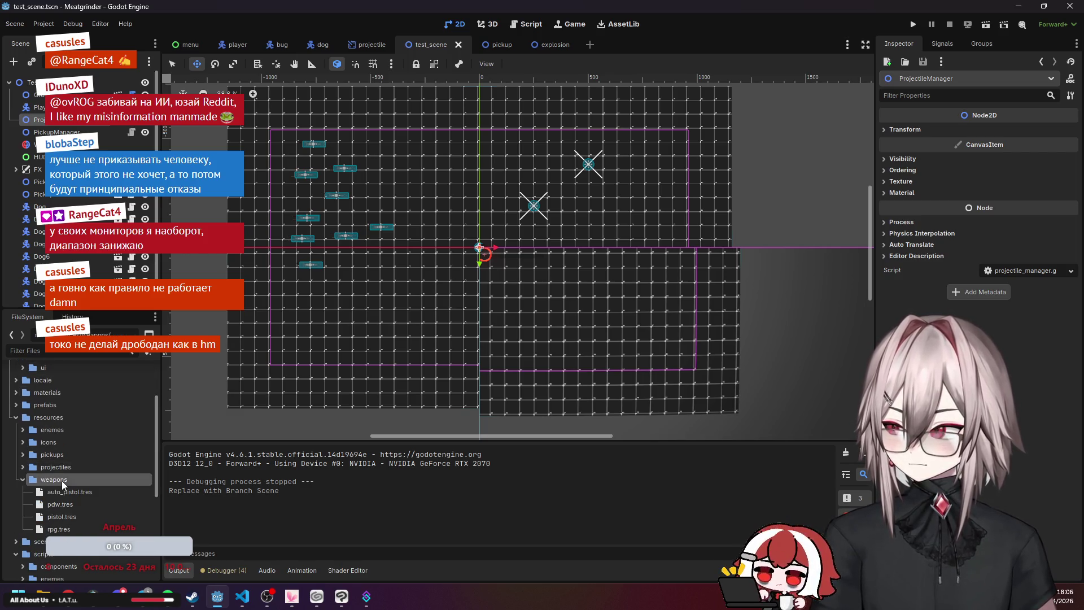
Create a new WeaponData resource in resources/weapons, saved as shotgun.tres.
right_click(63, 480)
mouse_move(137, 390)
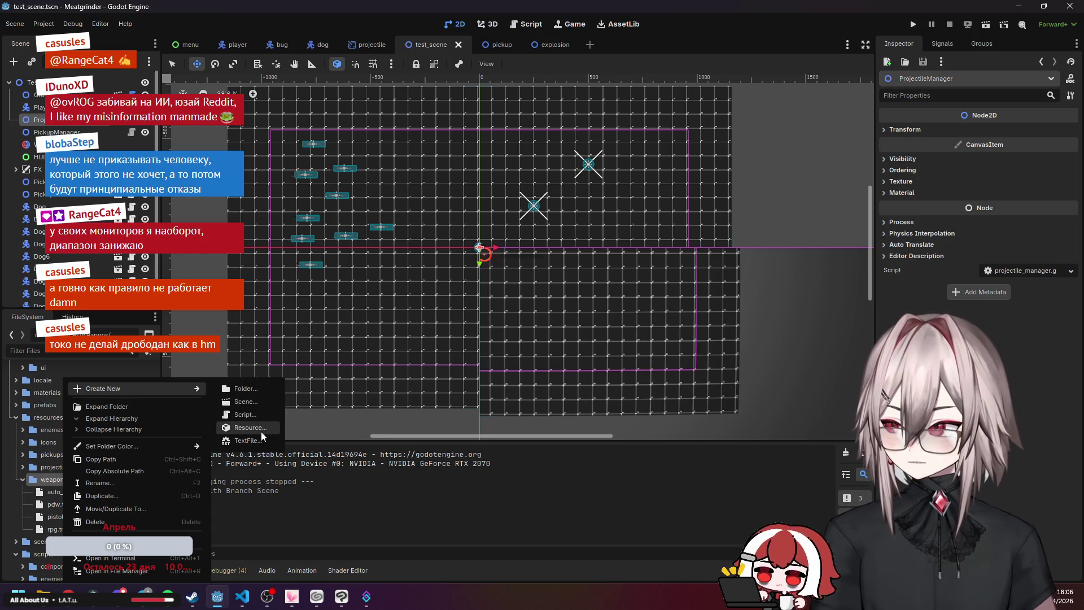
click(261, 432)
text(wea)
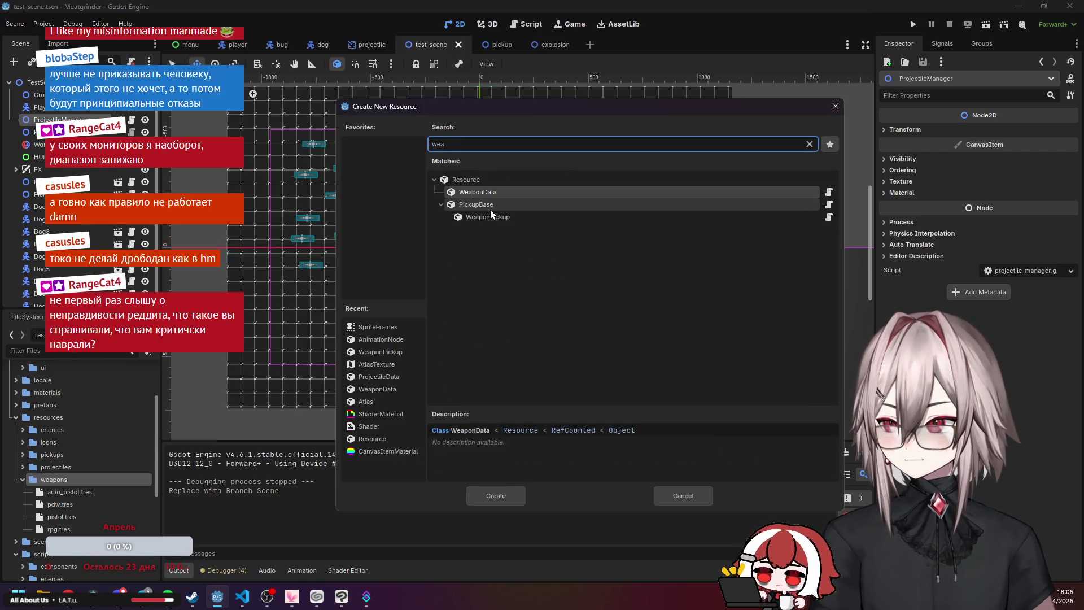
double_click(509, 193)
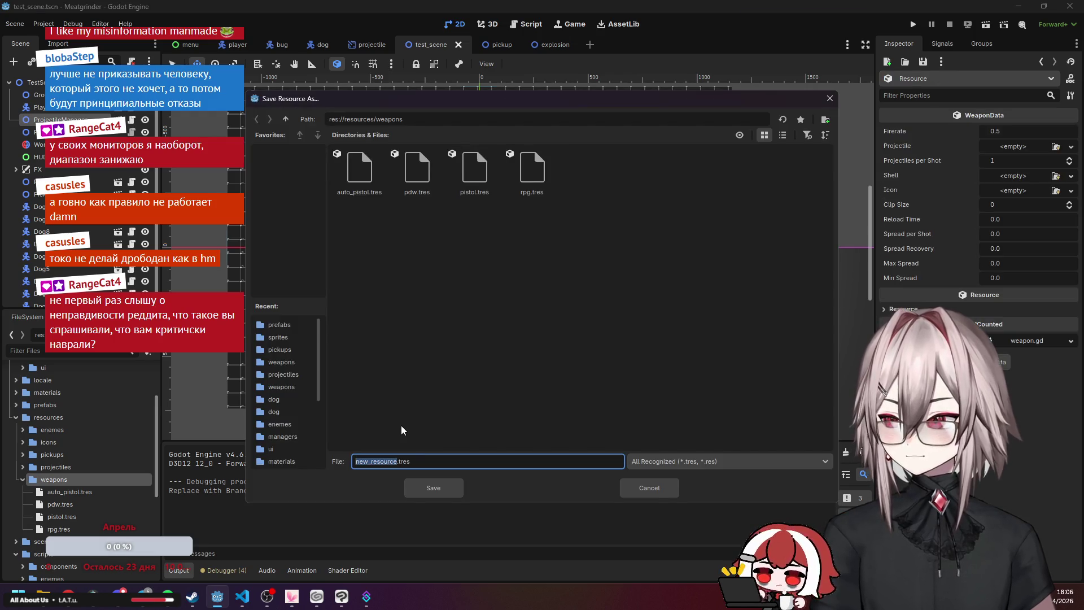
text(shotgun)
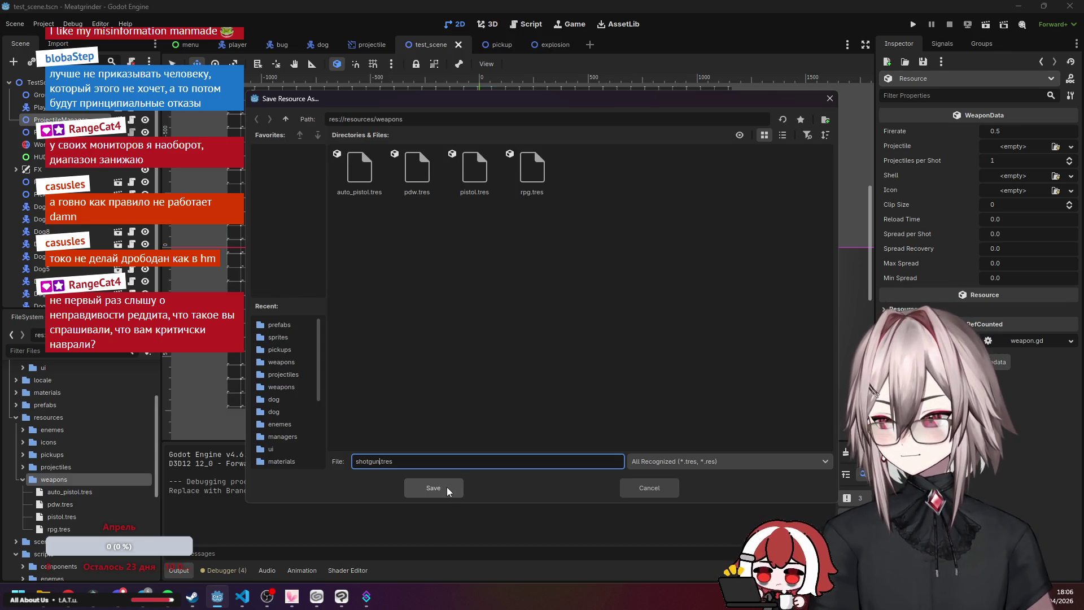
click(446, 486)
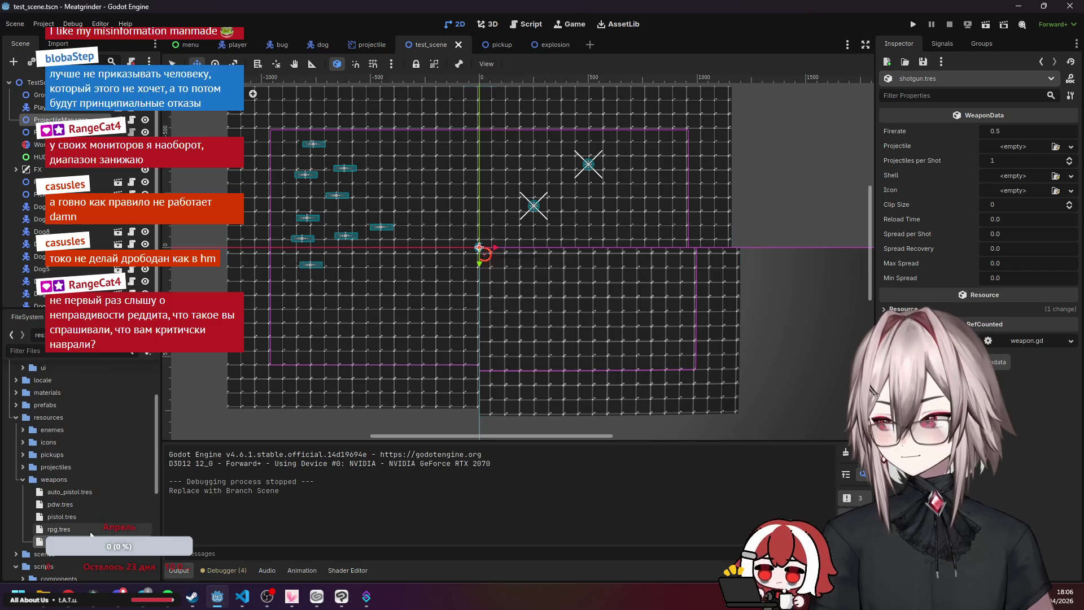
Load pistol_bullet.tres as the shotgun's Projectile and set 8 projectiles per shot.
click(1055, 146)
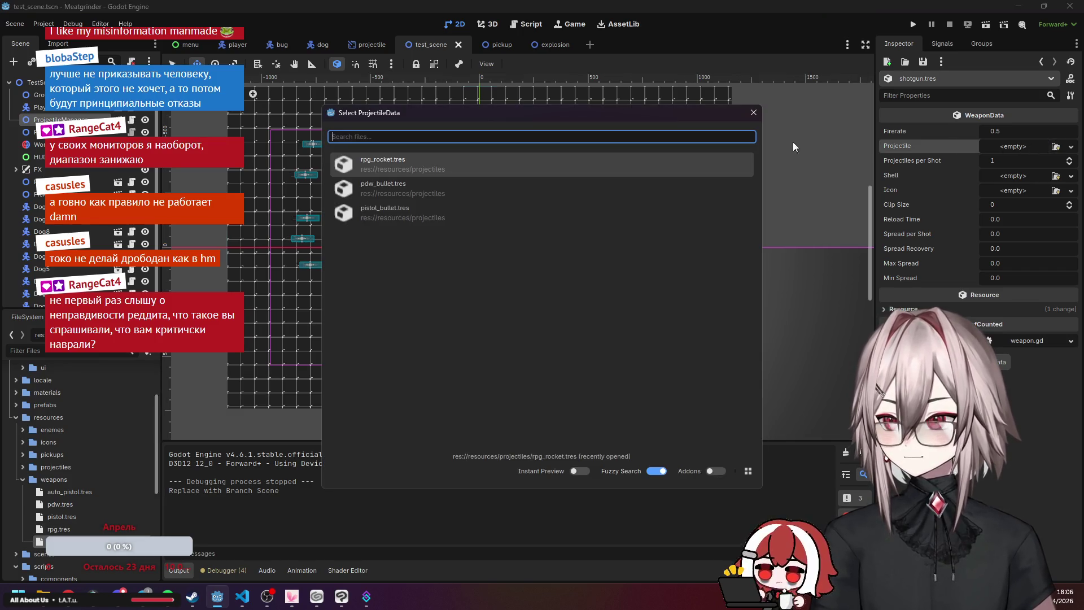
double_click(419, 219)
click(1021, 164)
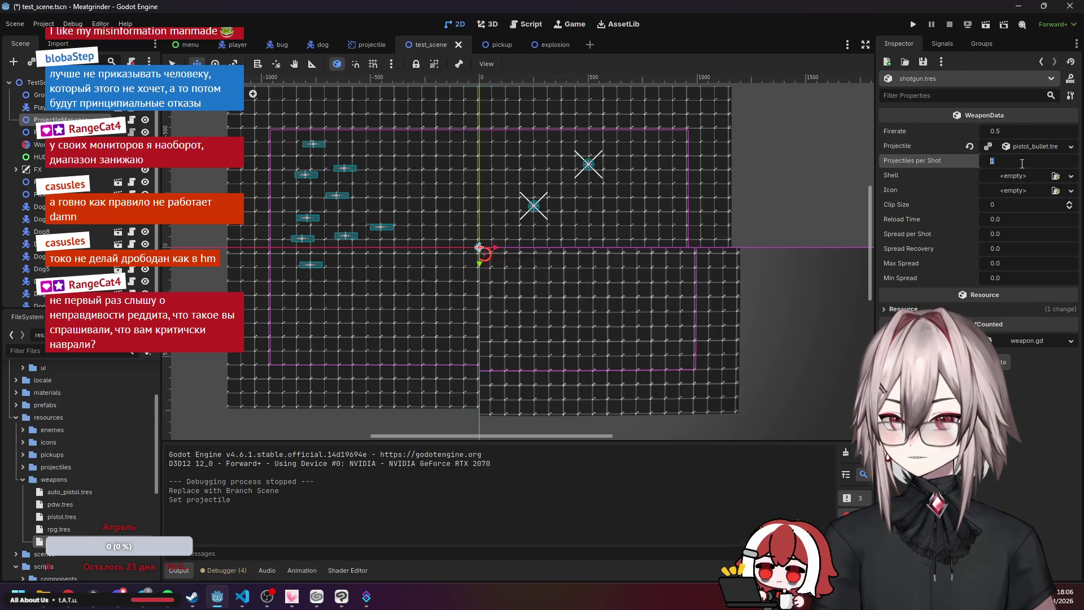
text(8)
key(Return)
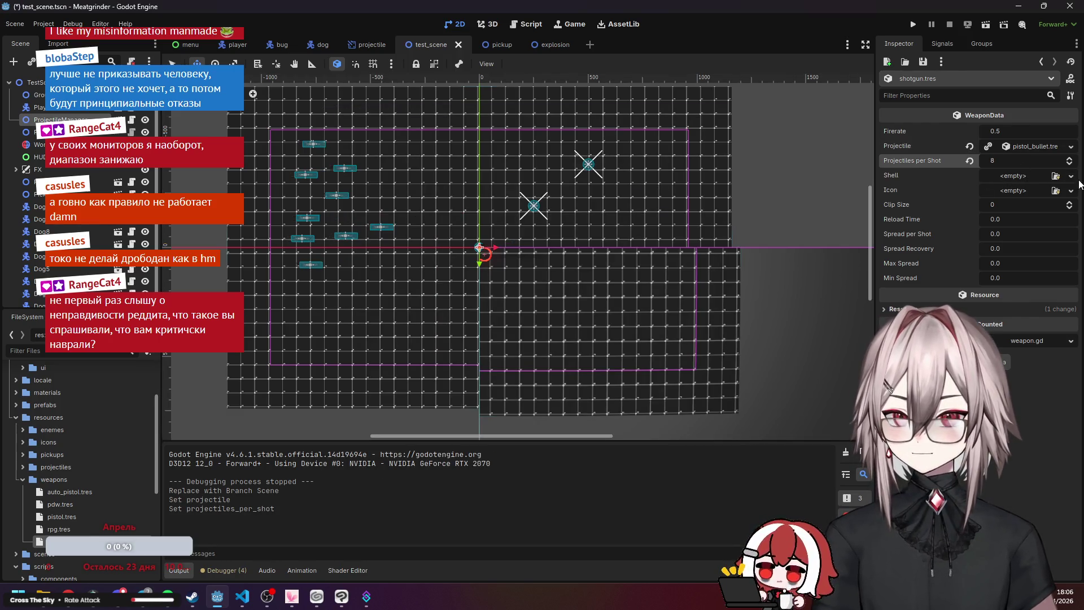
Assign shell.png as the Shell texture, set clip size 8, and return to weapon.gd.
click(1055, 176)
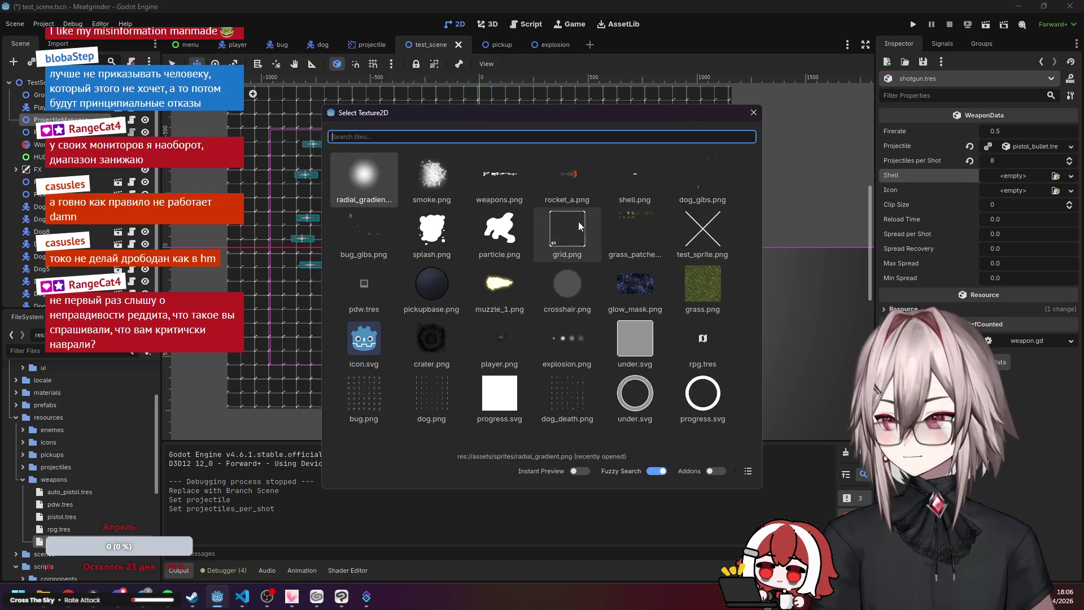
double_click(643, 184)
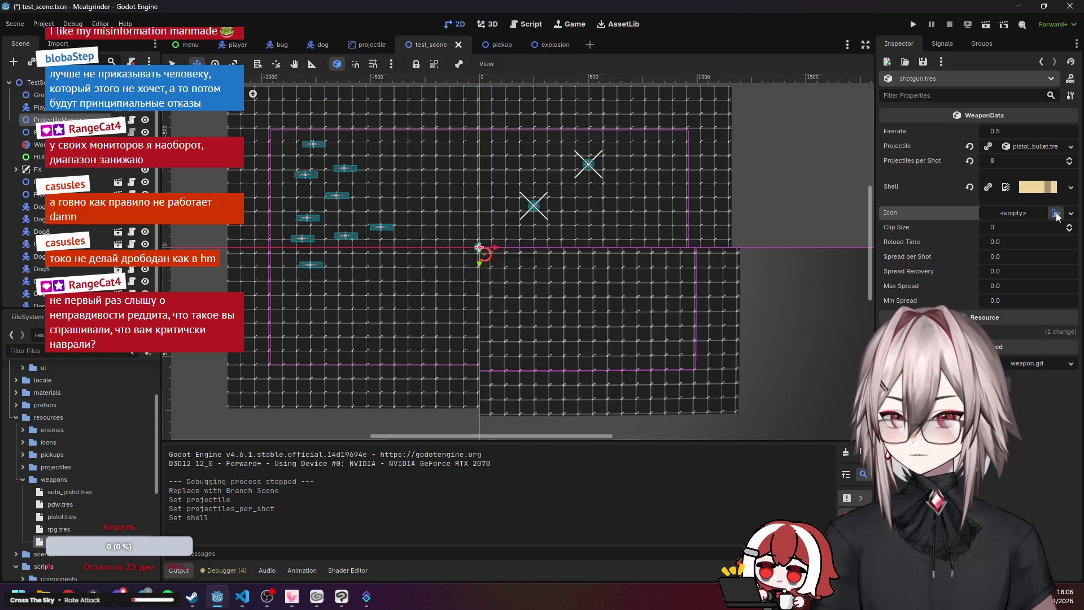
click(1055, 213)
click(753, 113)
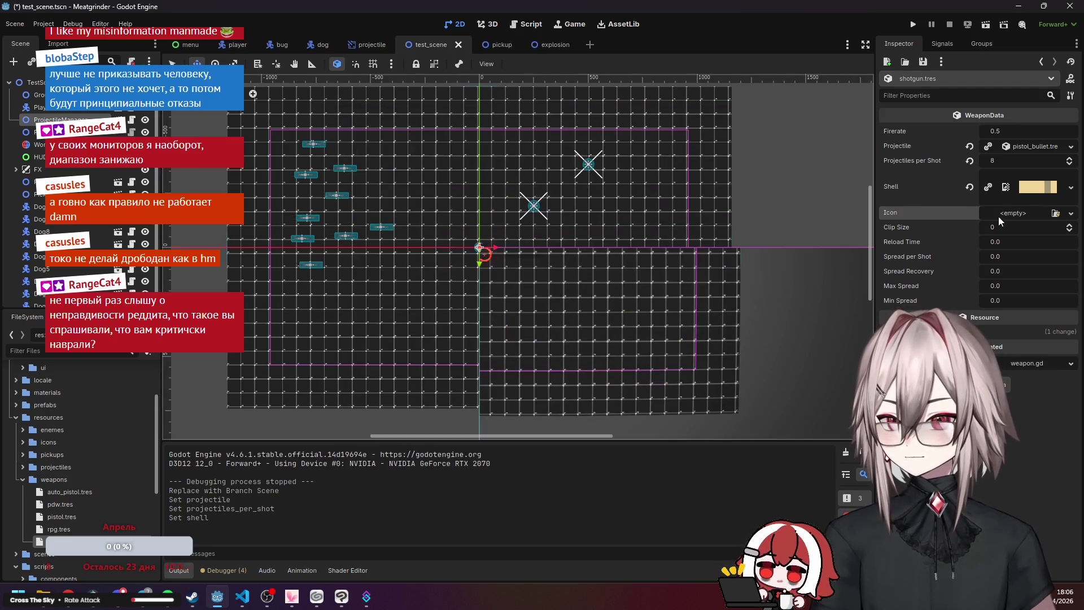
click(1022, 227)
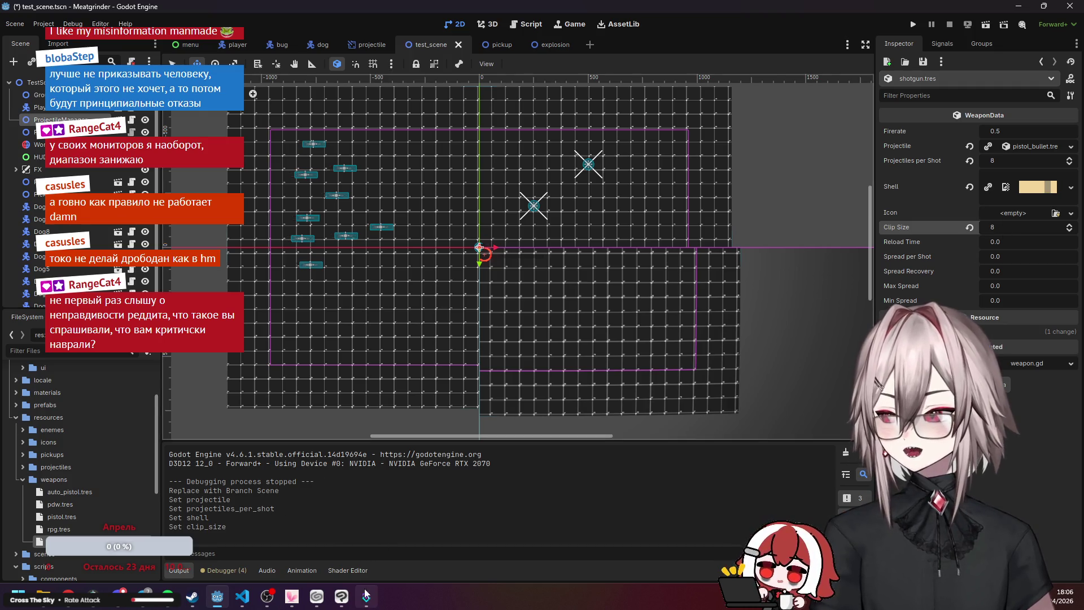
click(249, 598)
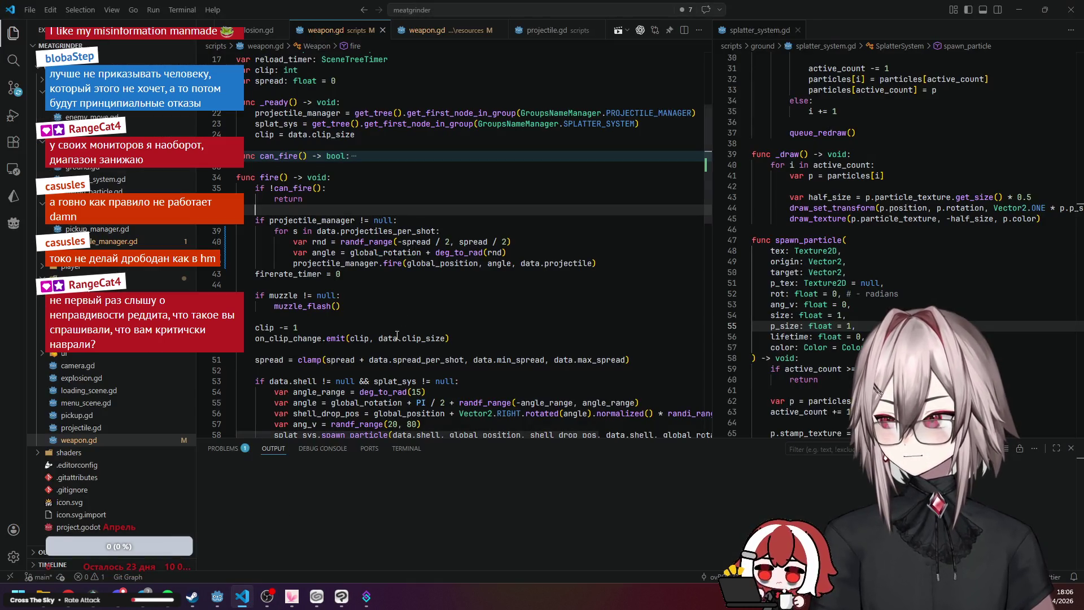
Review weapon.gd's rotation, fire loop, spread clamp and clip-change lines, then minimize VS Code.
click(394, 253)
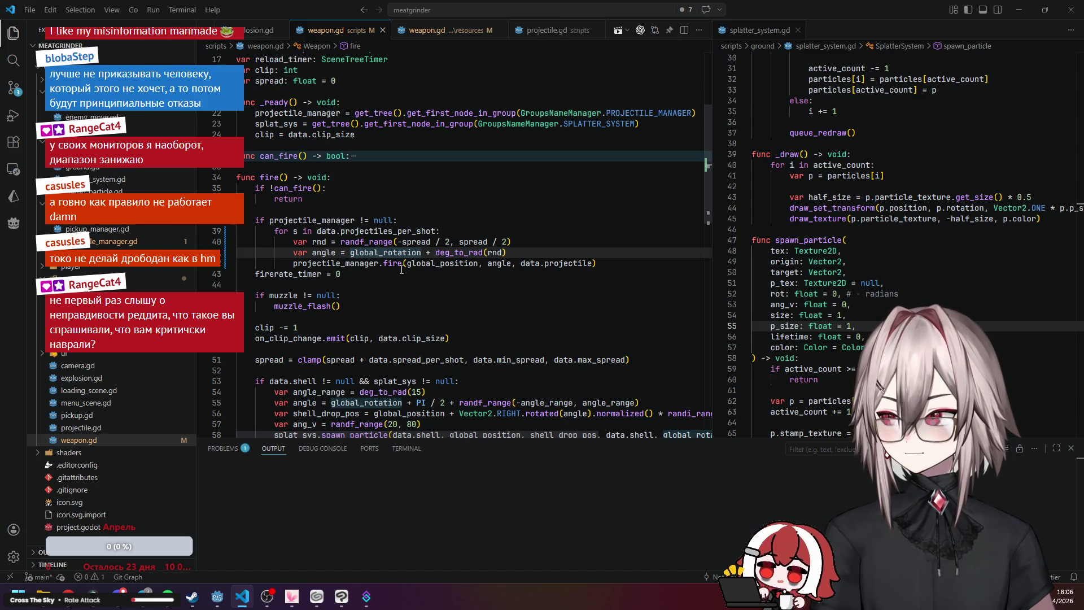
click(398, 268)
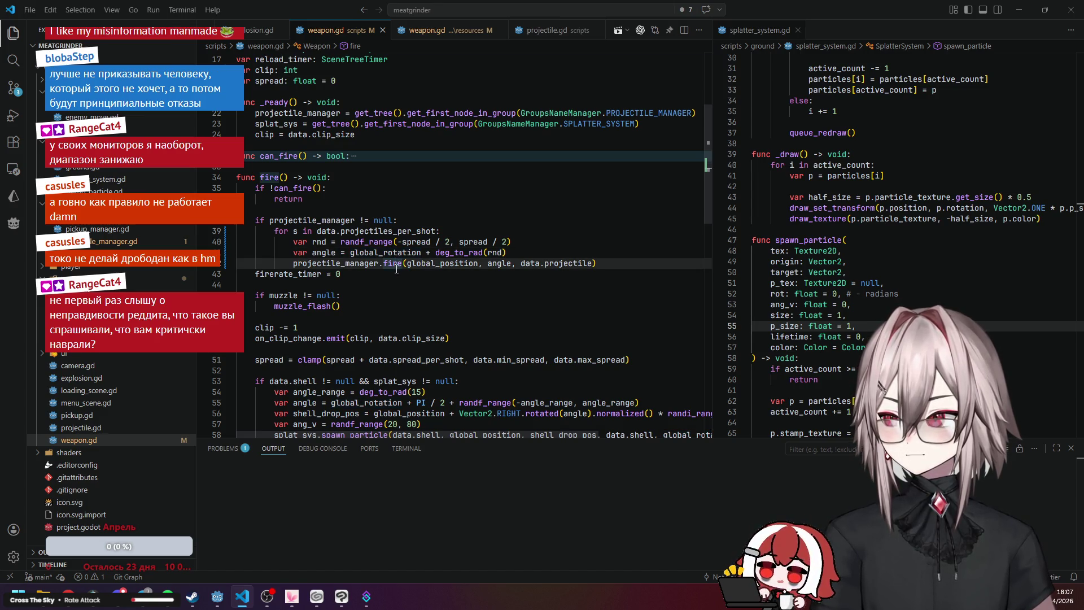
scroll(410, 279, down, 3)
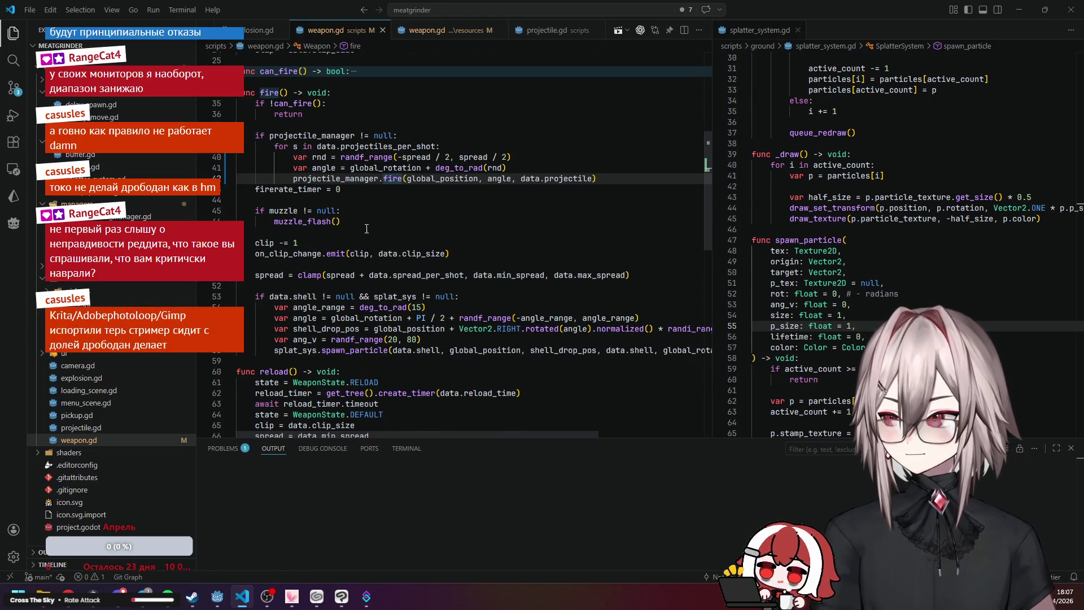
click(288, 275)
click(291, 253)
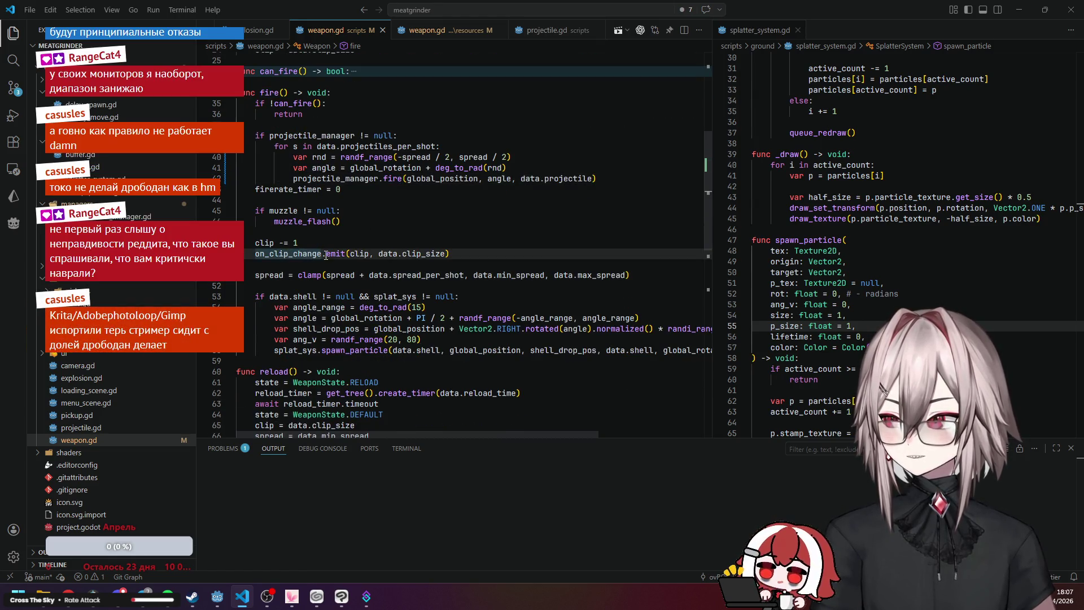
click(1019, 9)
click(1012, 240)
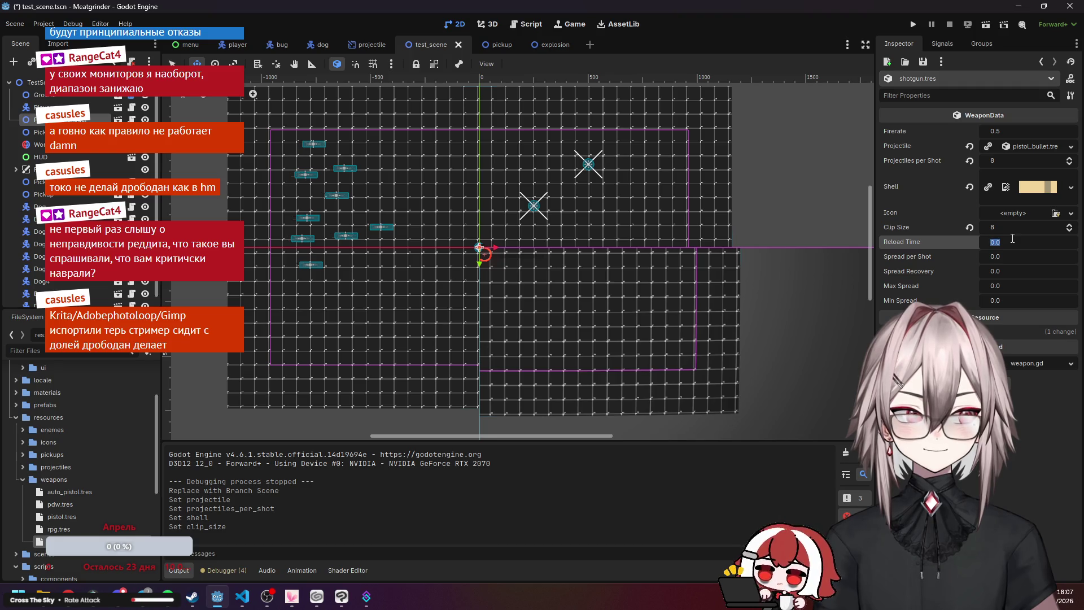
Set the shotgun's Reload Time to 1.0 after glancing at the rpg settings.
key(Return)
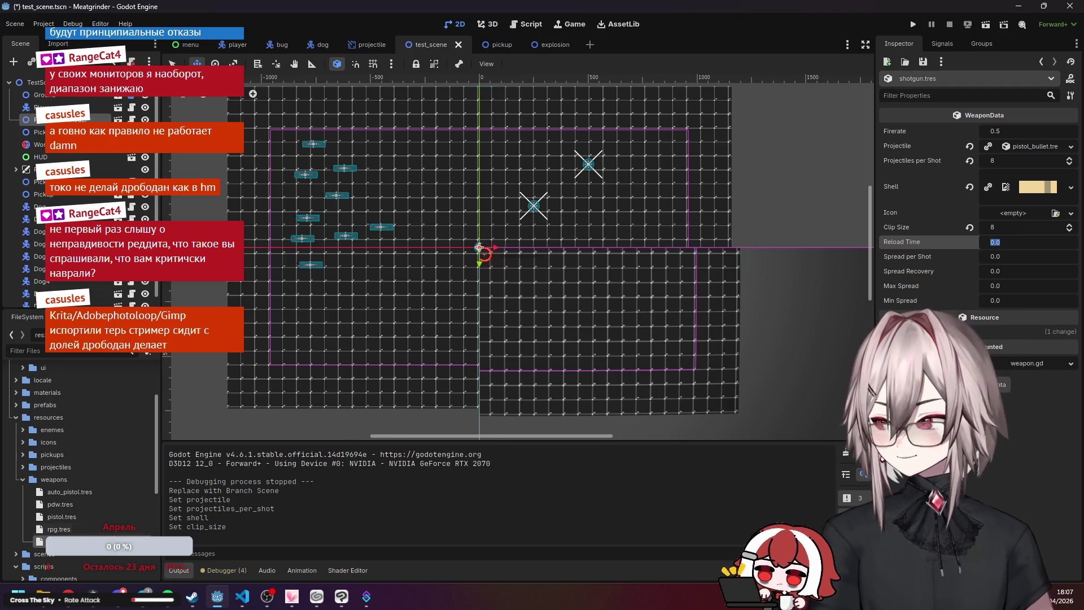
click(97, 530)
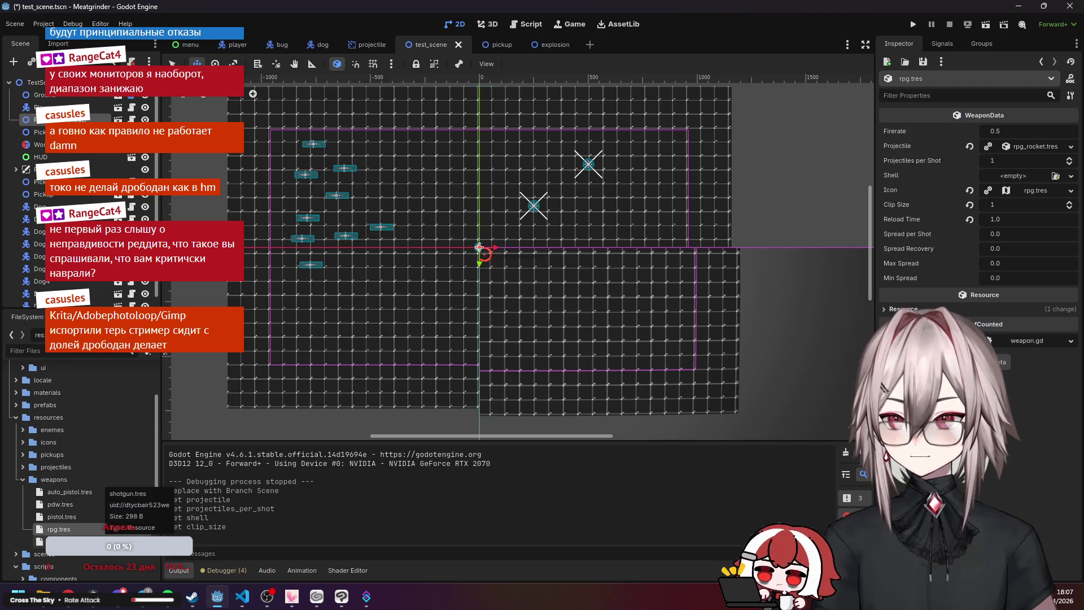
click(68, 541)
click(1004, 241)
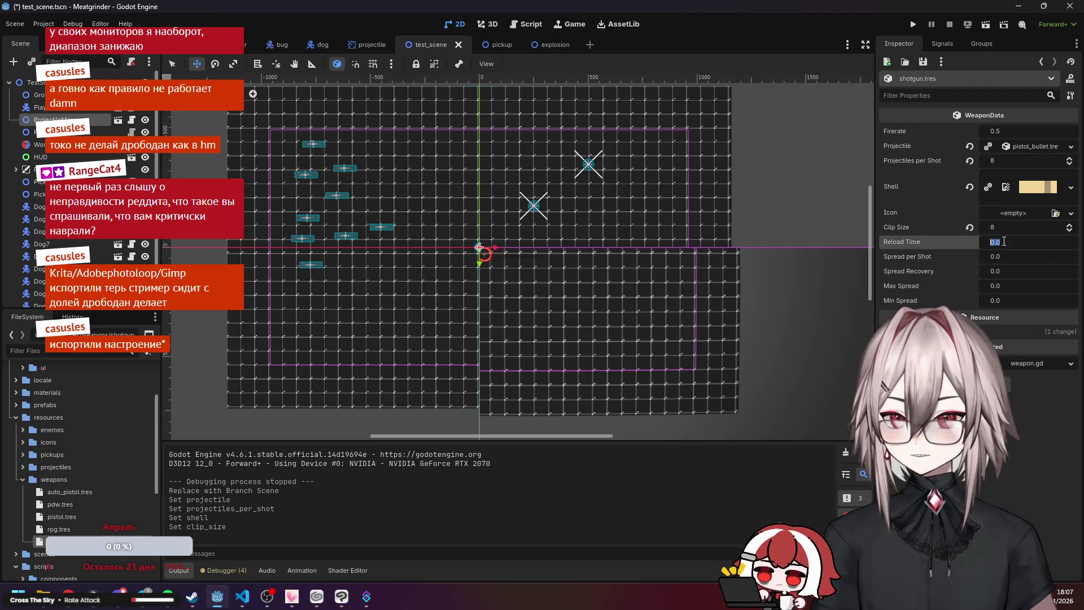
text(1)
key(Return)
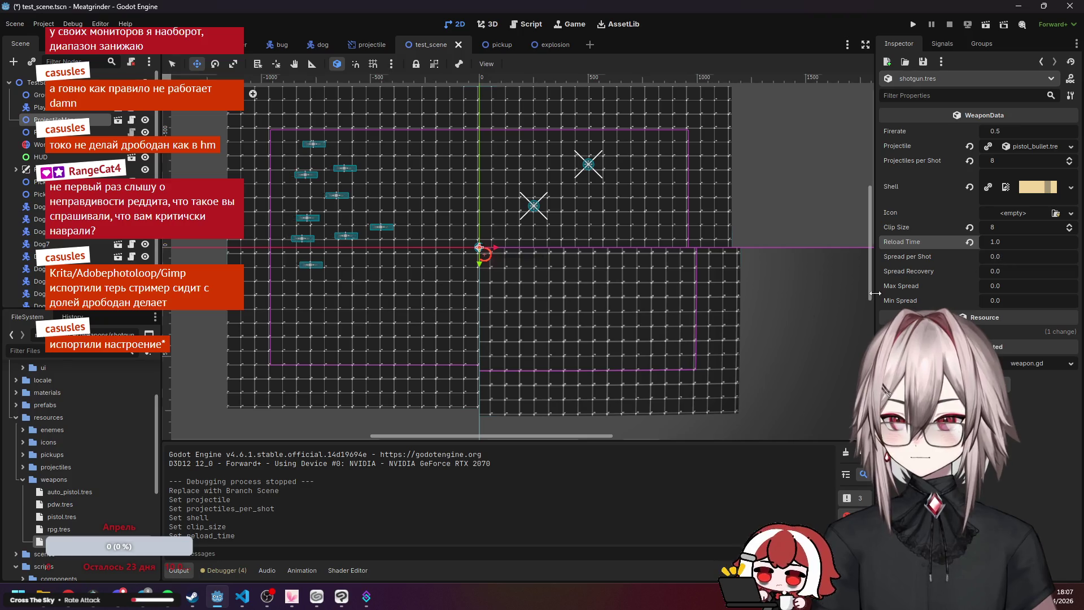
Copy the pdw's 0.6 Spread per Shot into the shotgun's Spread per Shot.
click(59, 504)
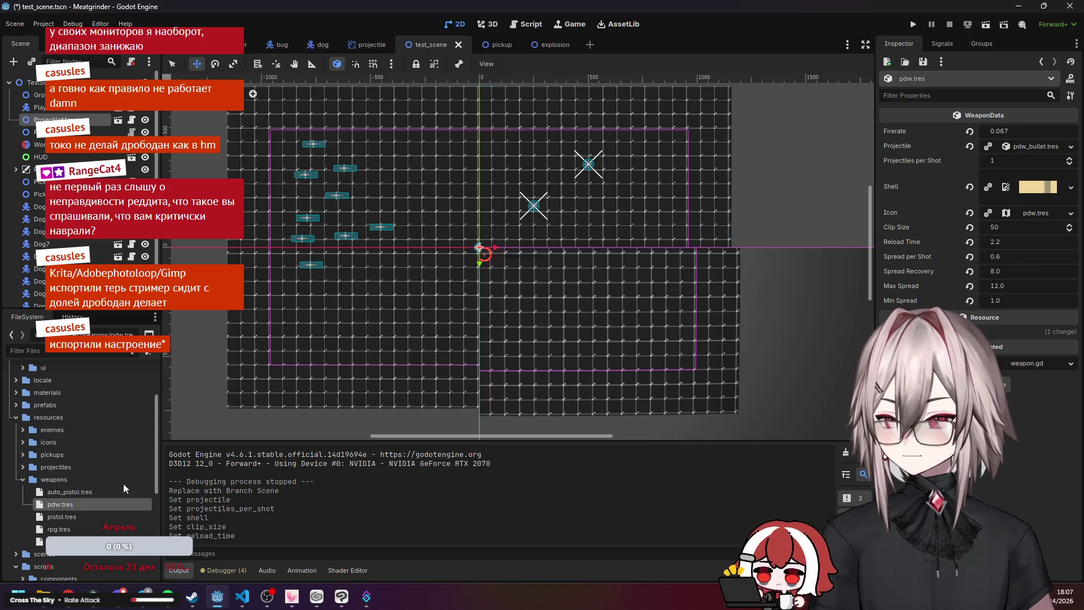
click(1018, 254)
key(Escape)
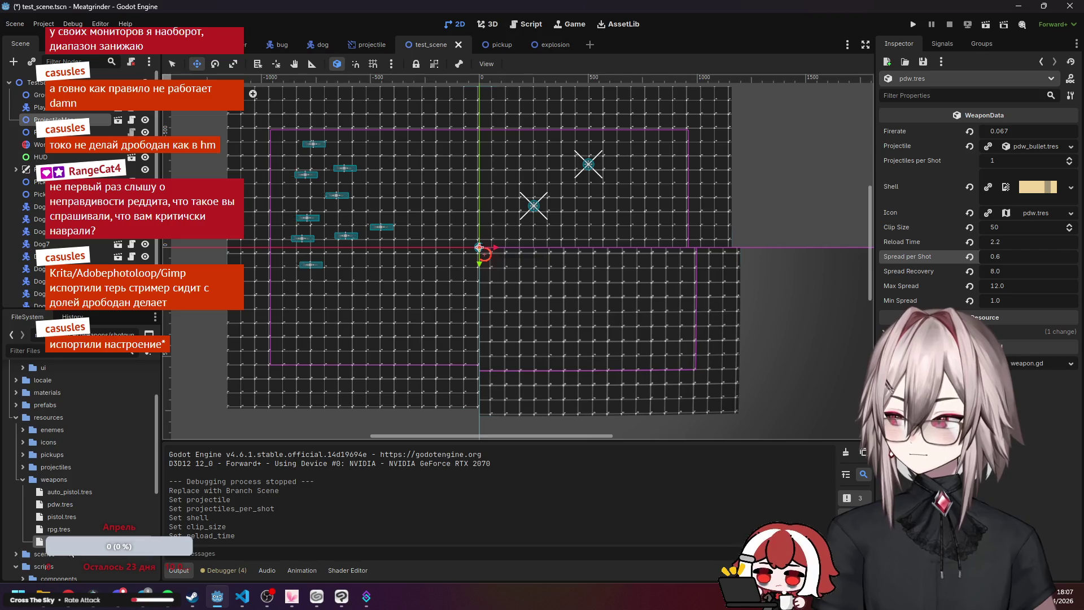
click(907, 257)
text(0.6)
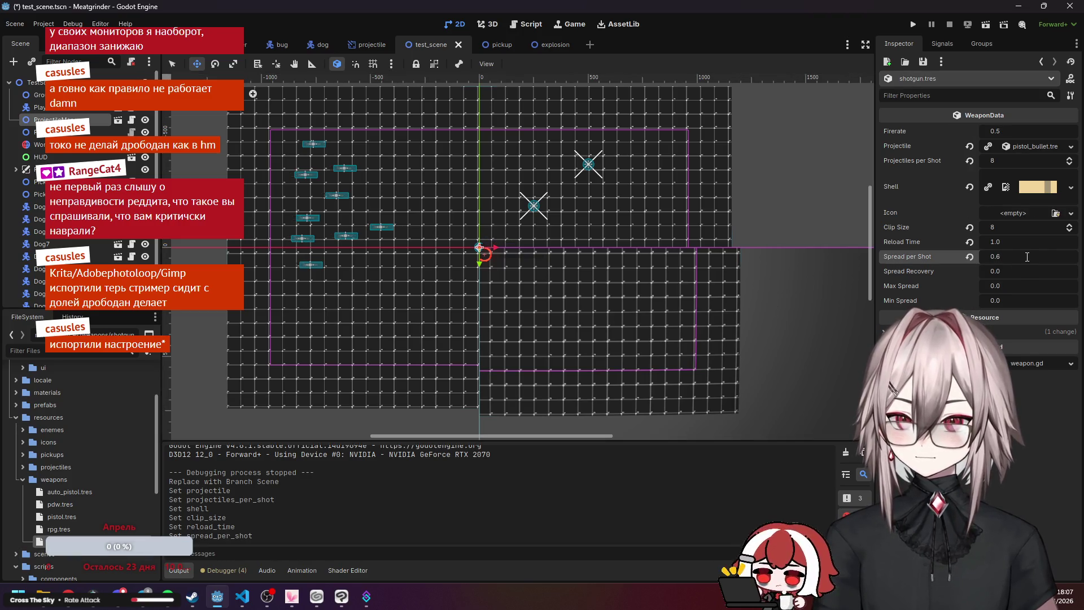
Check the pdw's spread recovery and set the shotgun's Spread Recovery to 8.0.
click(60, 504)
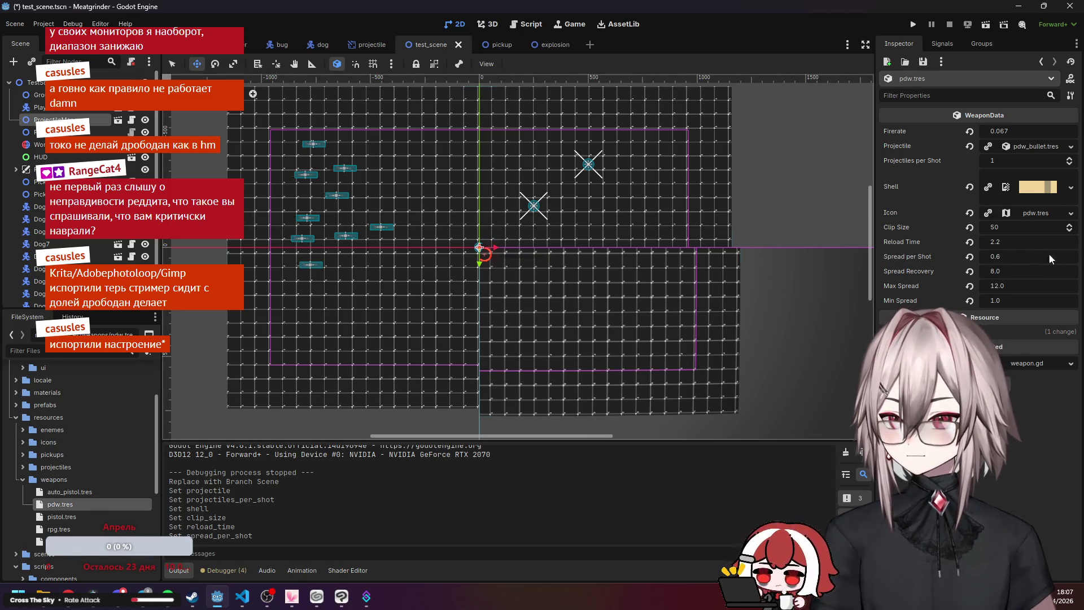
click(1007, 271)
click(56, 542)
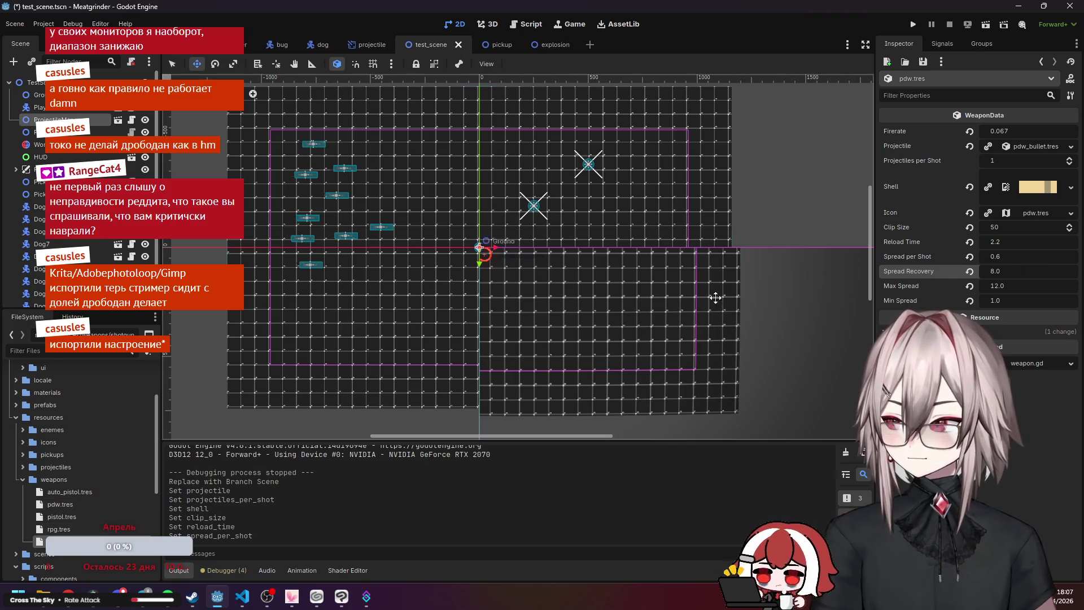
click(1008, 272)
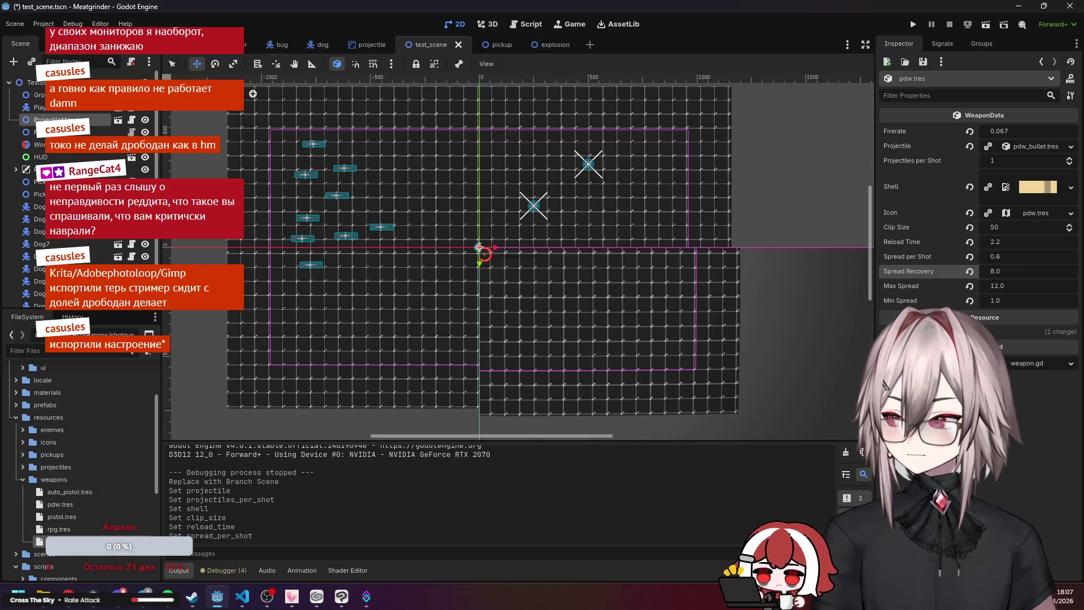
click(1012, 270)
text(8)
key(Return)
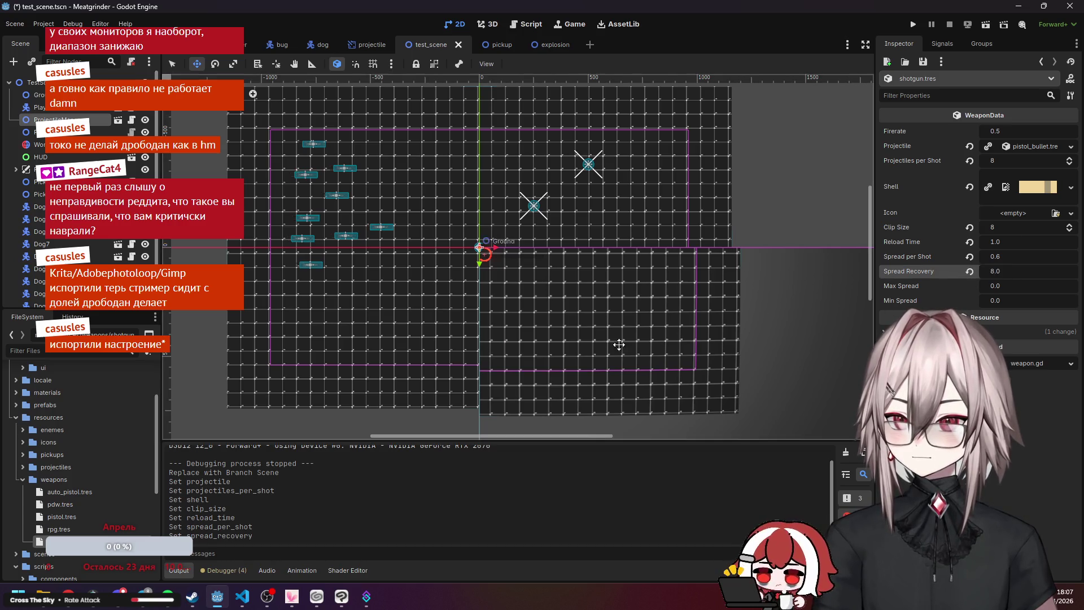
Set the shotgun's Max Spread to 12 and Min Spread to 5, referencing the pdw.
click(86, 506)
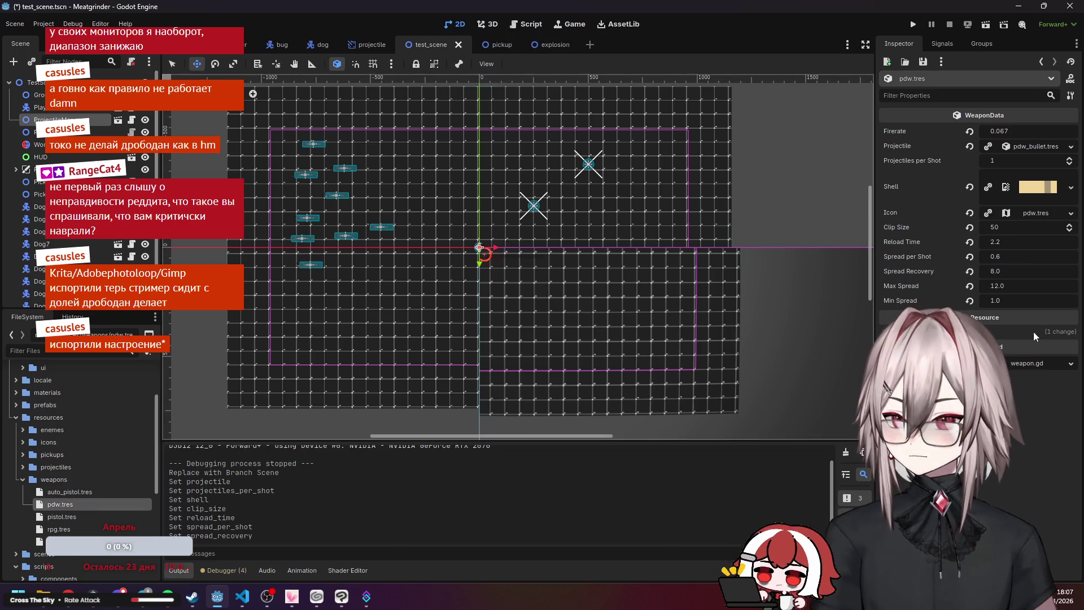
click(1024, 286)
click(63, 541)
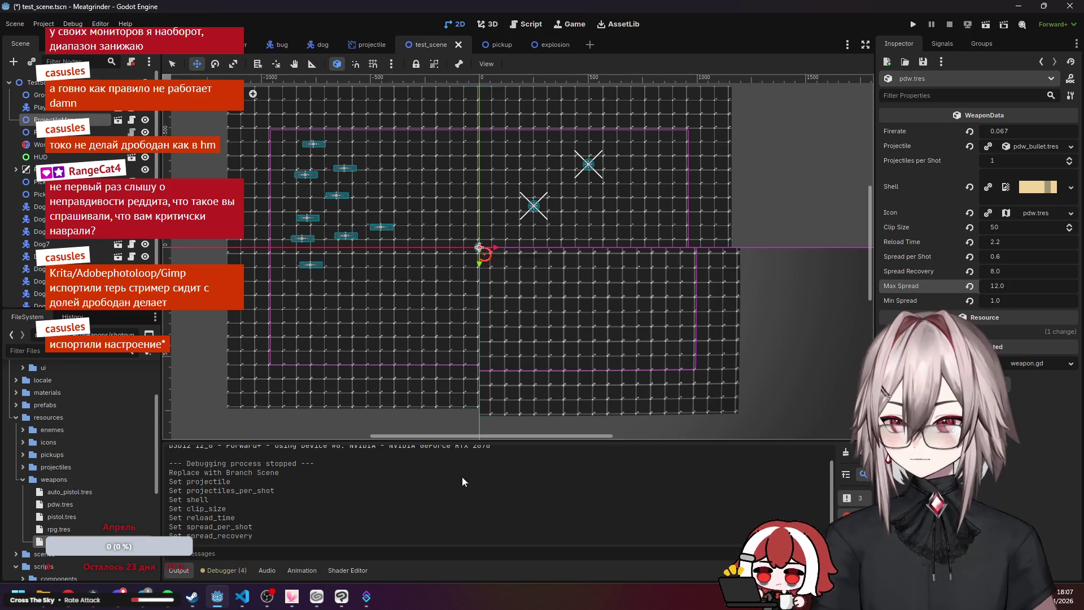
click(1016, 286)
text(12)
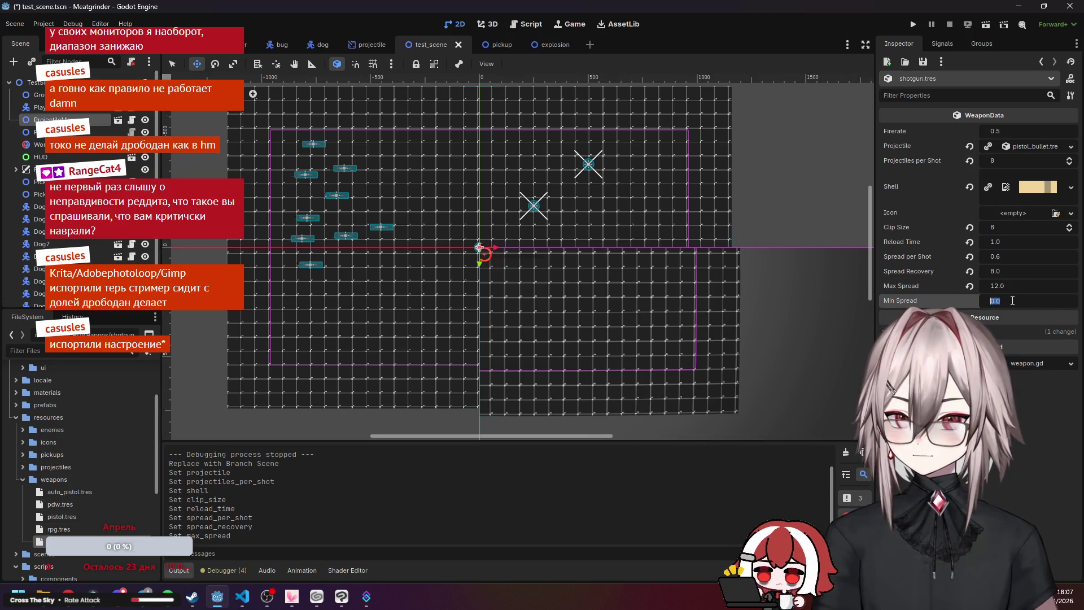
click(1013, 300)
text(5)
key(Return)
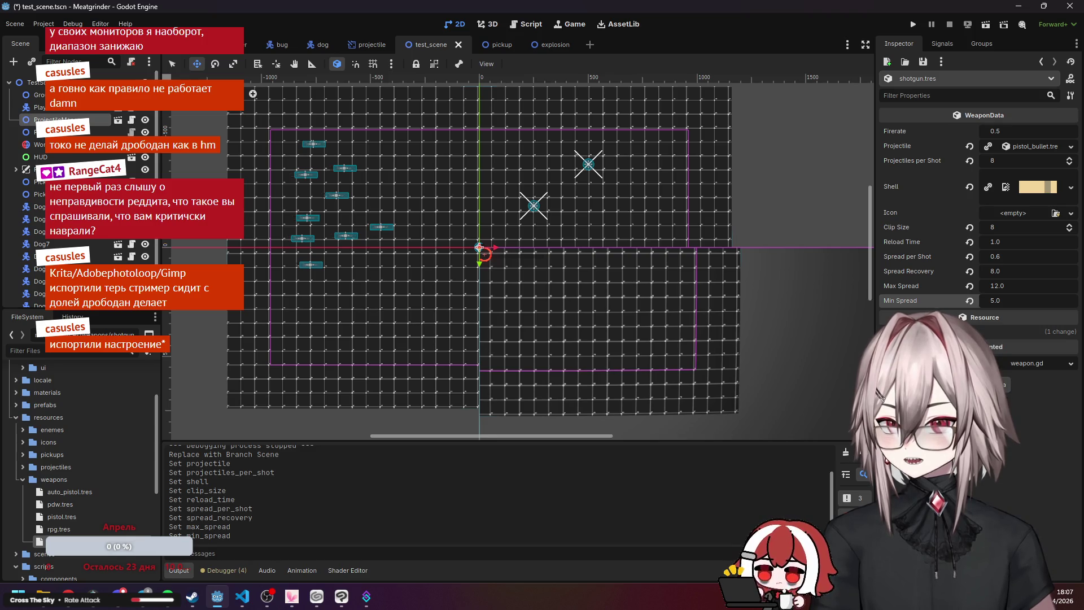
Browse the ui assets and resources icons folders in the FileSystem dock.
scroll(90, 455, up, 3)
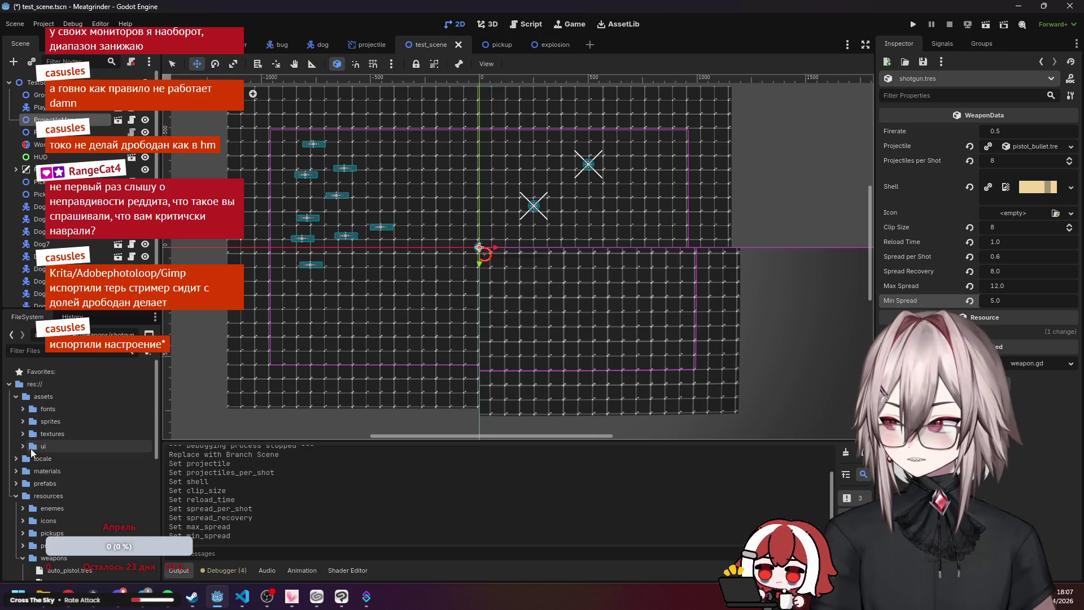
click(22, 446)
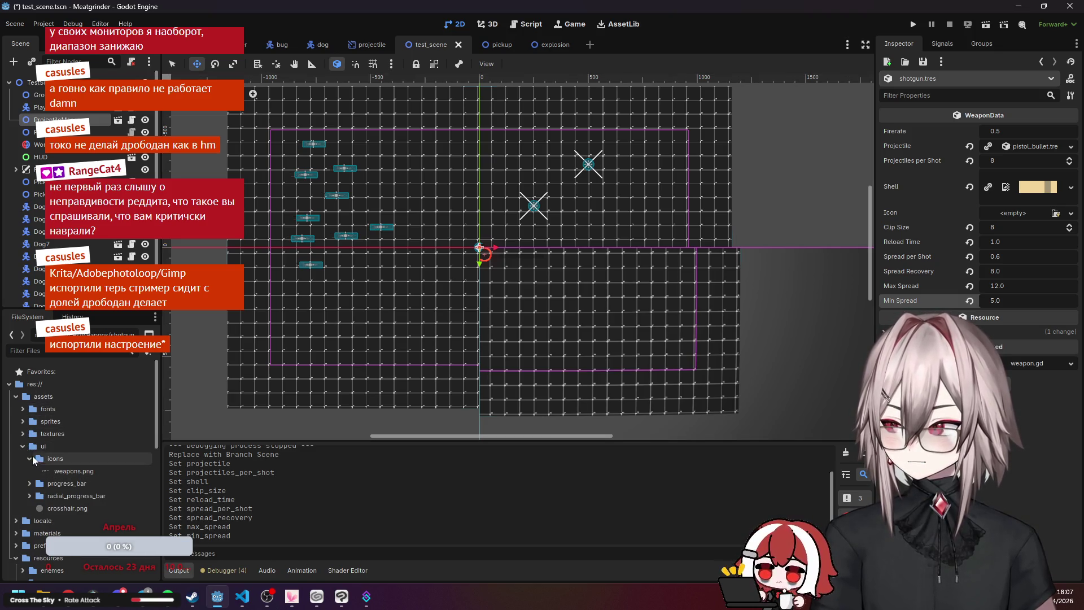
click(22, 446)
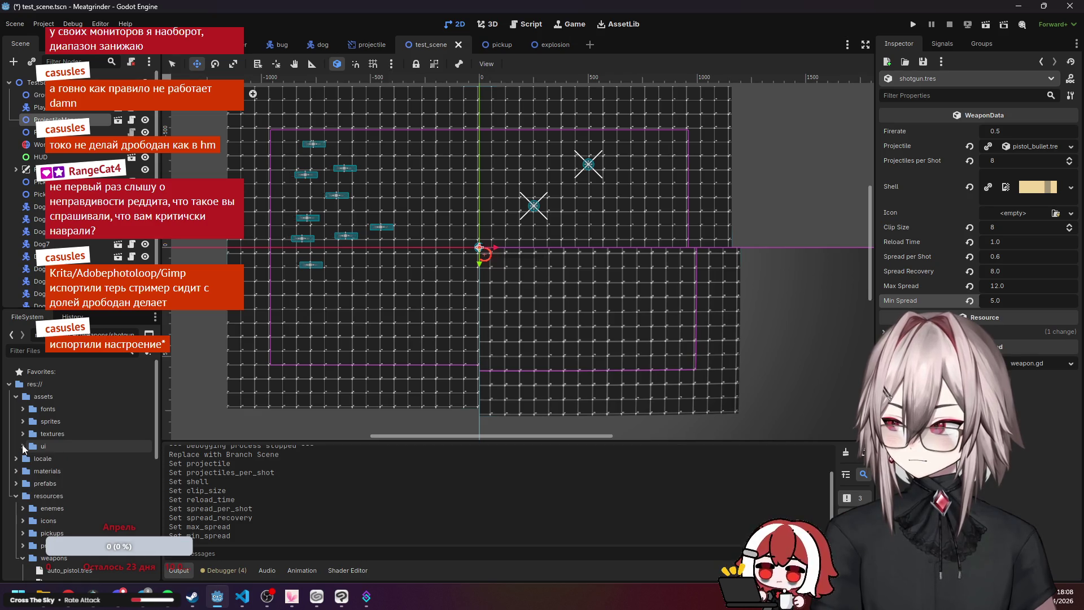
scroll(26, 452, down, 4)
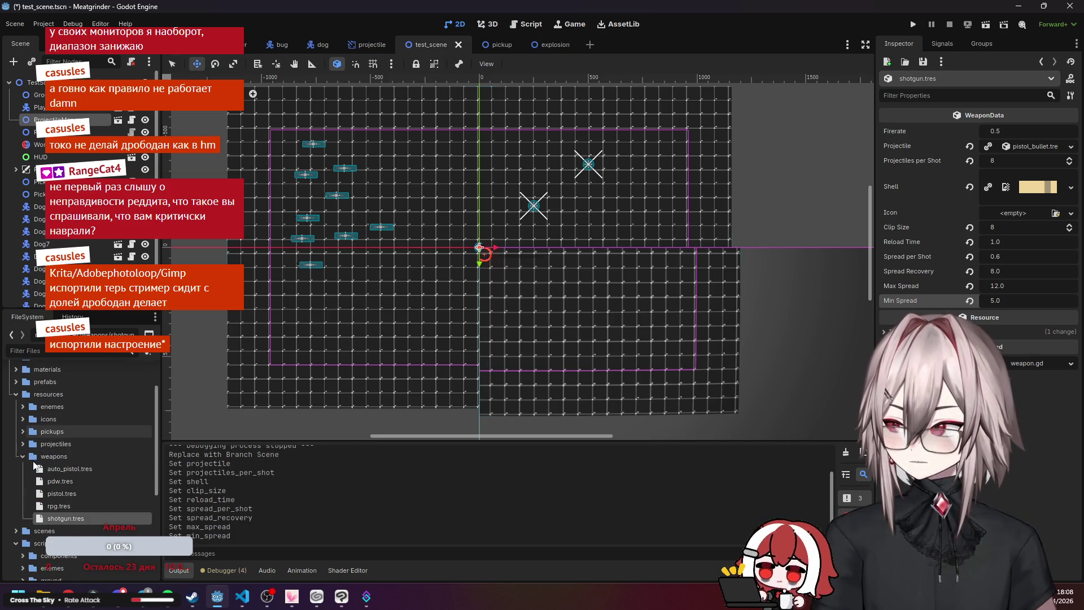
click(19, 422)
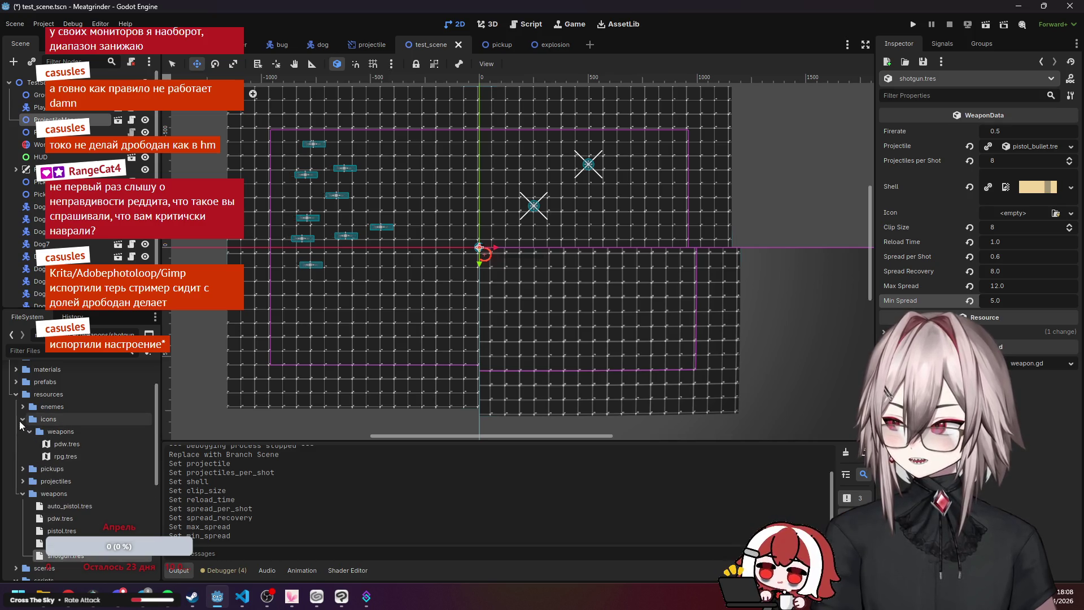
Create a new AtlasTexture in the weapon icons folder saved as shotgun.tres.
right_click(71, 431)
mouse_move(157, 389)
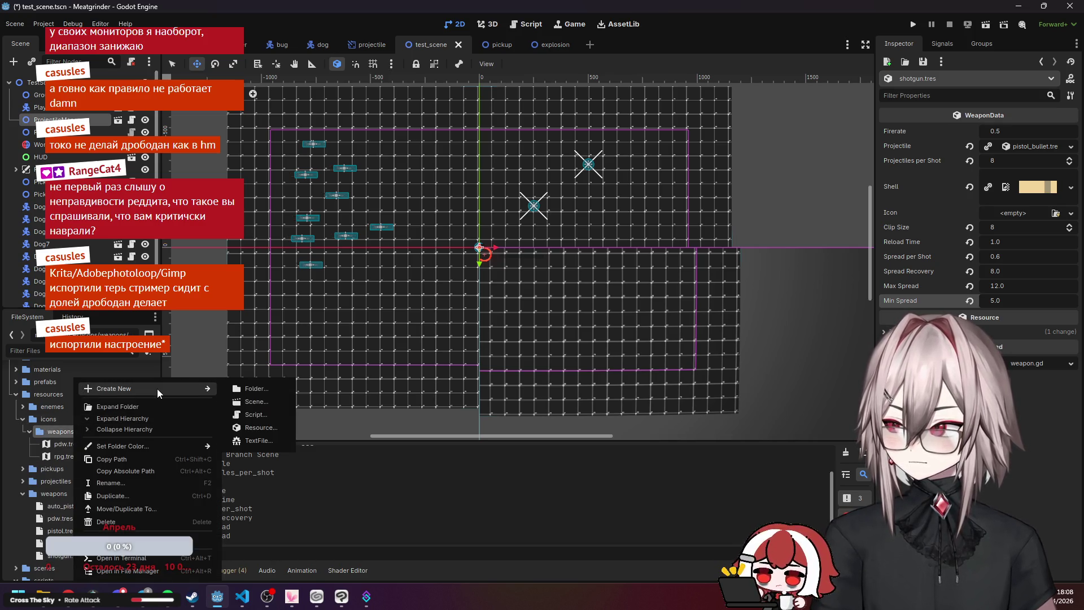
click(262, 427)
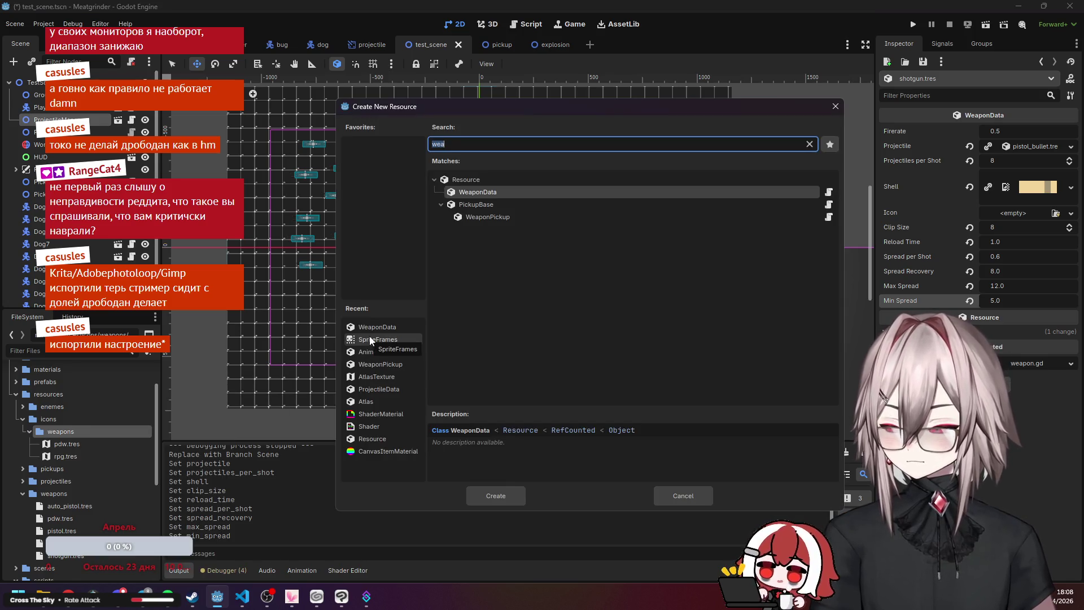
text(atlas)
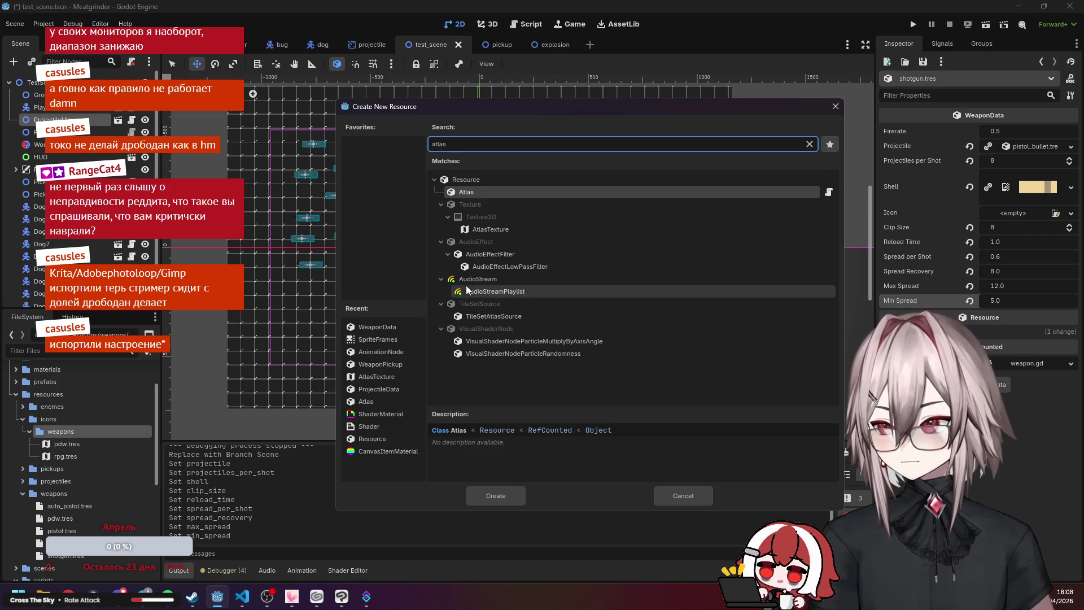
click(499, 228)
click(499, 494)
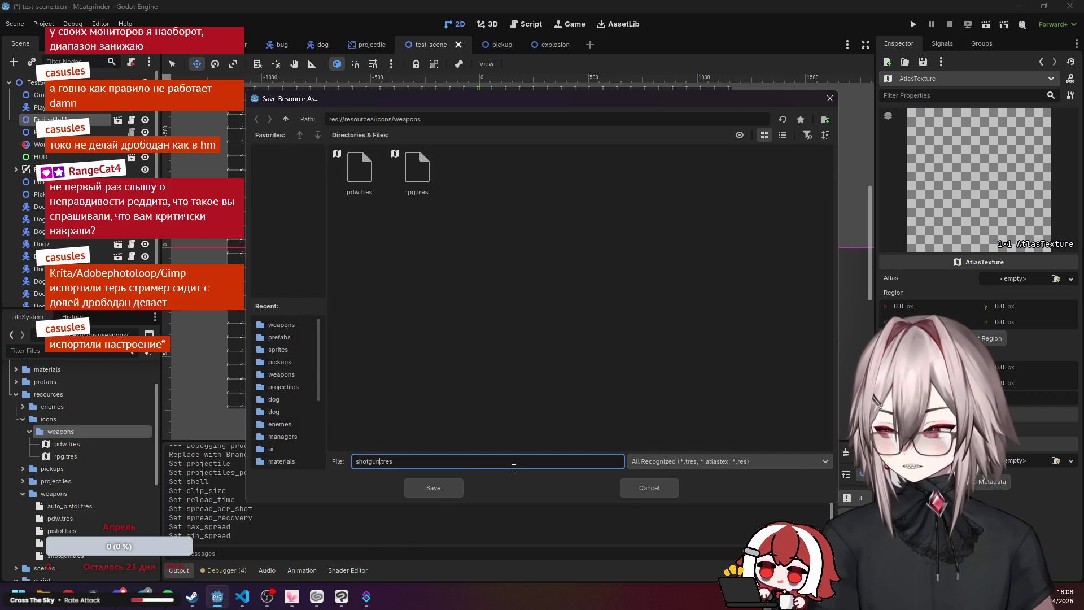
click(440, 487)
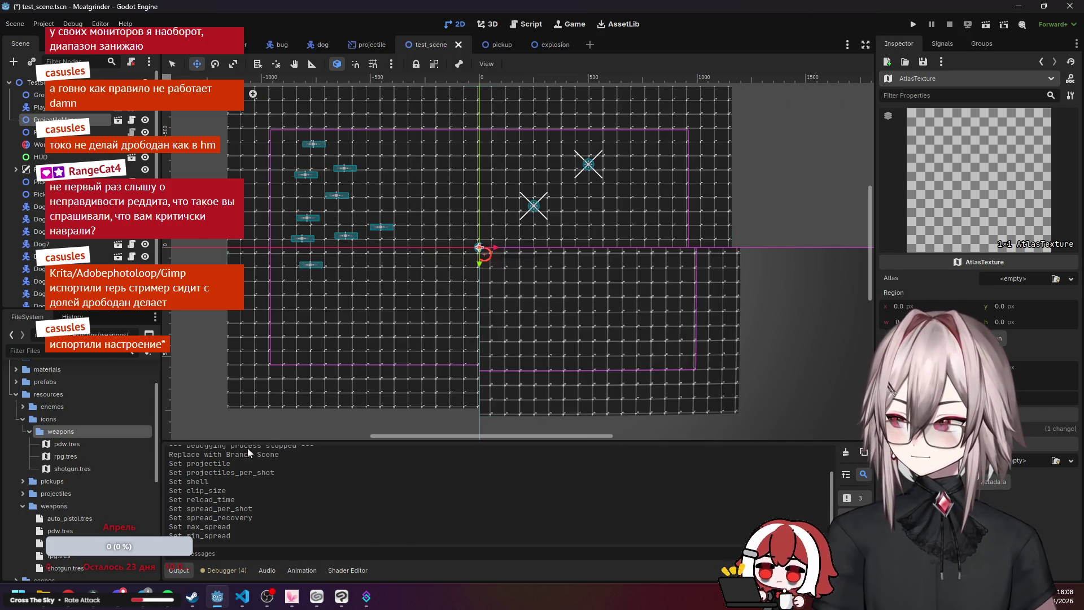
click(68, 467)
Load the weapons sprite sheet into the atlas and crop the region to the third weapon.
click(1054, 276)
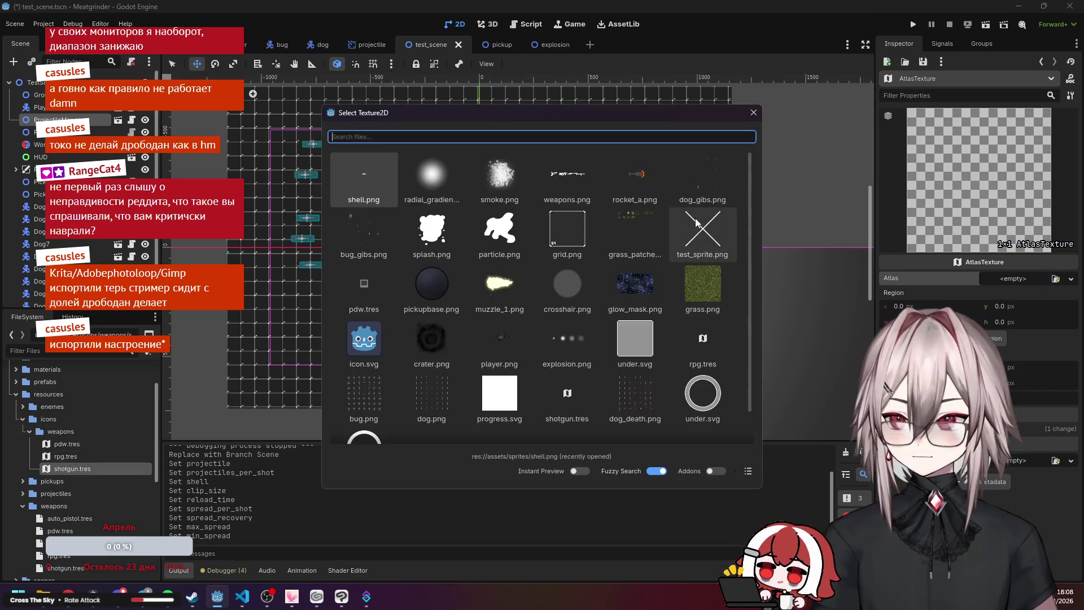
double_click(568, 176)
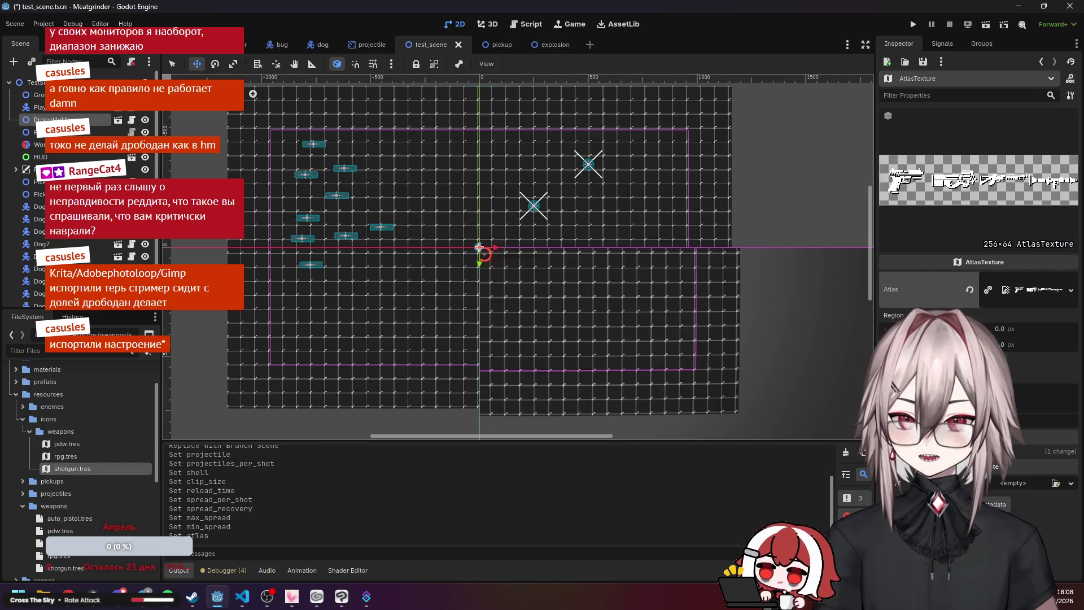
click(979, 360)
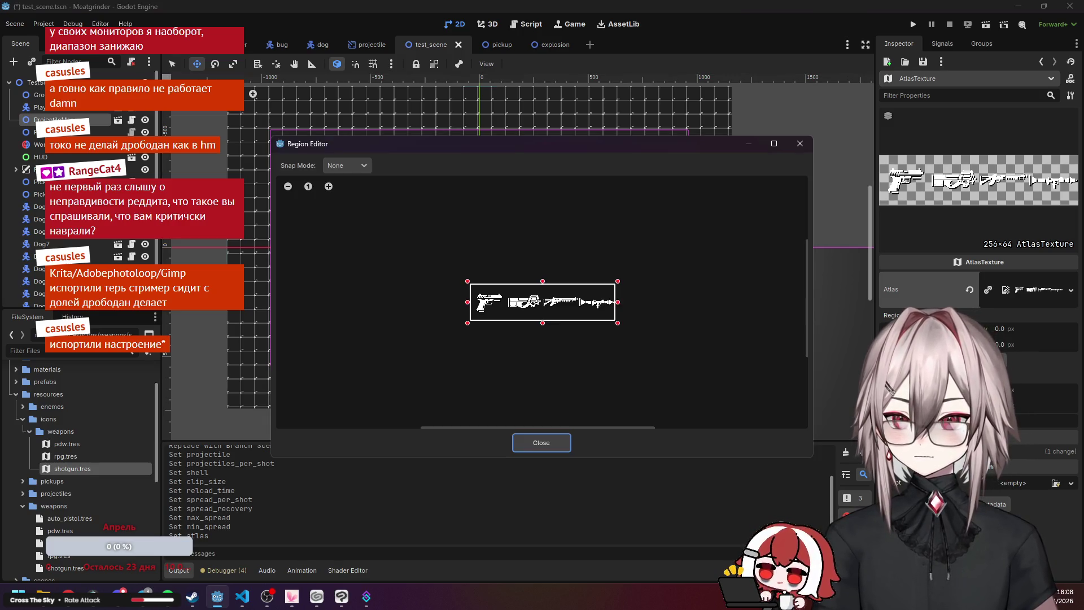
drag(470, 283, 542, 286)
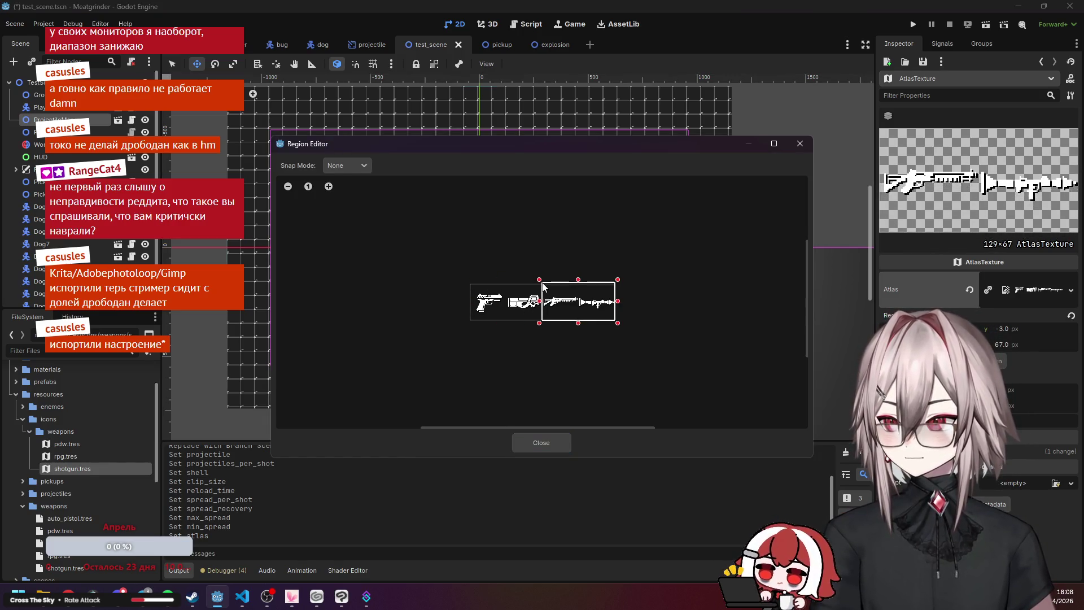
drag(618, 323, 582, 325)
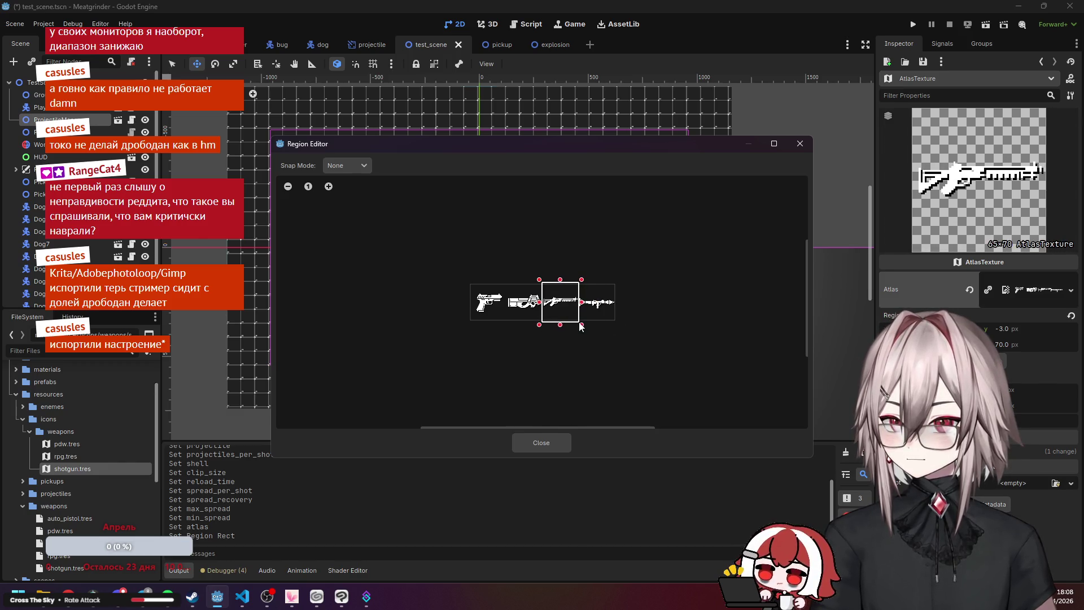
key(Escape)
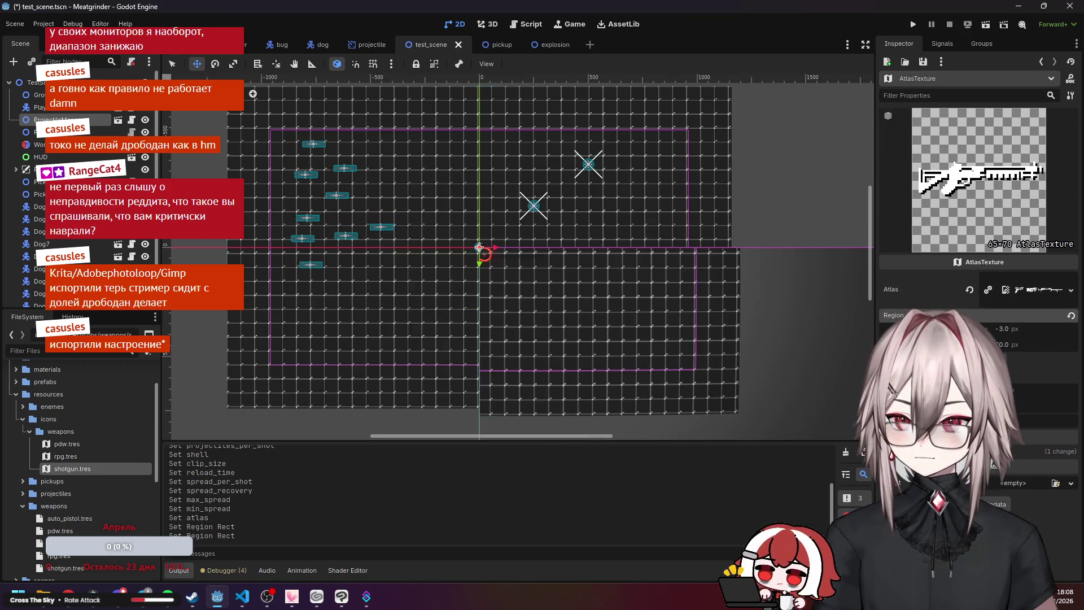
Set the atlas region's y to 0 and its width and height to 64.
click(1014, 330)
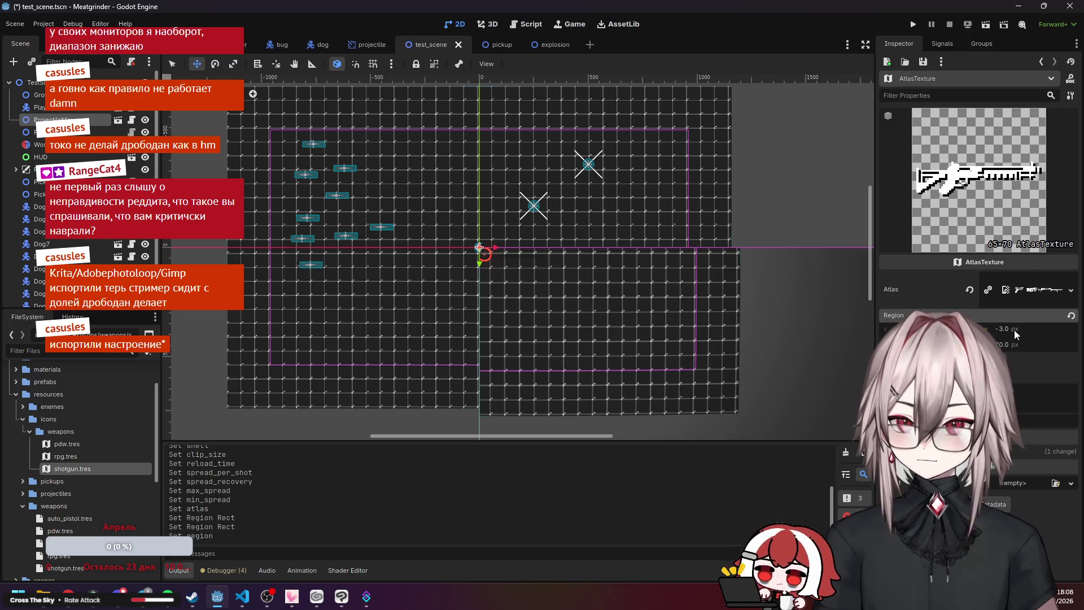
text(0)
key(Return)
click(960, 344)
text(64)
key(Return)
click(1015, 345)
text(64)
key(Return)
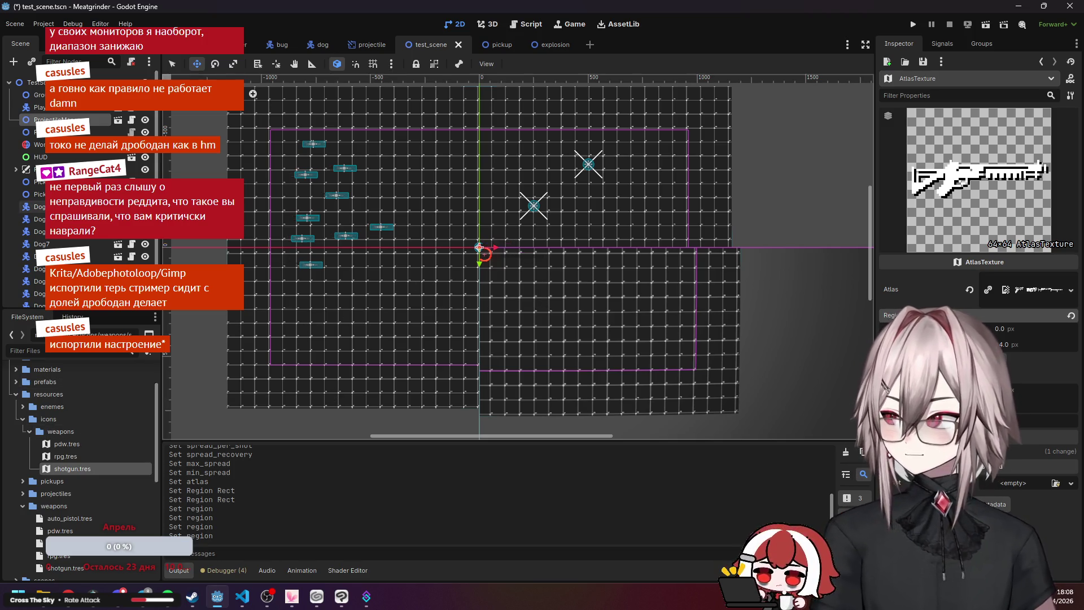
scroll(81, 435, down, 4)
click(78, 462)
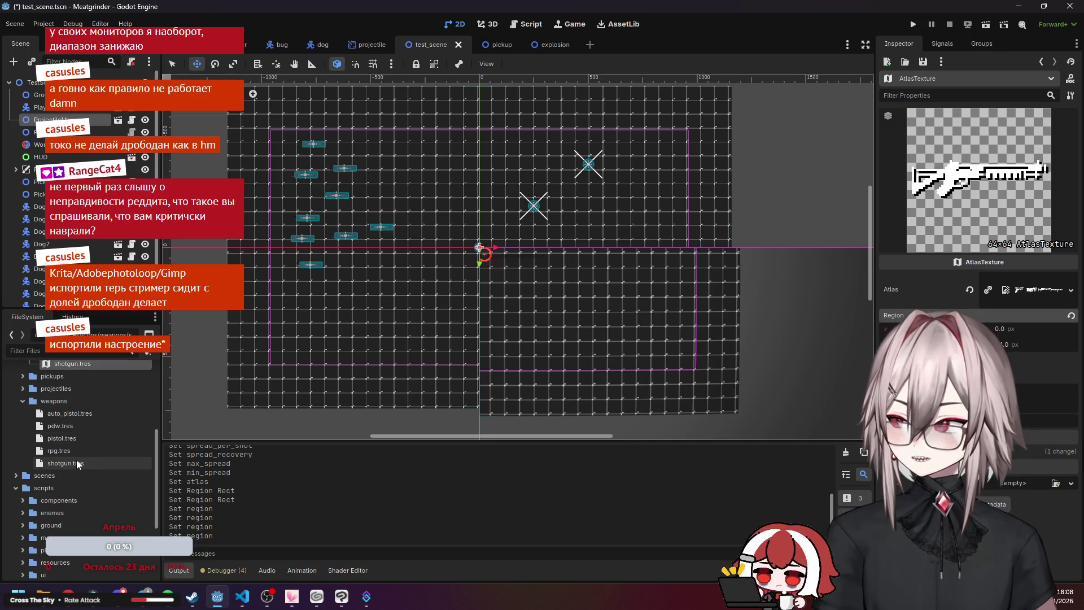
Open the shotgun weapon data and drag the shotgun icon onto its Icon field.
double_click(82, 461)
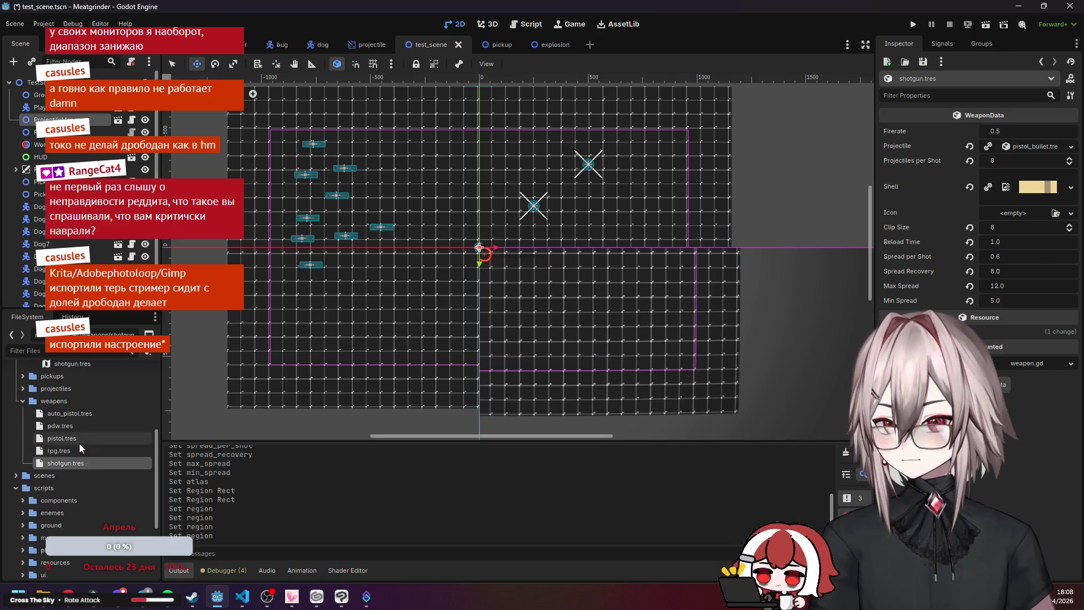
scroll(79, 443, up, 5)
drag(66, 496, 1021, 213)
scroll(63, 469, down, 3)
Review the rpg icon and the rpg, shotgun, auto_pistol, pdw and pistol weapon data.
double_click(68, 407)
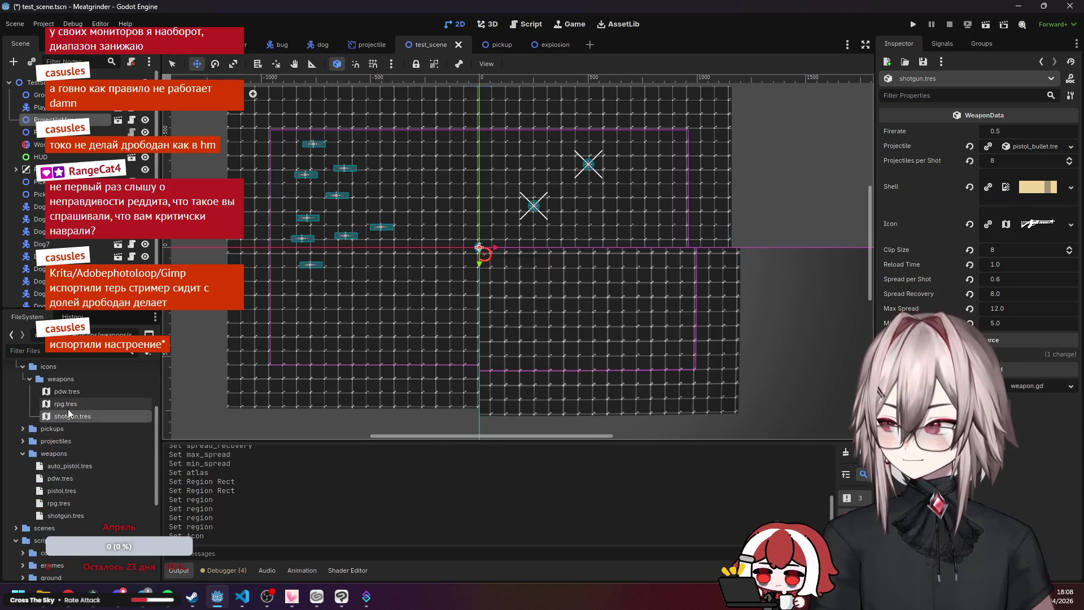
double_click(73, 504)
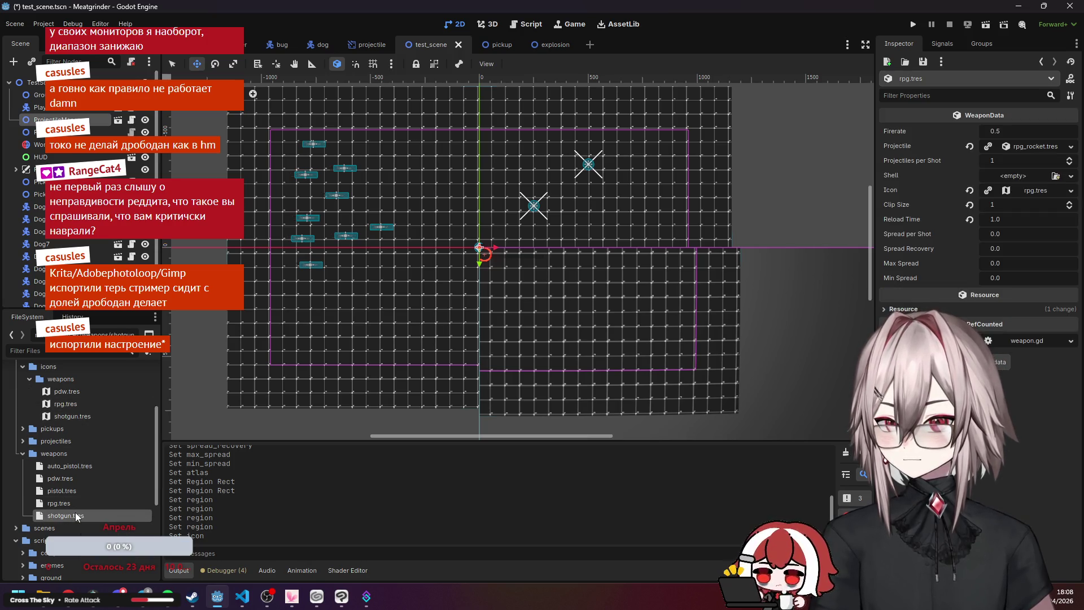
double_click(77, 516)
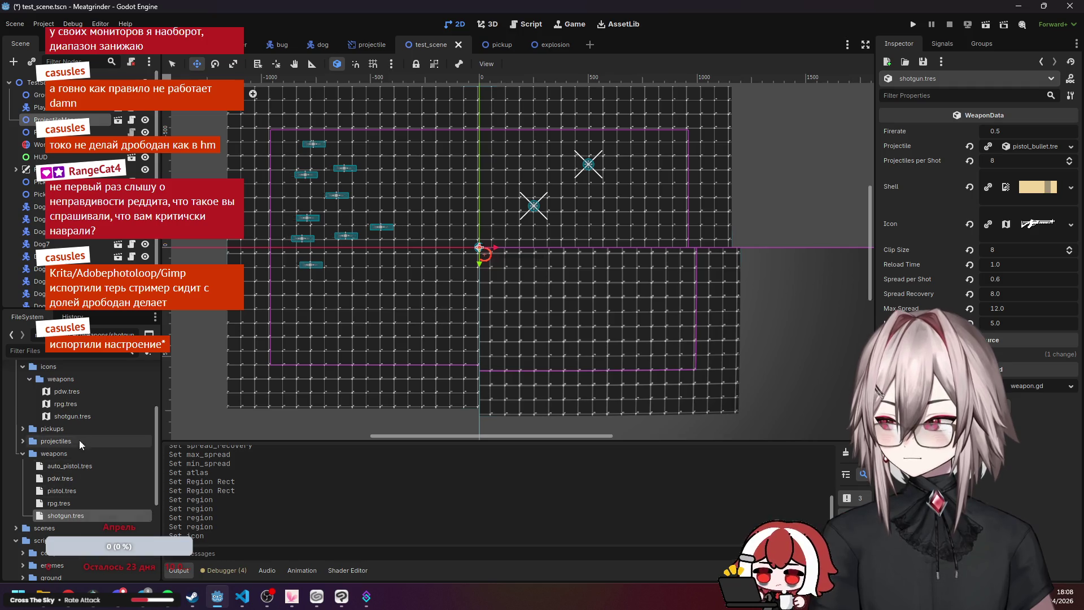
double_click(79, 465)
click(79, 477)
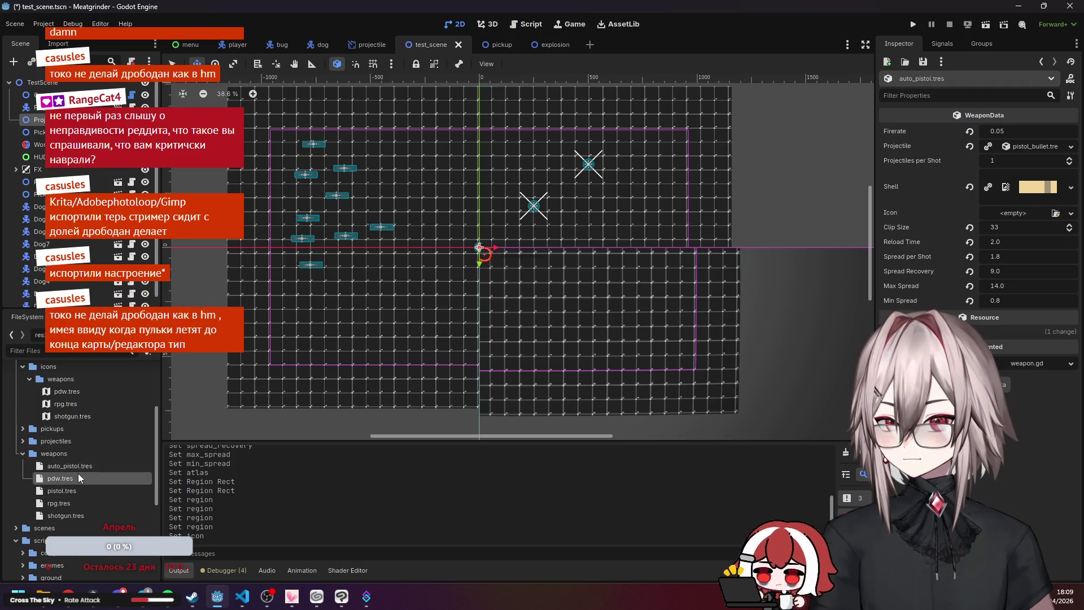
double_click(68, 489)
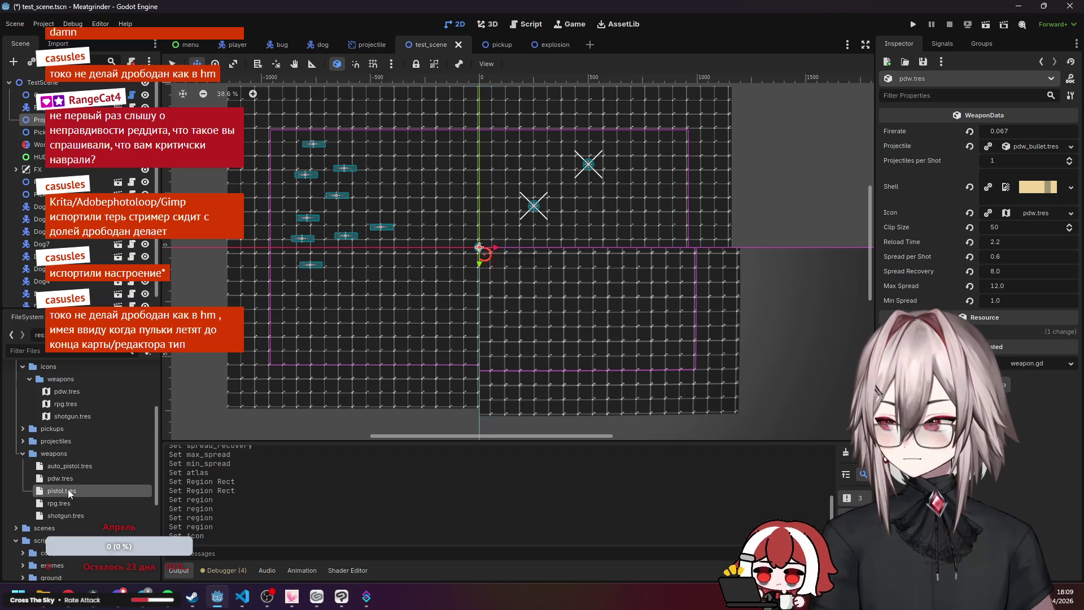
double_click(67, 499)
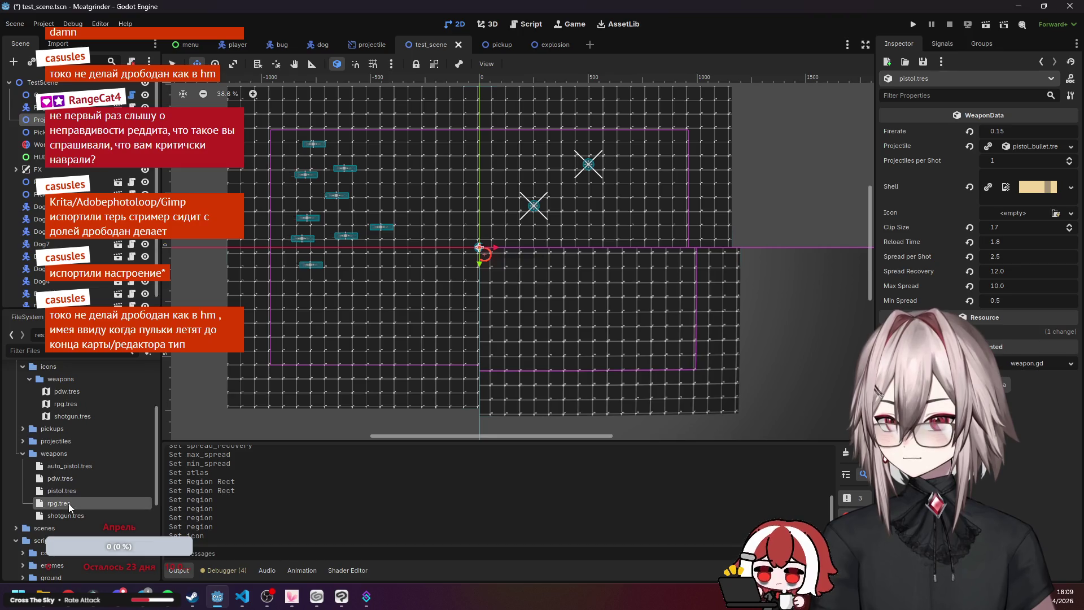
double_click(68, 513)
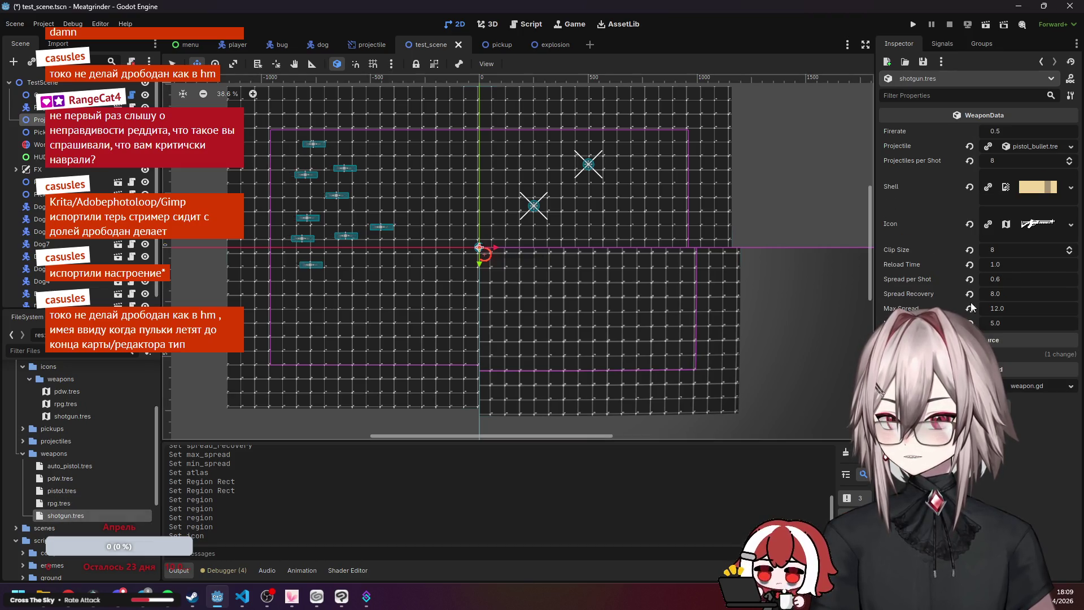
Set the pdw icon's region height to 64, then revisit the pdw, rpg and shotgun data.
click(76, 404)
click(73, 416)
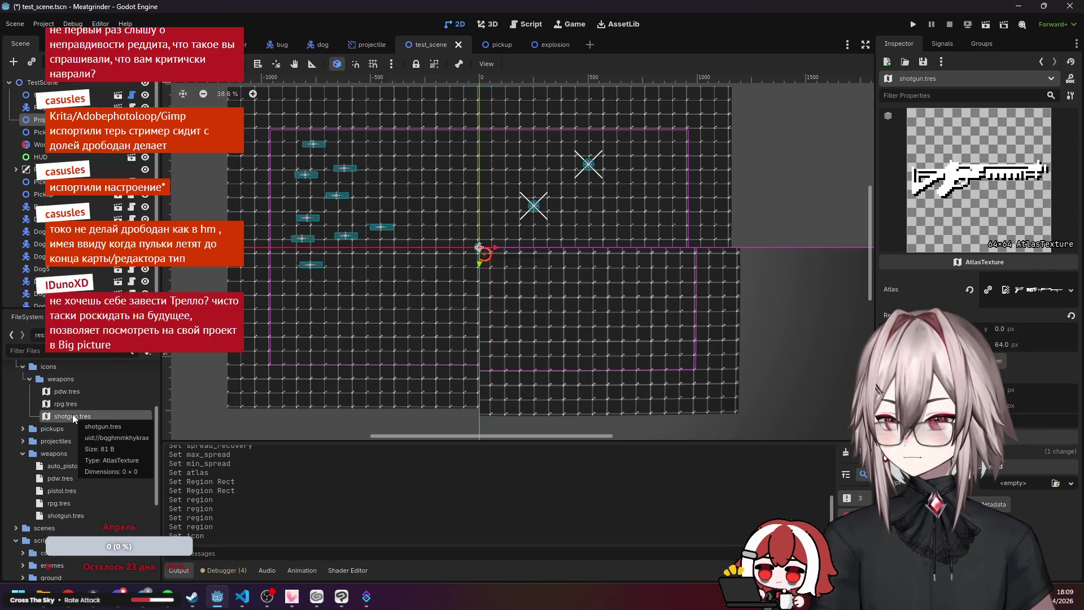
click(75, 402)
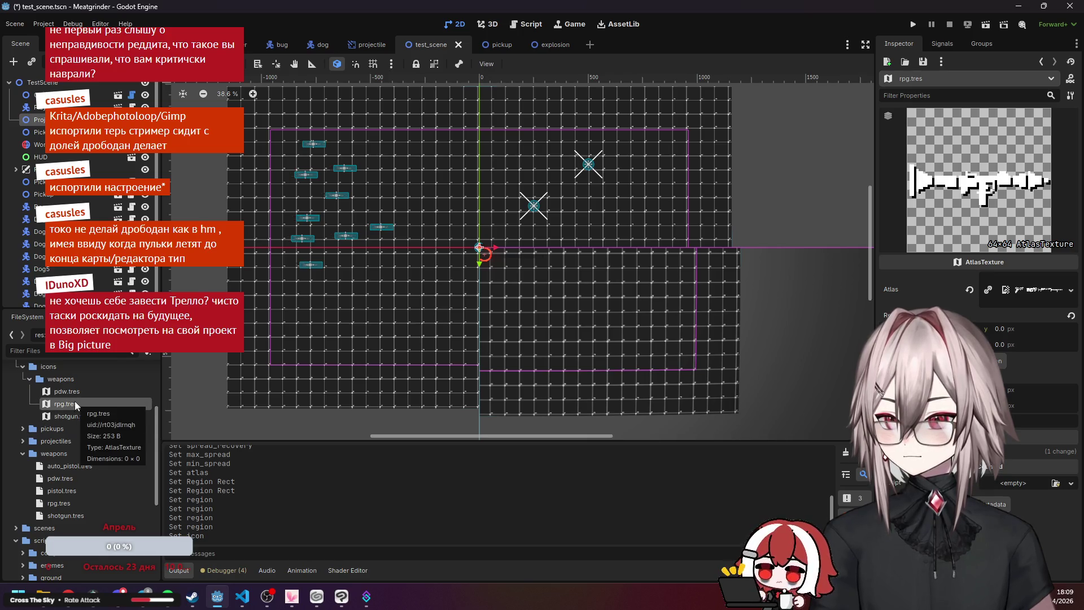
click(78, 392)
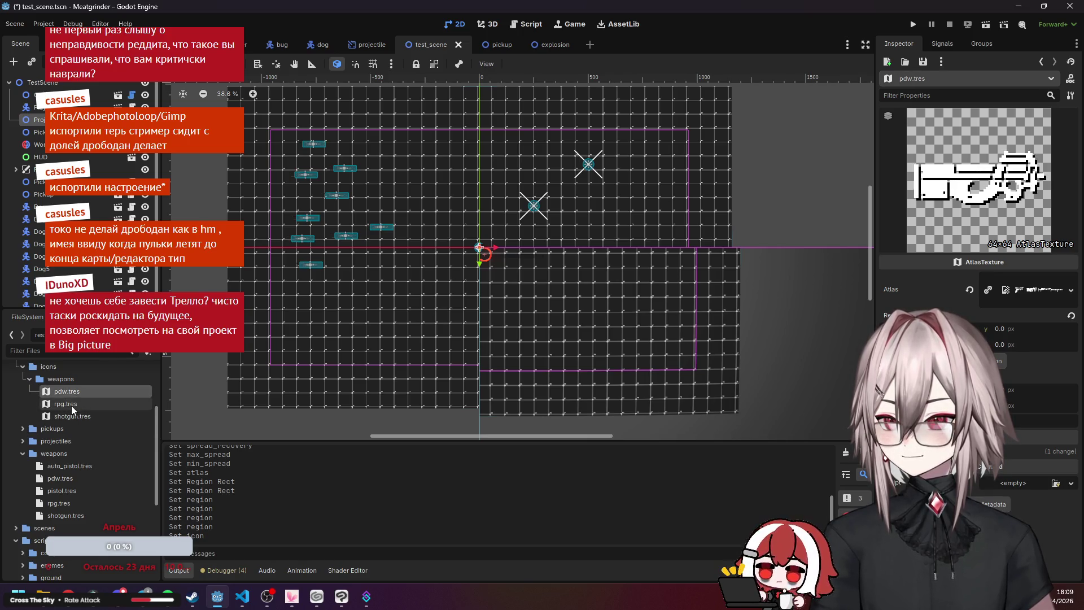
drag(1011, 345, 1028, 345)
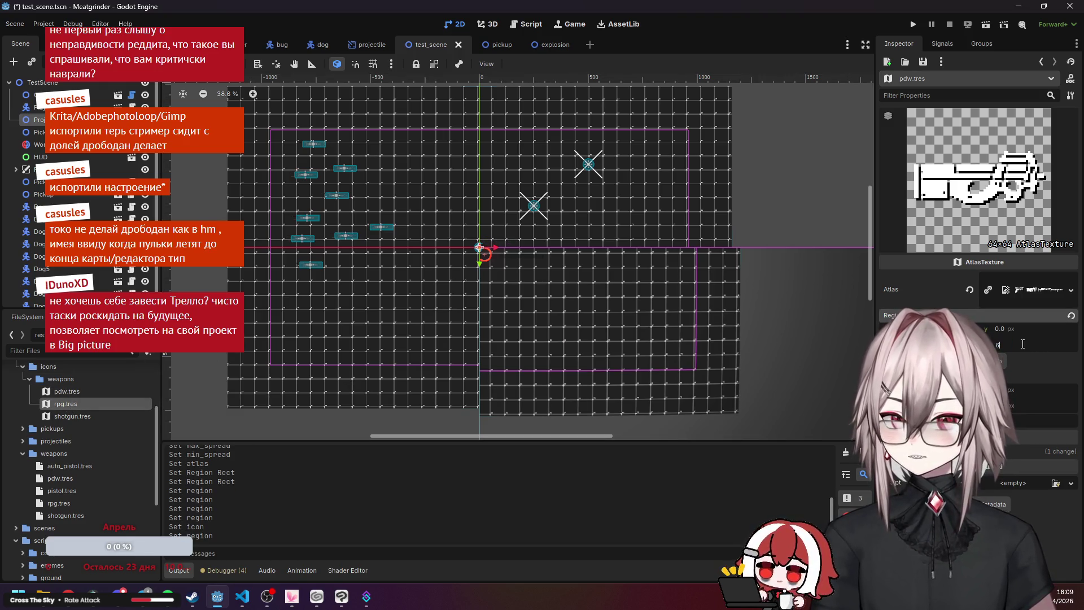
text(64)
click(73, 481)
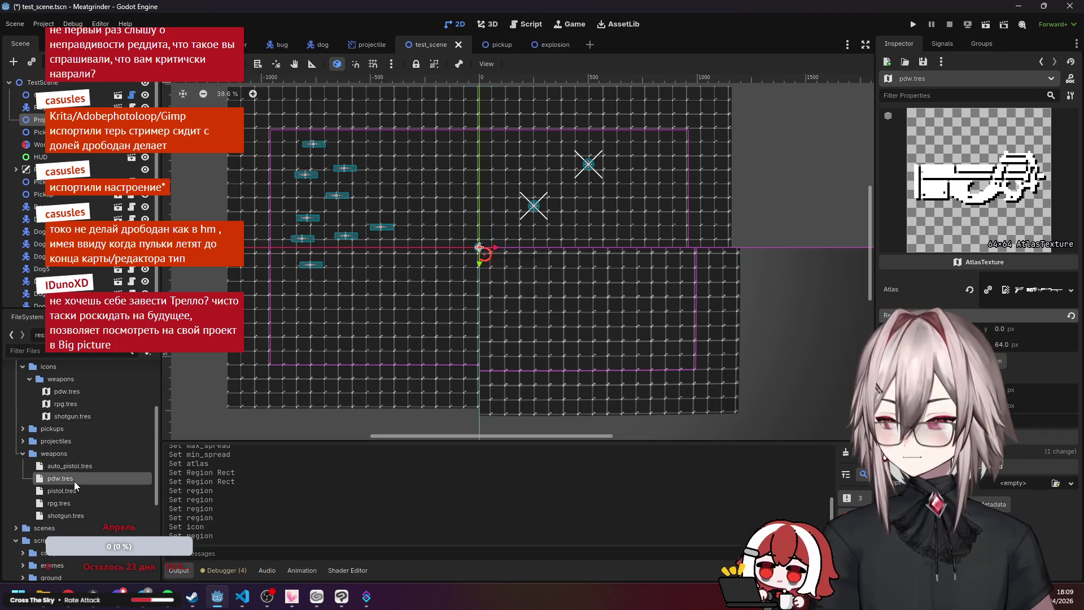
click(75, 502)
click(77, 514)
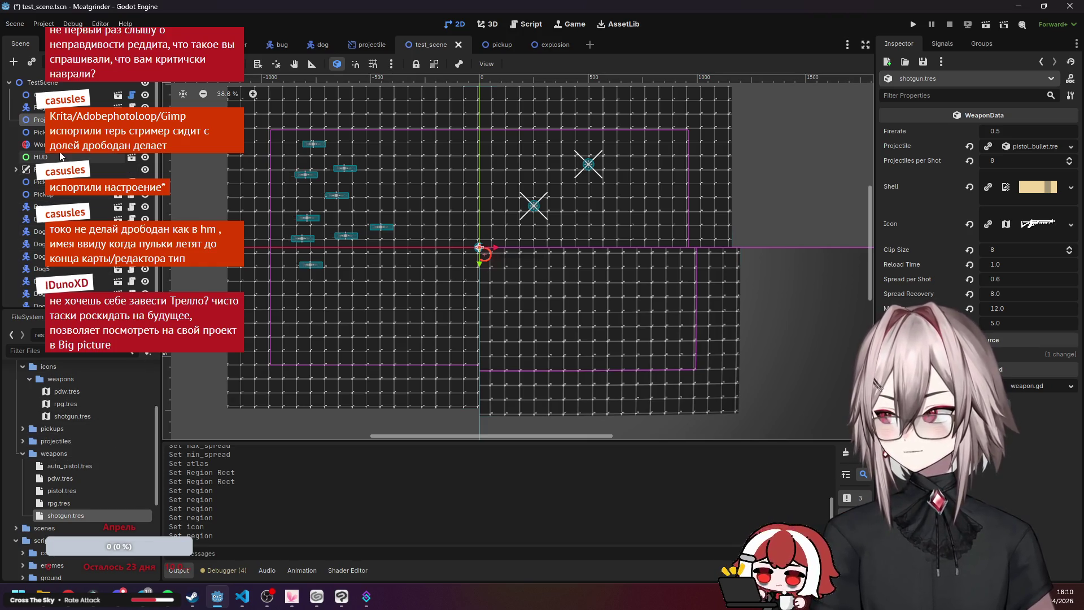
Create a new WeaponPickup resource saved as shotgun_pickup.tres in the pickups folder.
scroll(61, 157, down, 1)
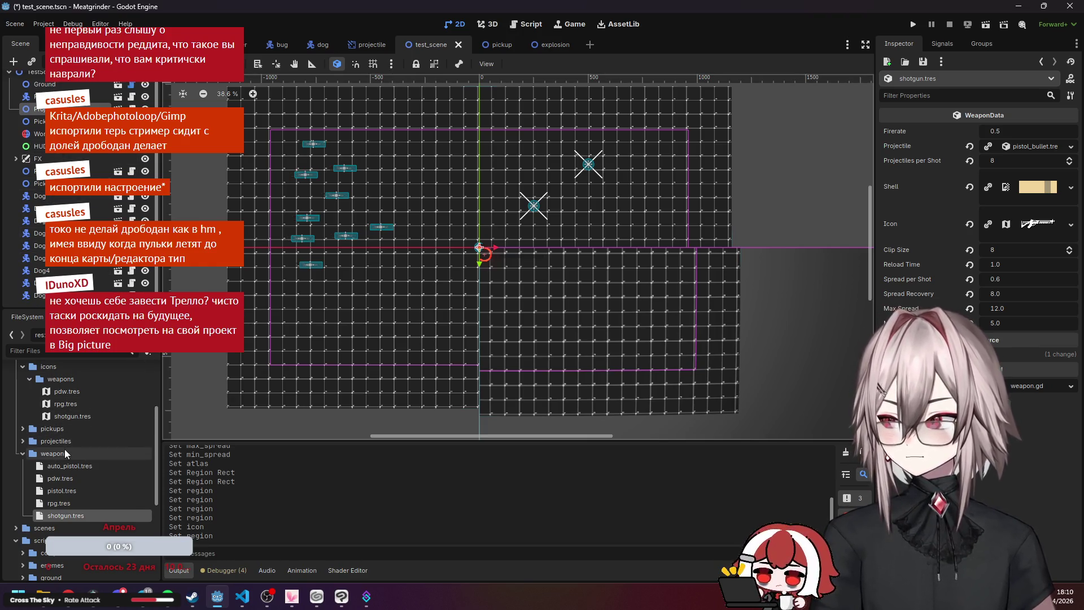
click(23, 453)
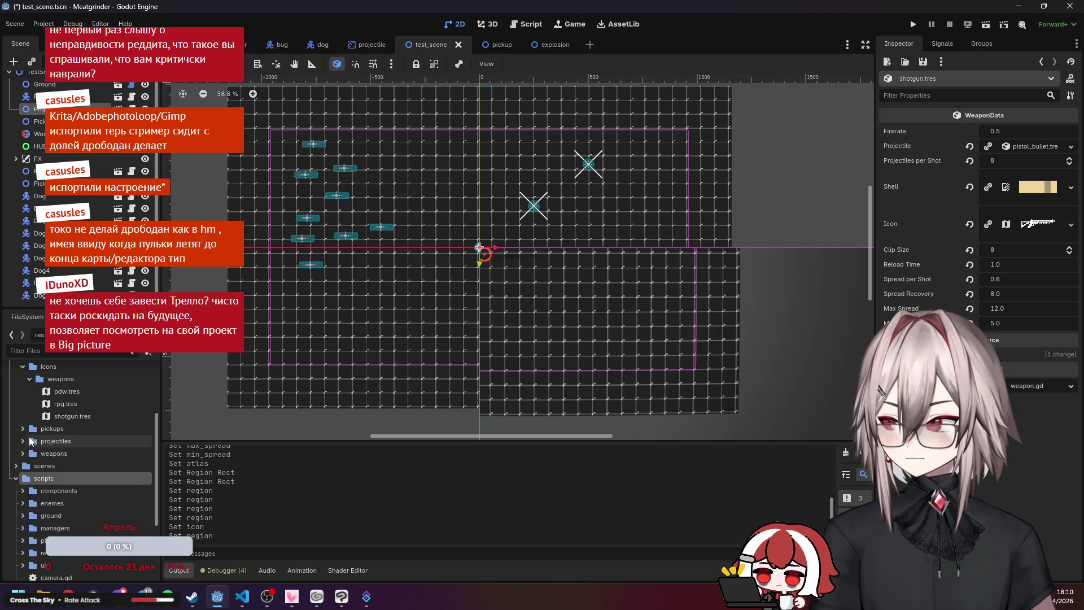
click(23, 429)
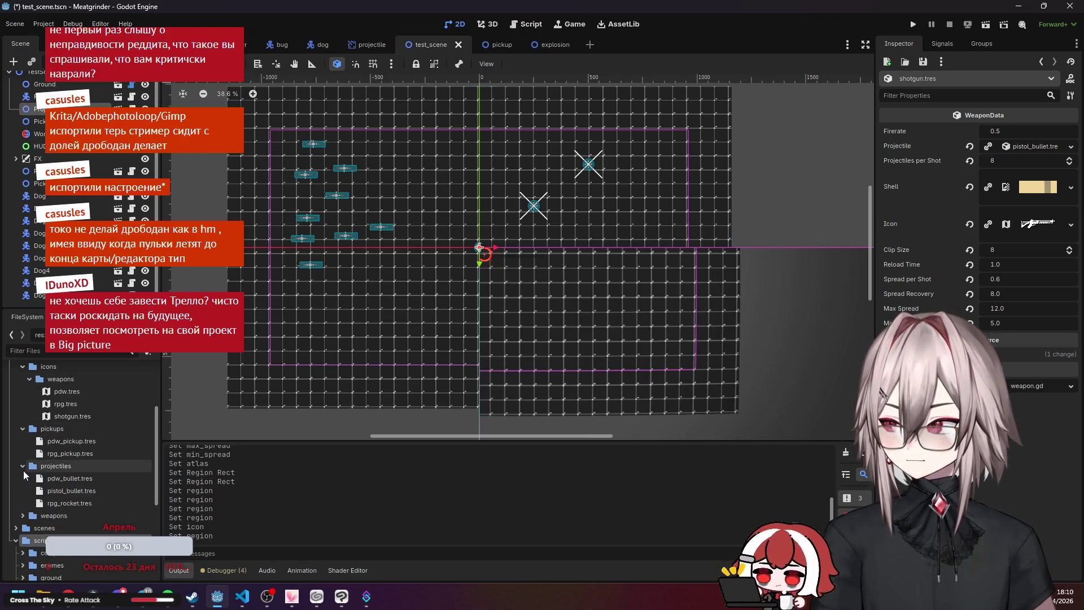
click(56, 438)
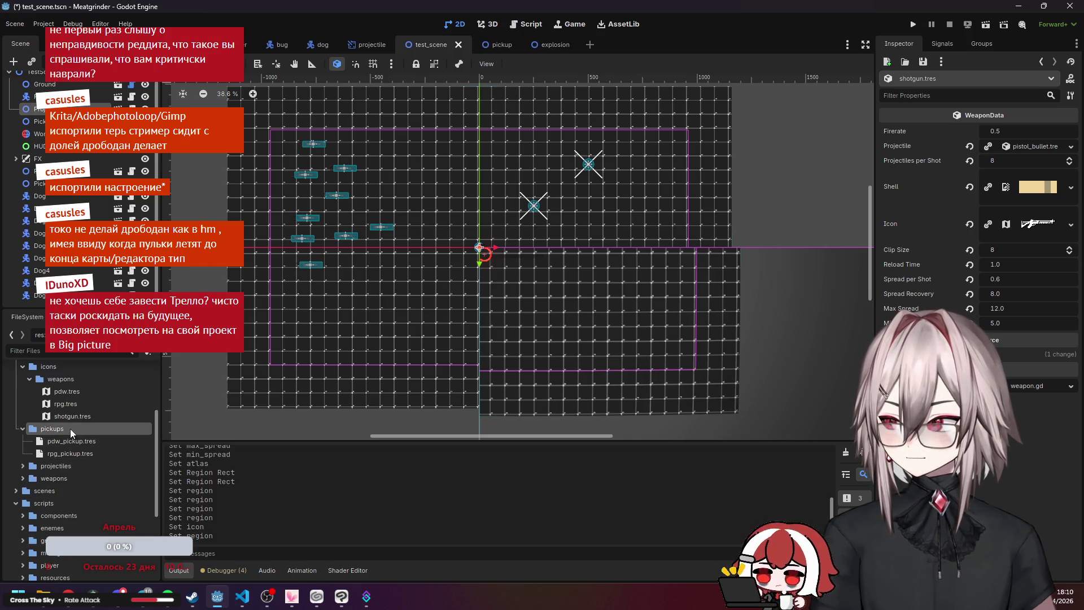
right_click(70, 429)
mouse_move(167, 389)
click(278, 422)
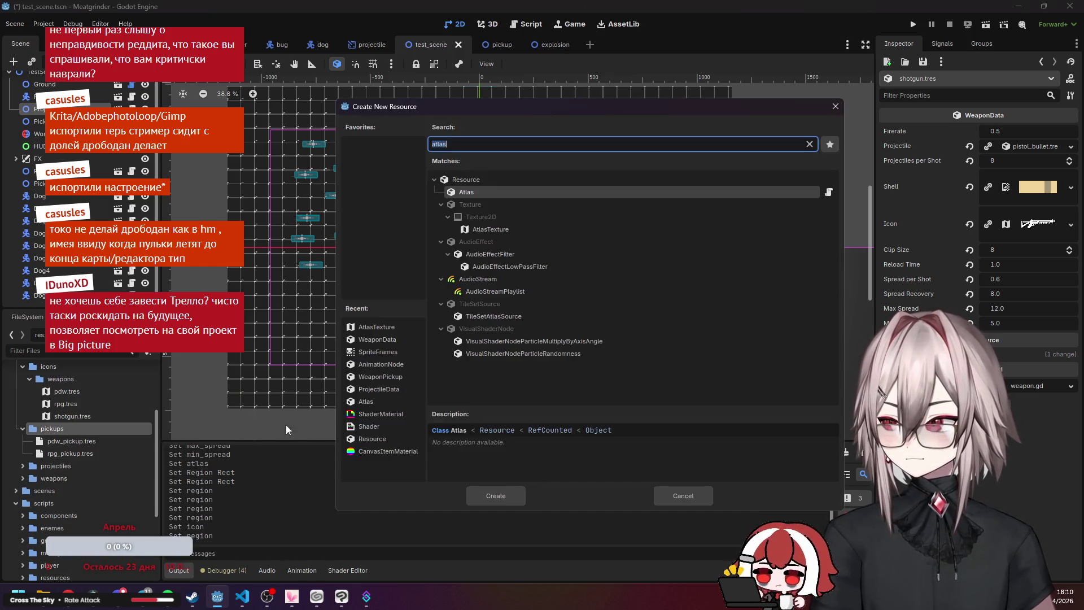
text(pick)
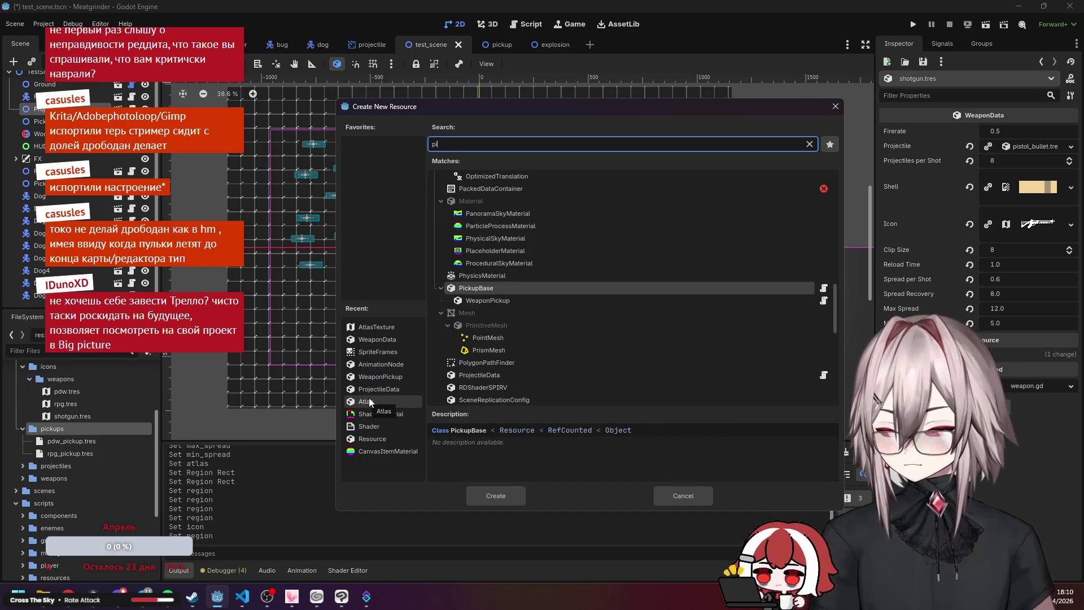
double_click(507, 232)
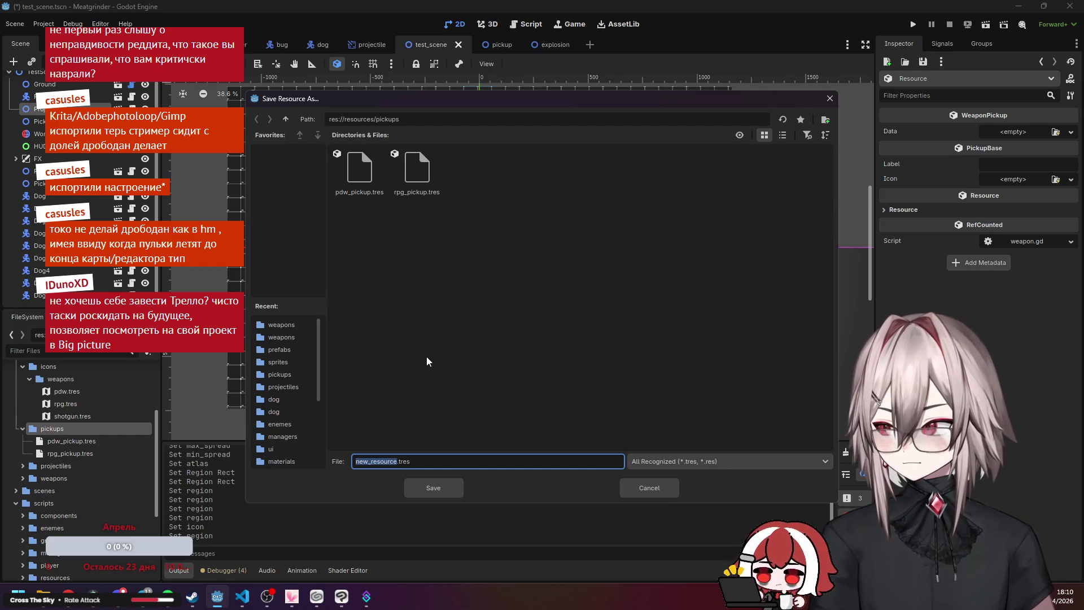
text(shot)
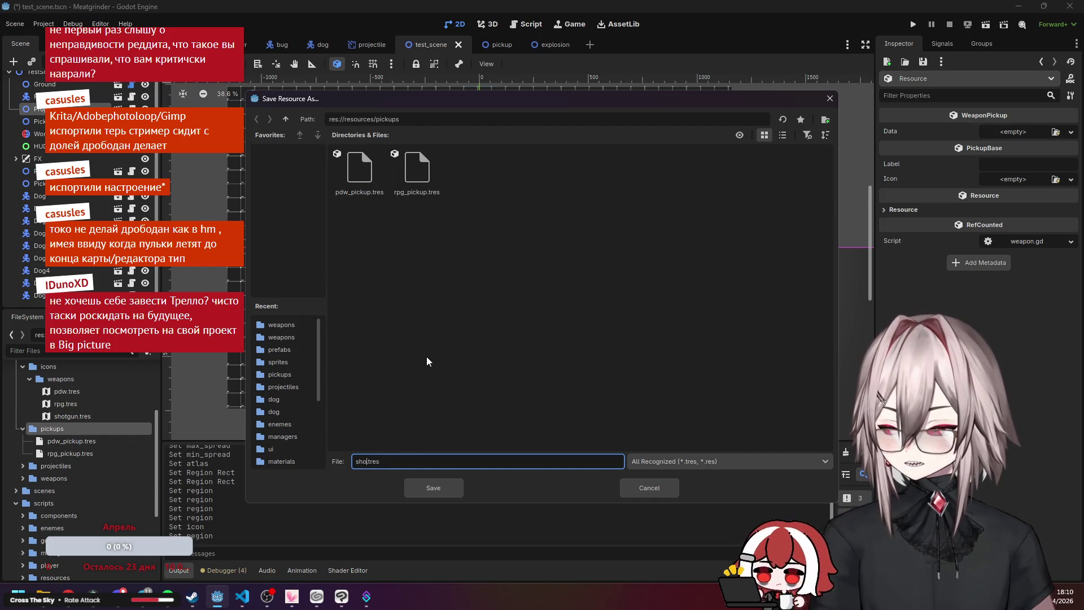
text(gun_pick)
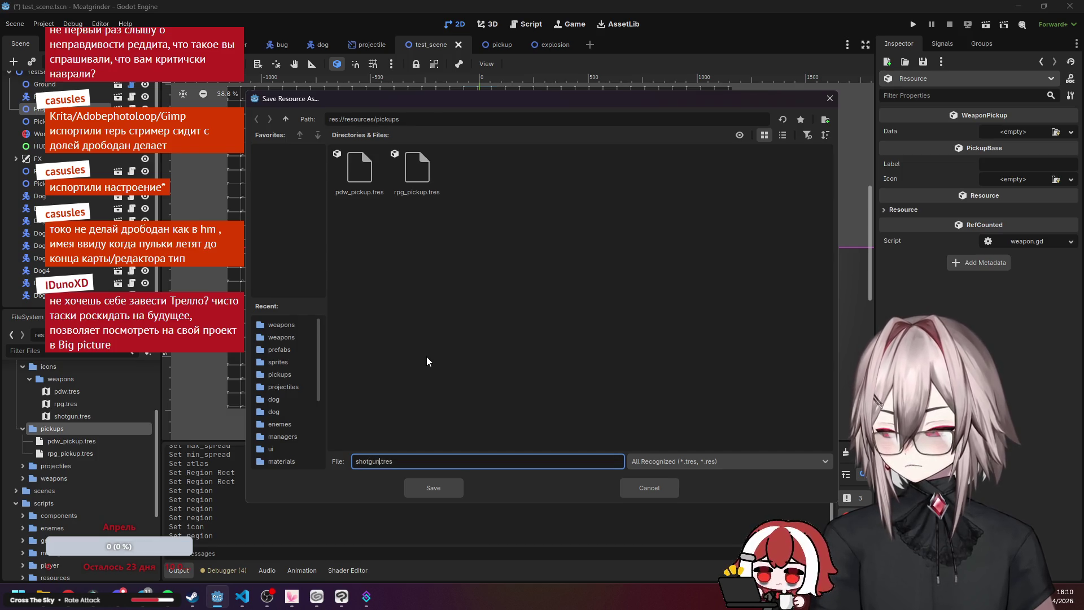
text(up)
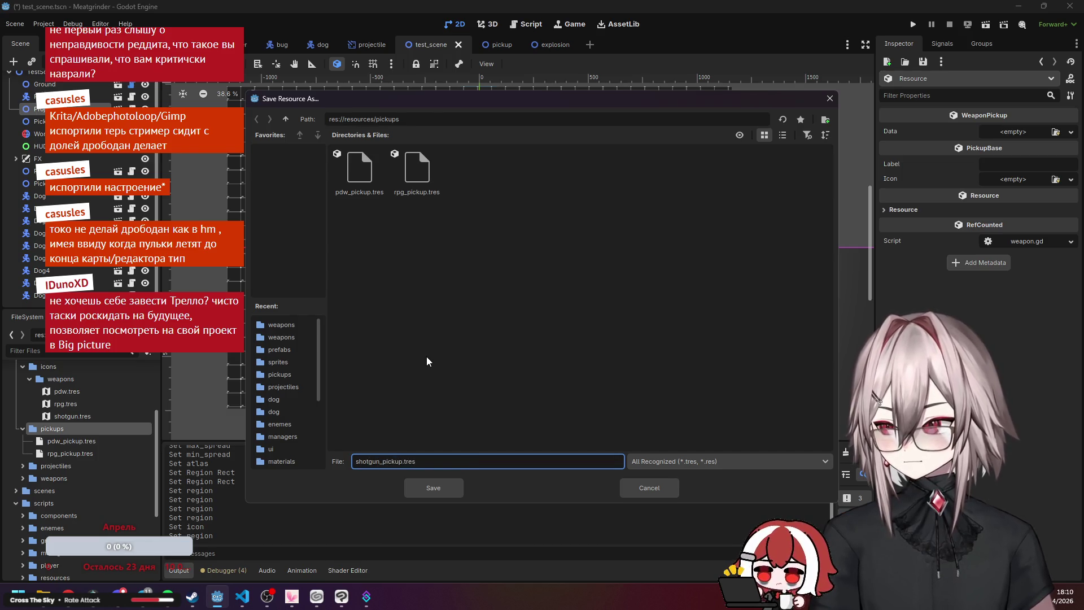
click(440, 490)
Link shotgun.tres as the data of shotgun_pickup.tres.
click(70, 464)
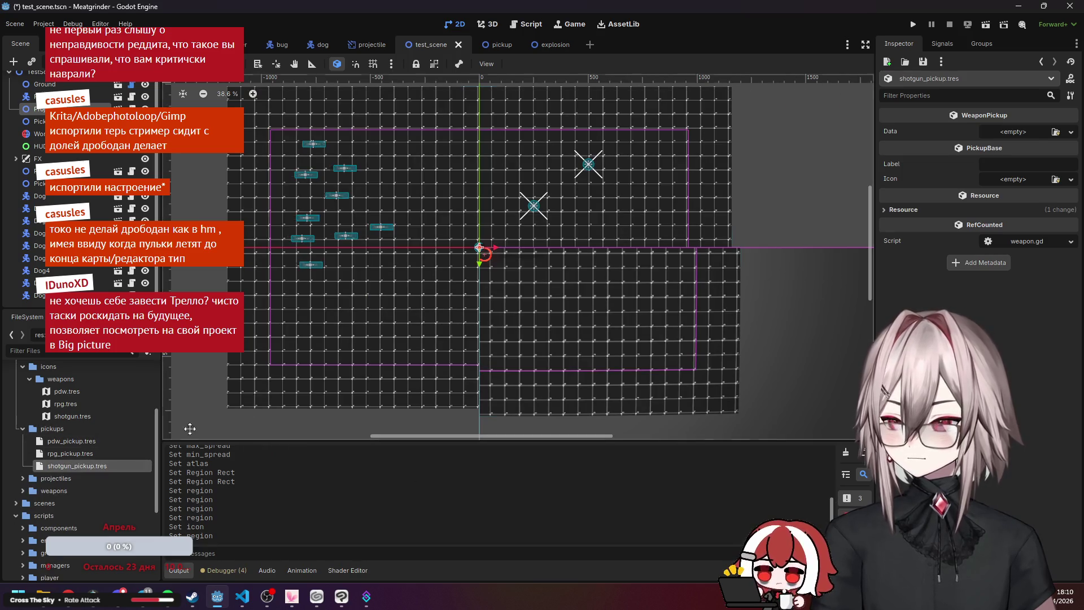
click(1055, 135)
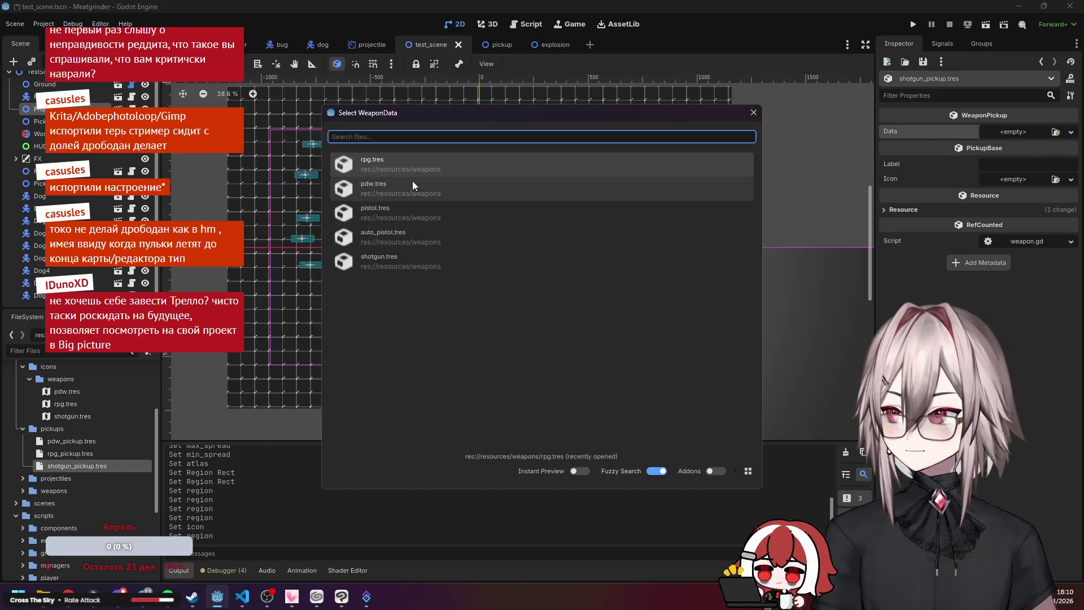
click(409, 261)
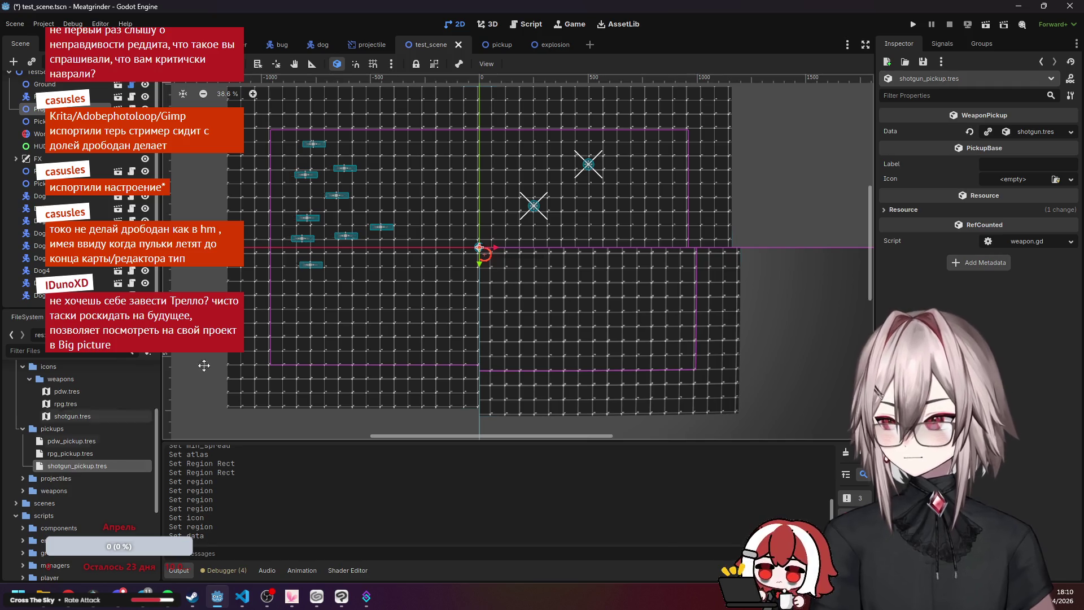
Make Pickup2 in the test scene quick-load shotgun_pickup.tres as its Data.
scroll(681, 138, up, 2)
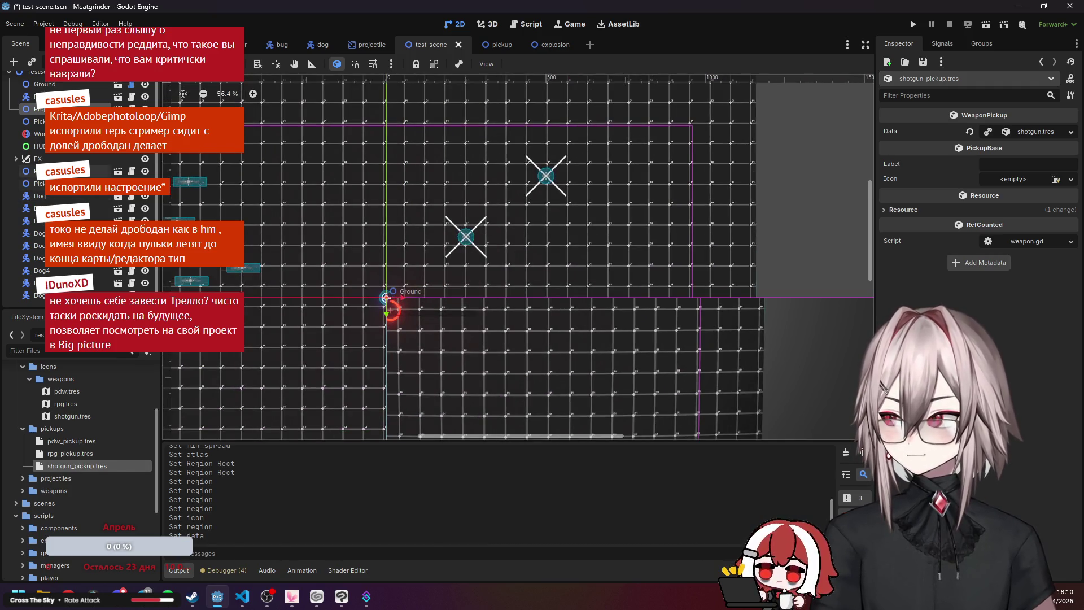
click(546, 176)
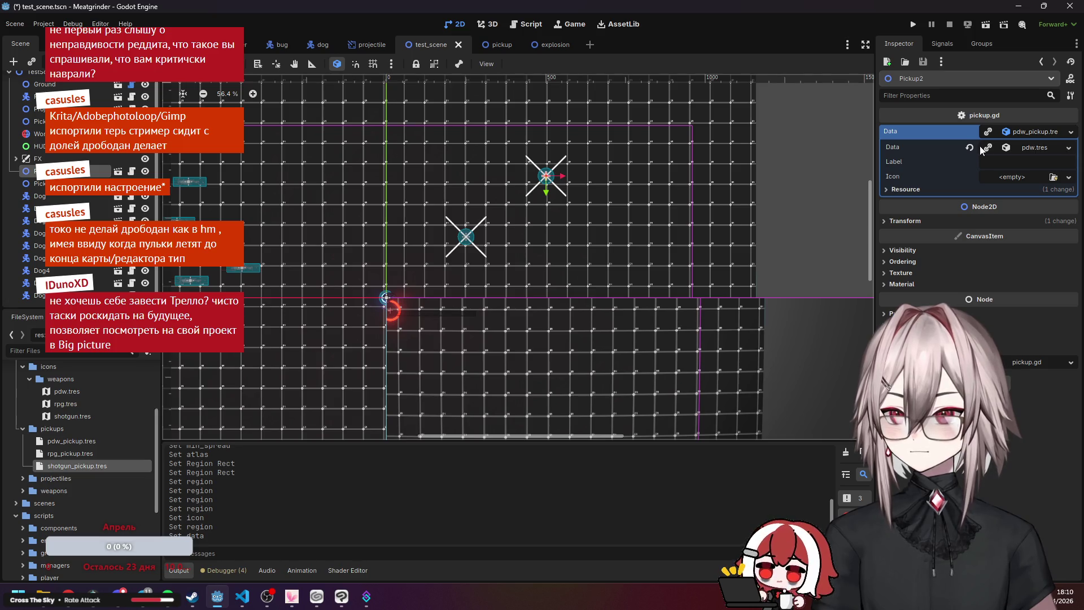
click(1071, 132)
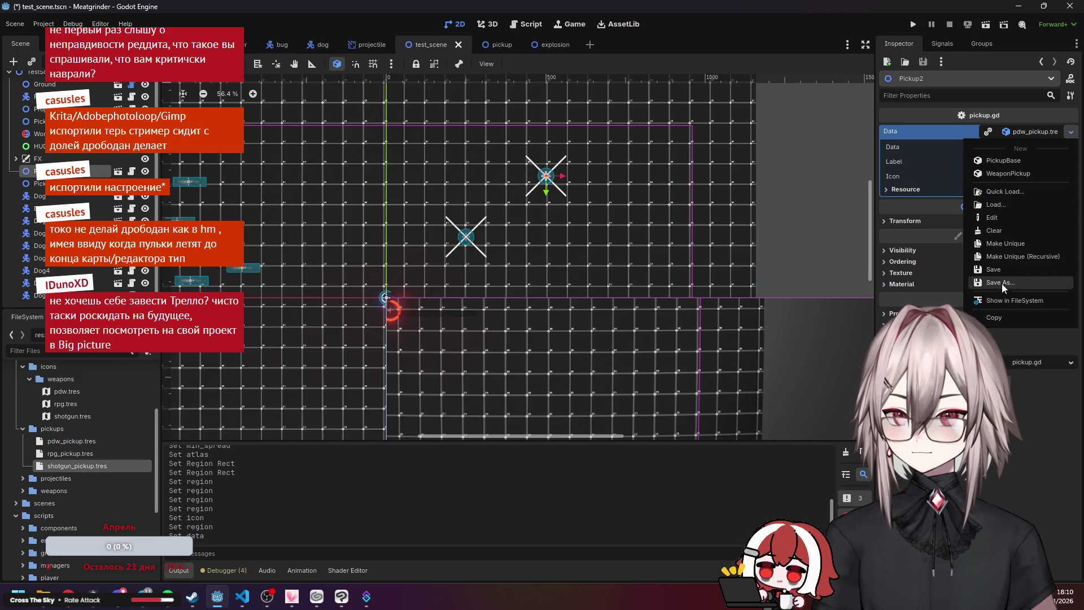
click(1005, 191)
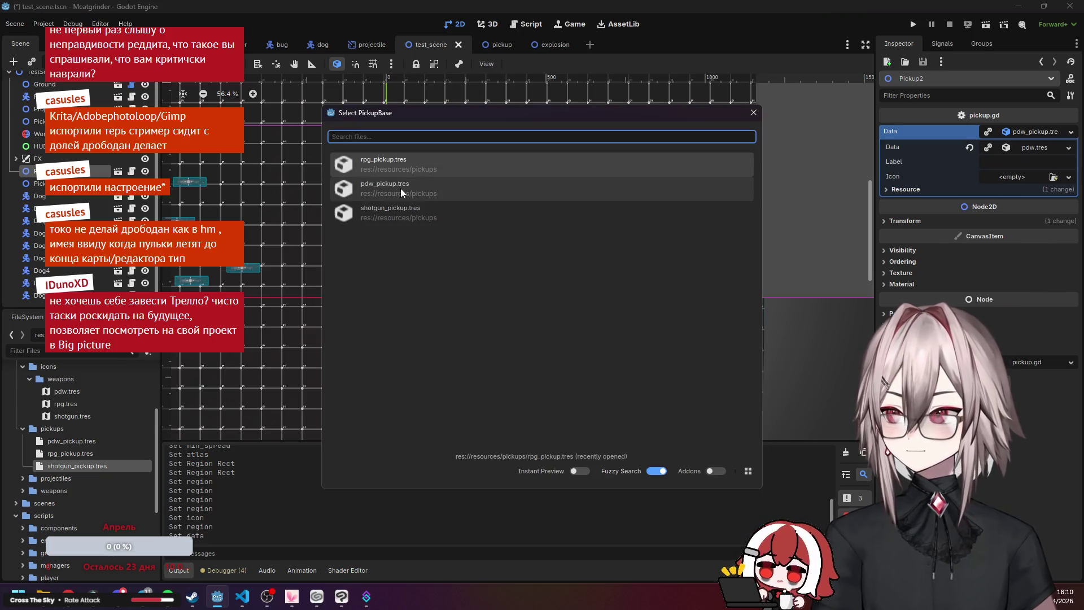
click(419, 213)
scroll(659, 244, down, 2)
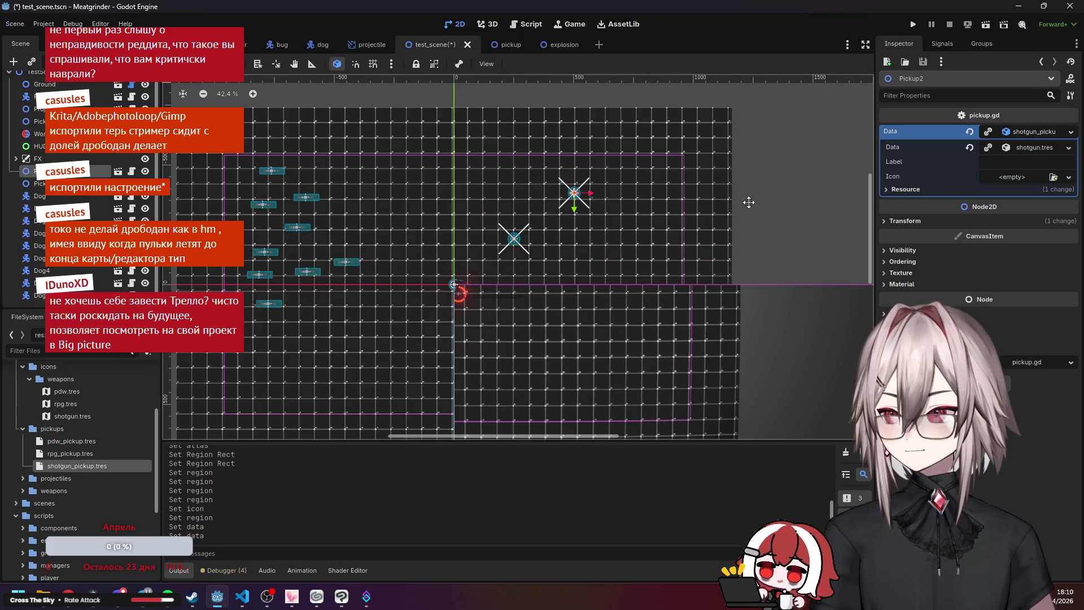
click(914, 25)
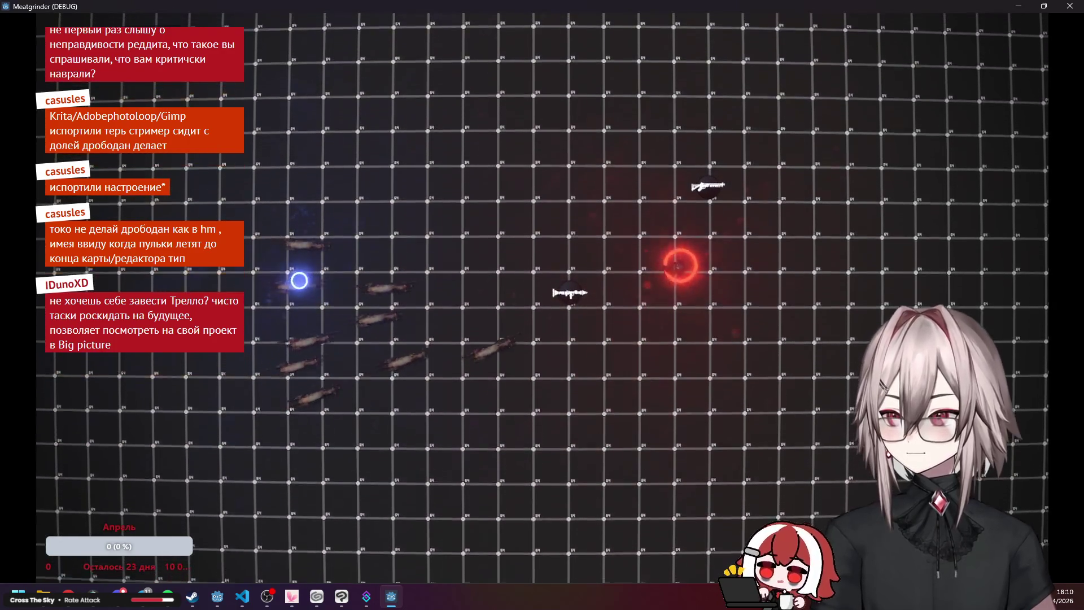
key(d)
key(d)
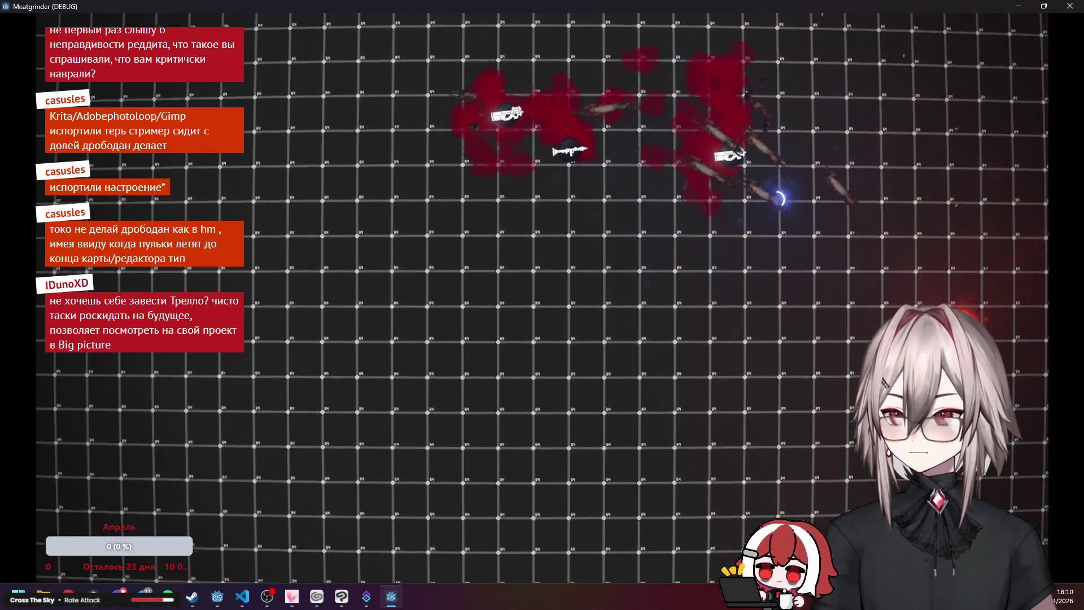
key(s)
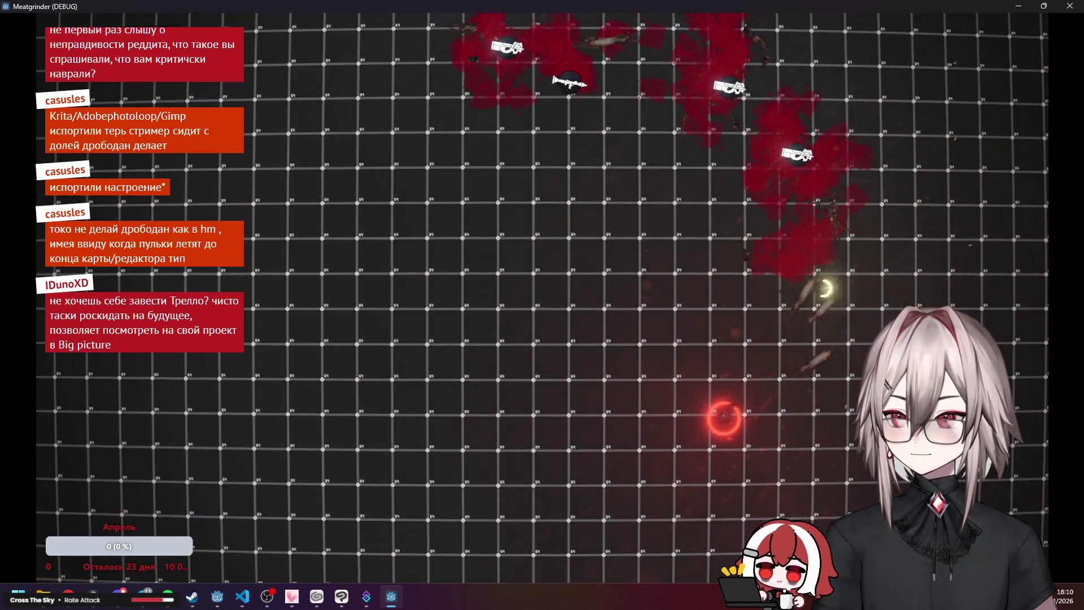
key(a)
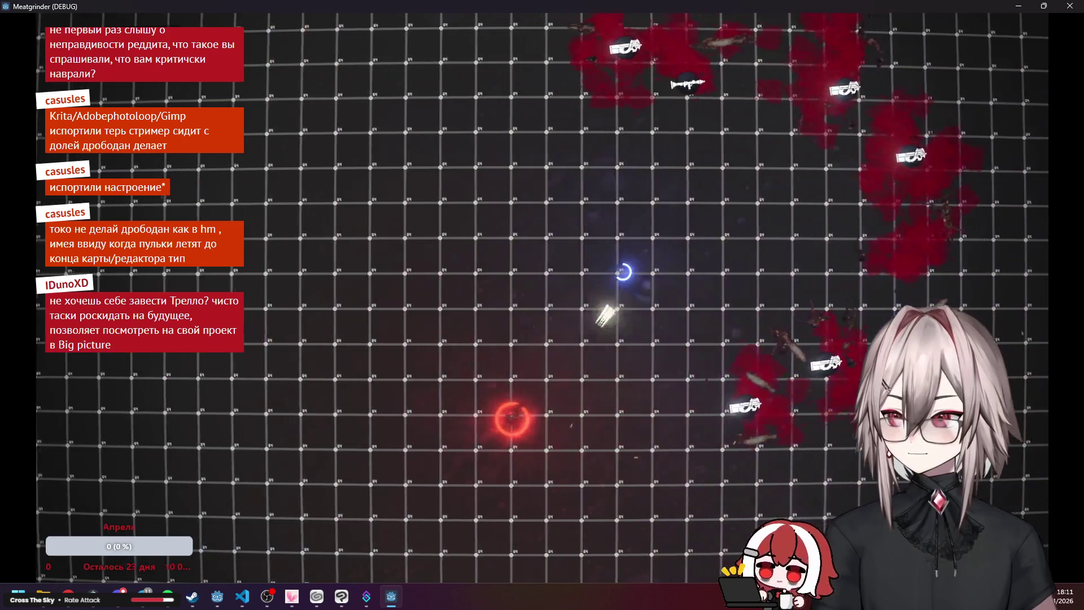
key(w)
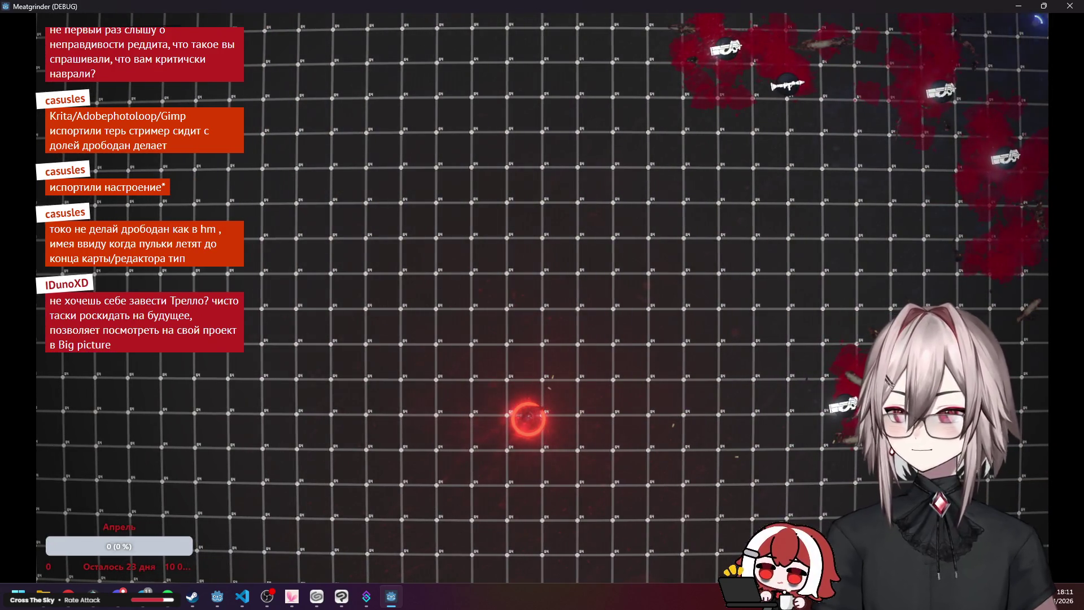
key(Escape)
scroll(84, 446, down, 5)
scroll(90, 450, up, 5)
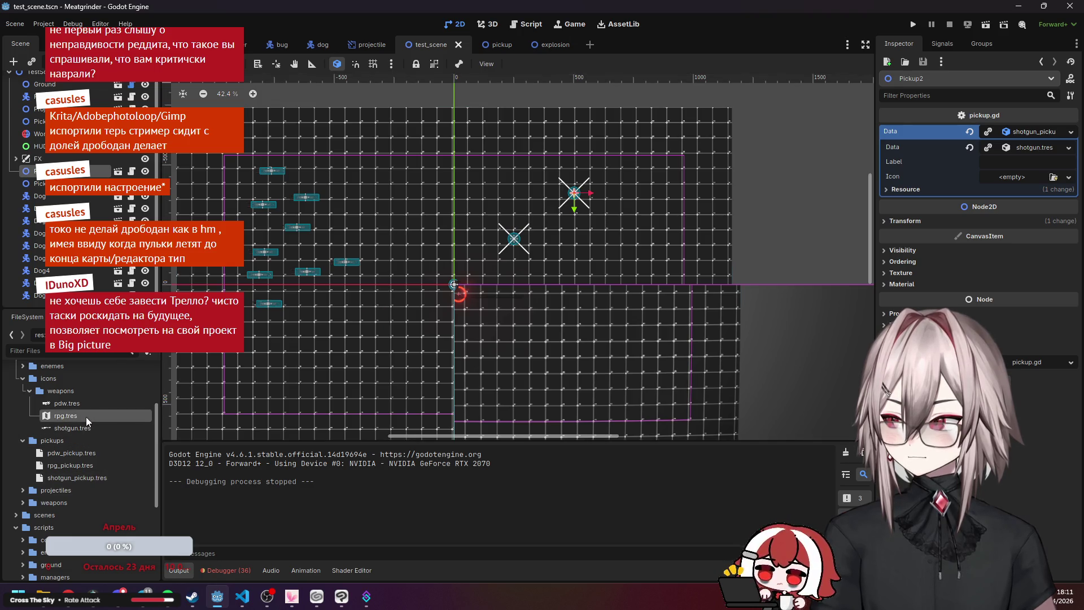
Set the rpg icon texture's region height to 64 px.
click(78, 415)
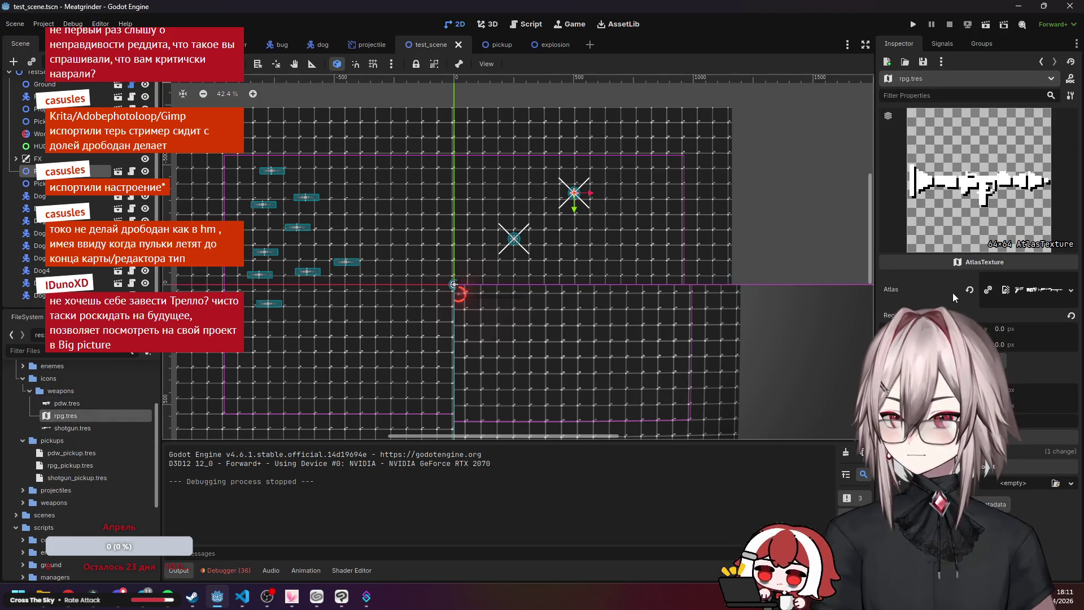
click(1005, 344)
text(4)
key(Return)
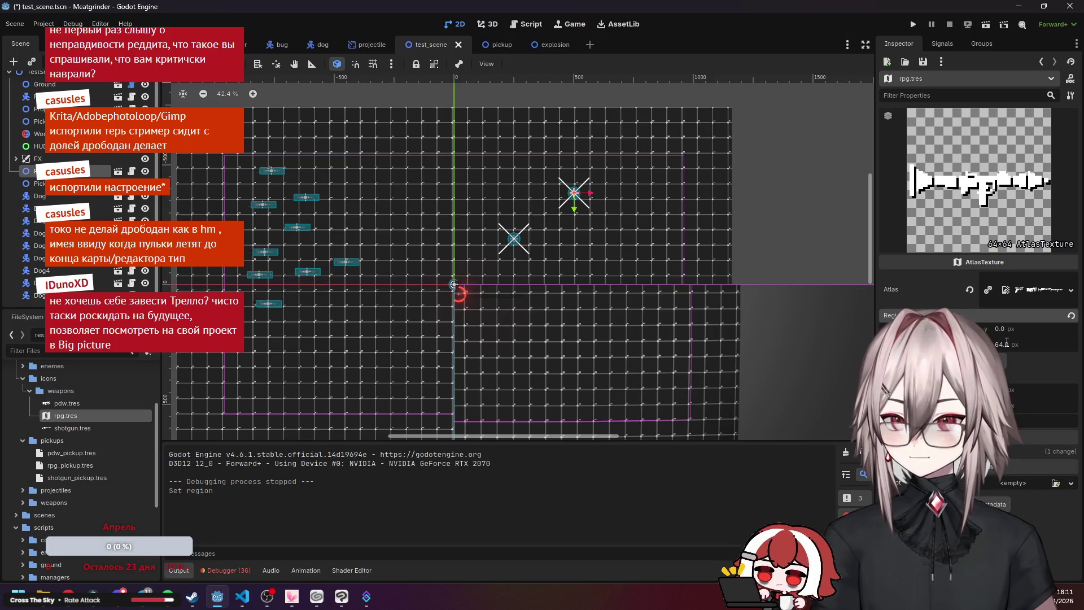
Set the shotgun's Spread Recovery to 12 and Max Spread to 32, then run the project.
click(63, 453)
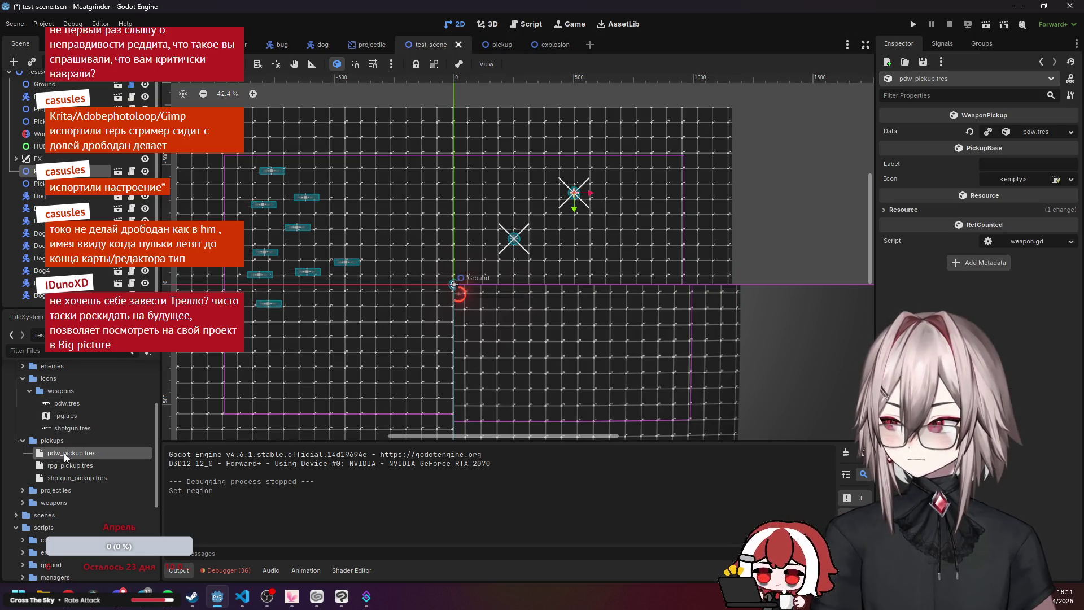
click(28, 500)
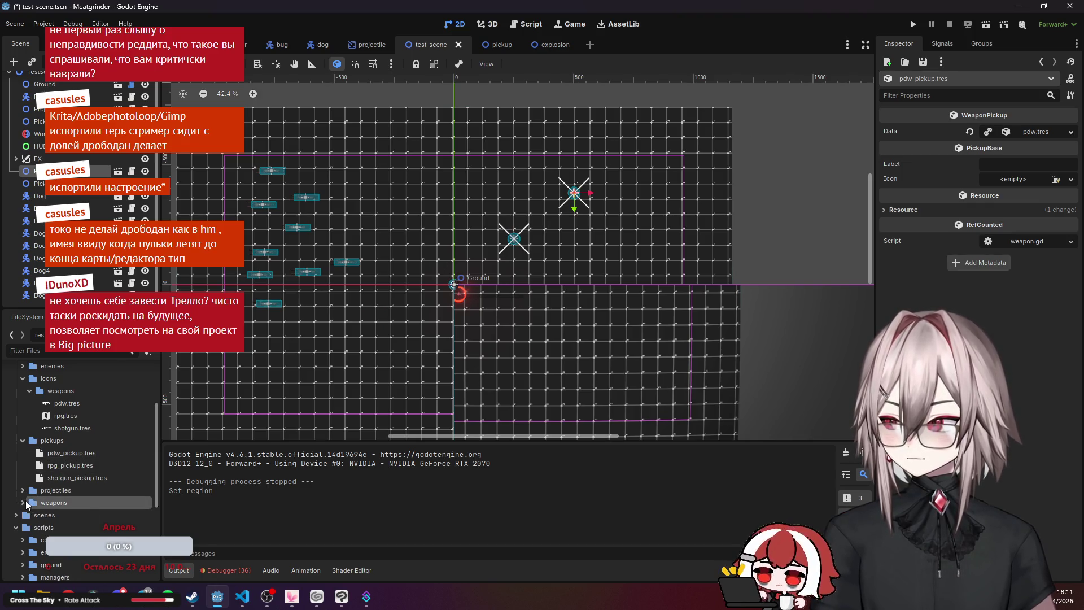
click(25, 501)
click(68, 512)
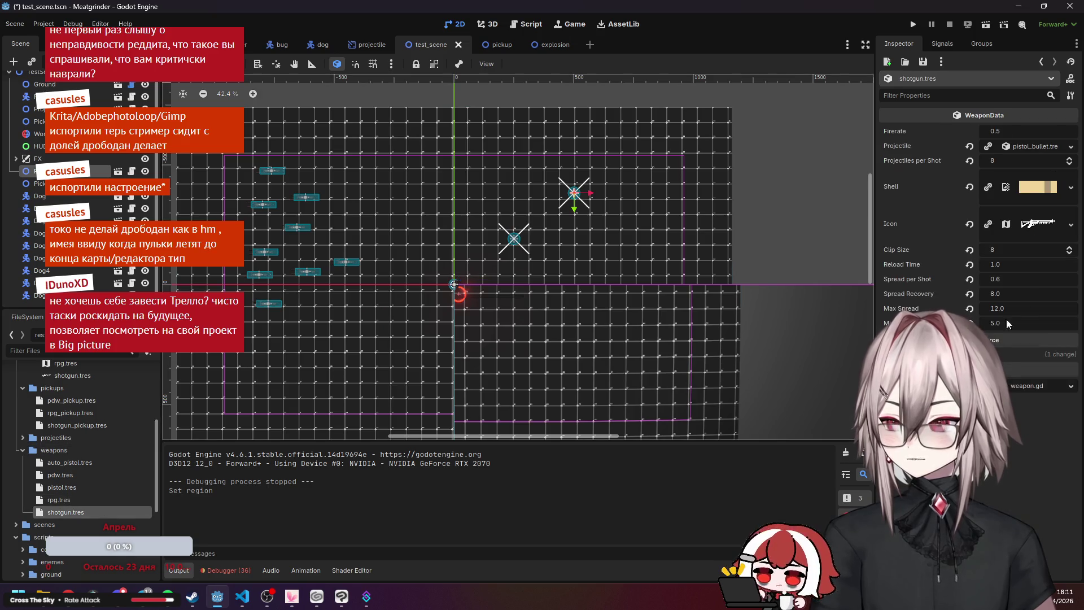
text(12)
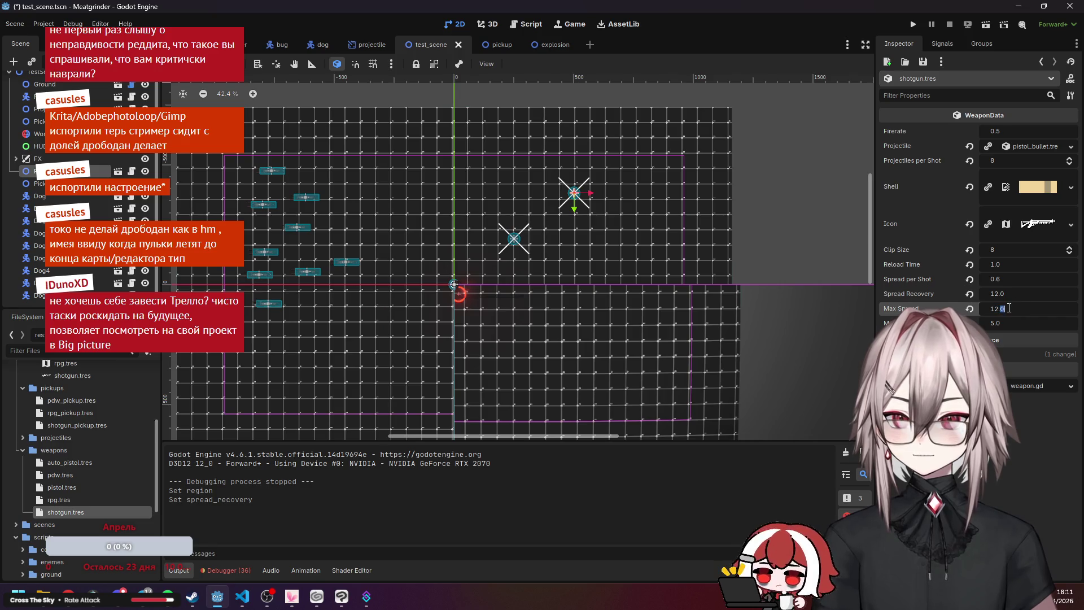
key(BackSpace)
text(3)
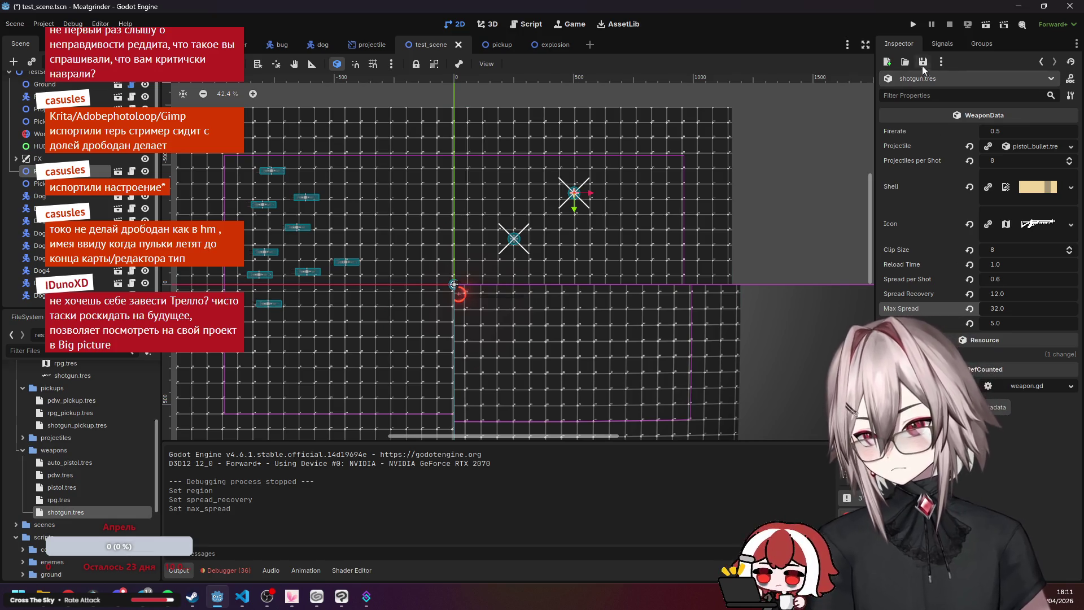
click(913, 24)
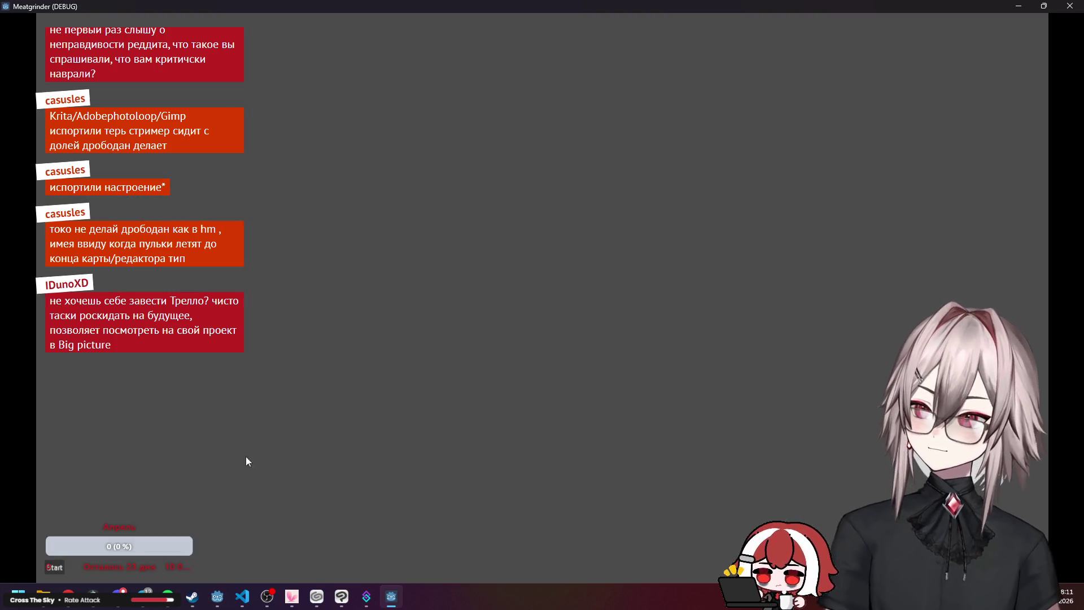
click(56, 565)
mouse_move(418, 248)
mouse_down()
mouse_move(373, 286)
mouse_move(662, 196)
mouse_move(726, 213)
mouse_move(835, 177)
mouse_move(895, 172)
mouse_move(866, 380)
mouse_move(386, 250)
mouse_move(1027, 40)
mouse_up()
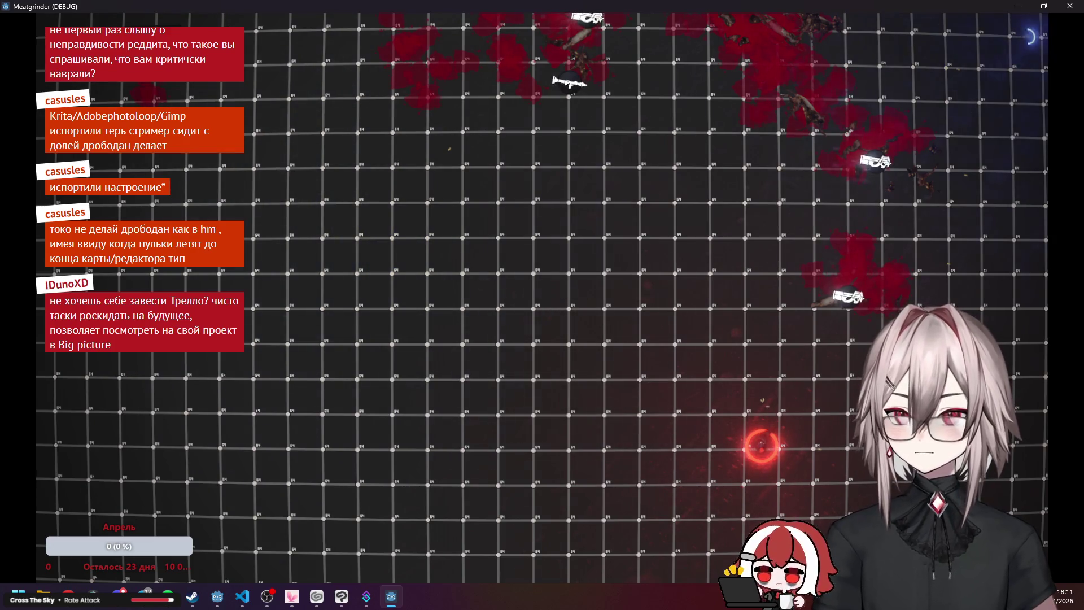
click(1063, 13)
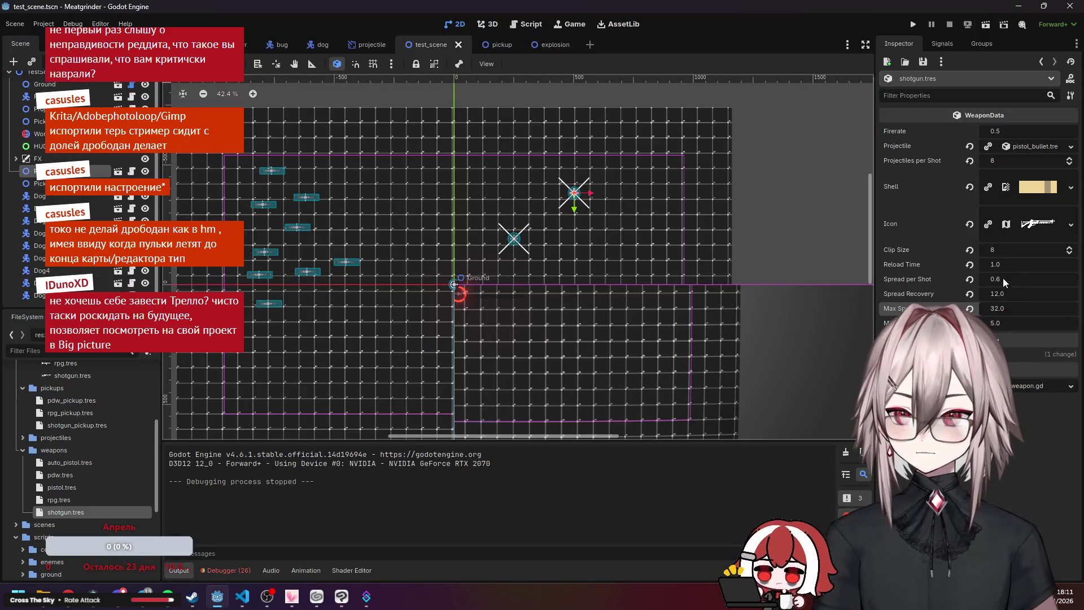
Set shotgun.tres Spread per Shot to 0.0 and Spread Recovery to 10.
click(1003, 279)
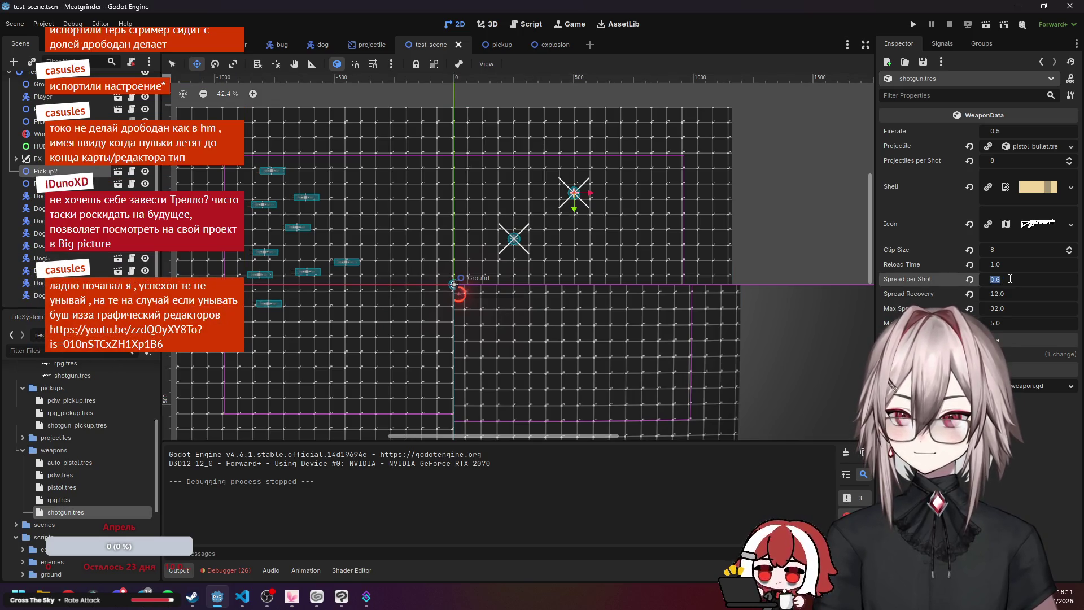
text(0)
key(Return)
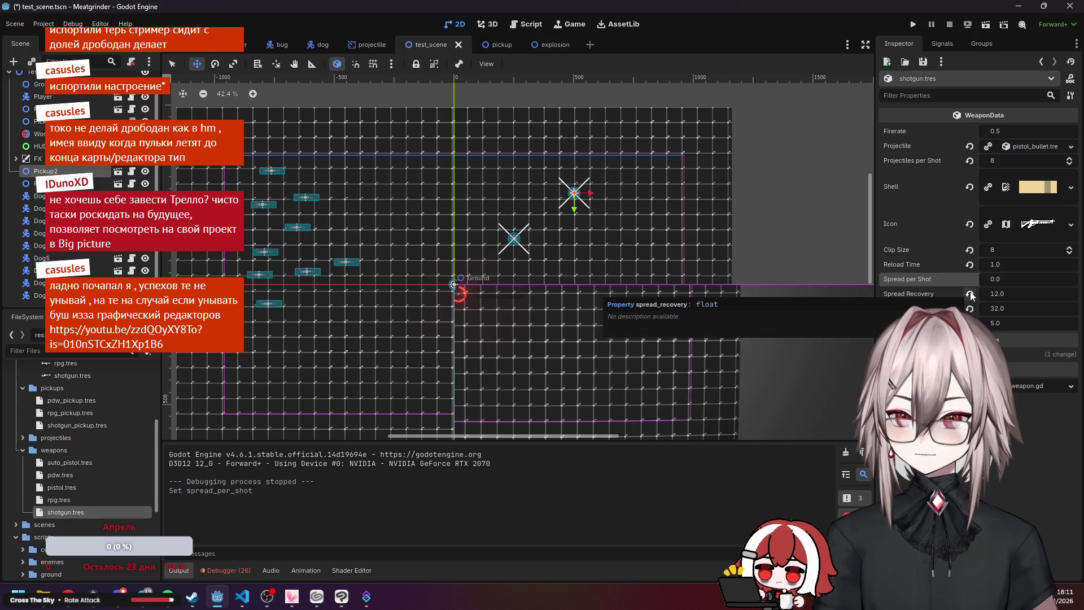
click(969, 294)
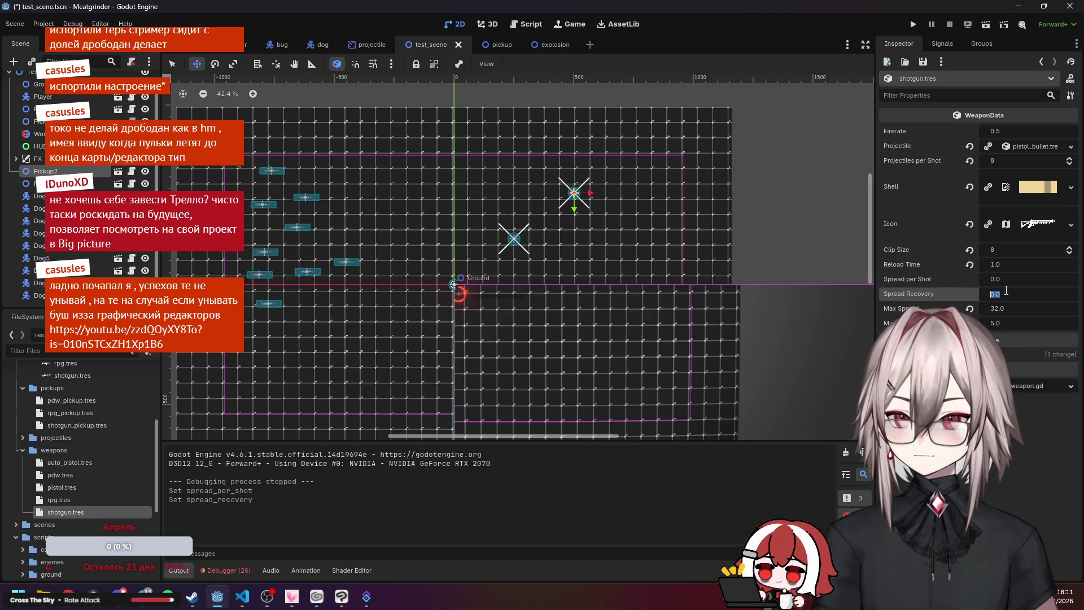
key(Return)
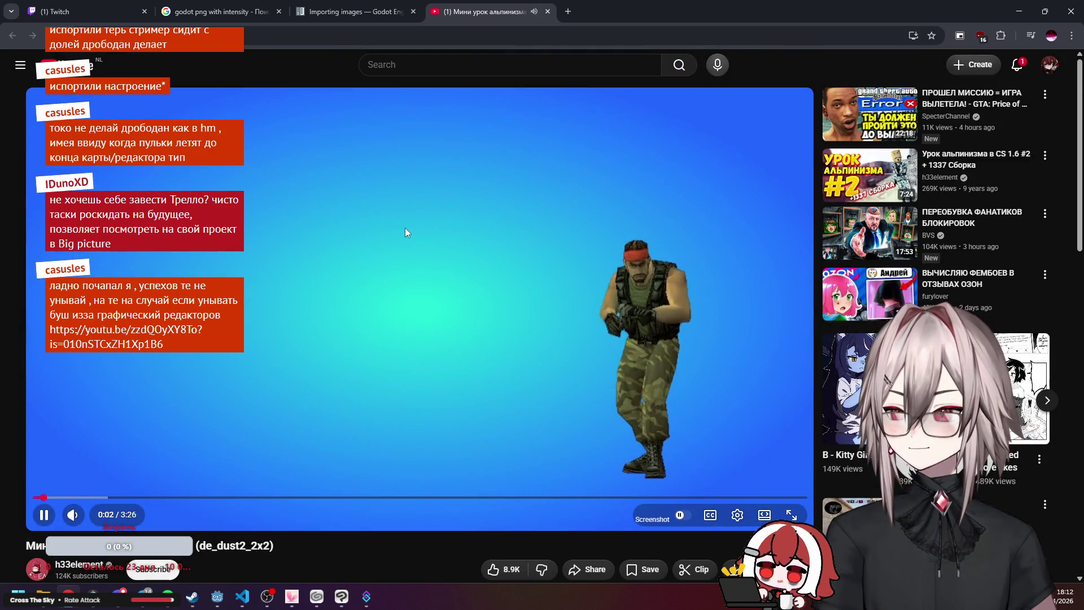
click(419, 206)
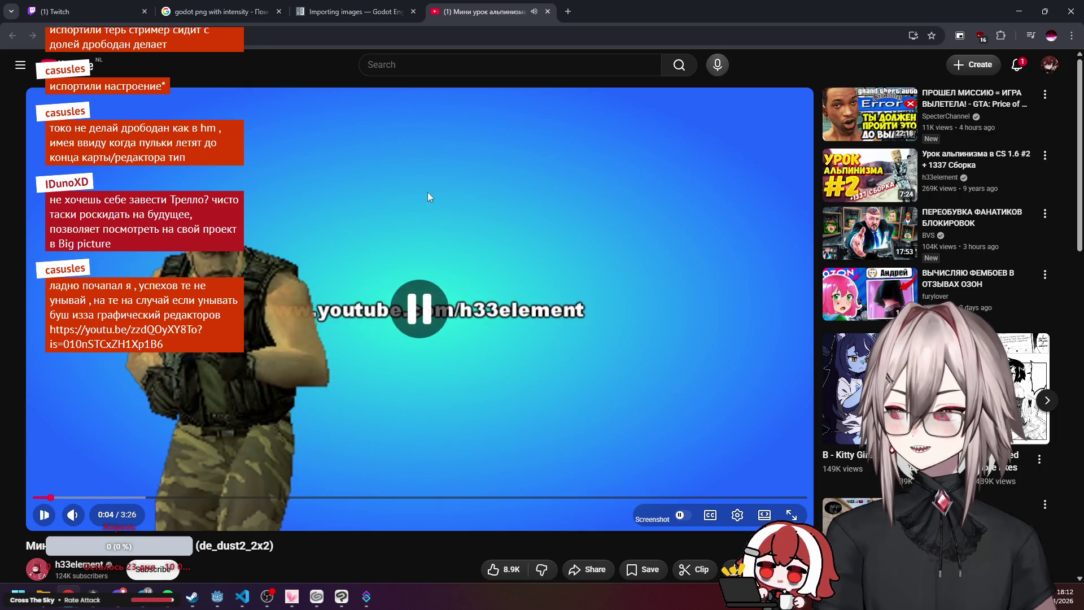
key(ctrl+shift+Tab)
key(alt+Tab)
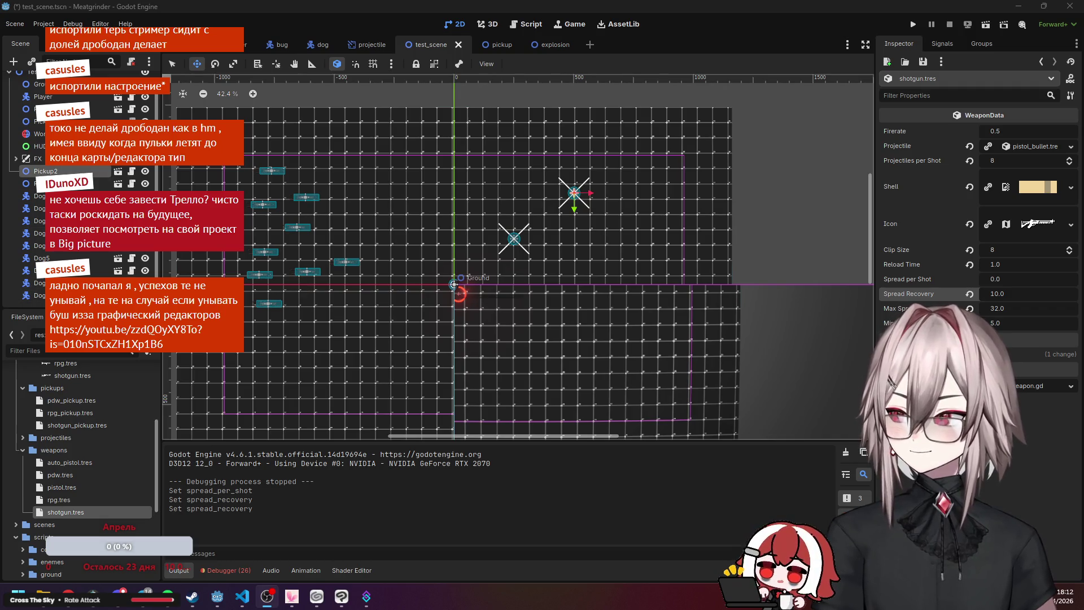
click(453, 284)
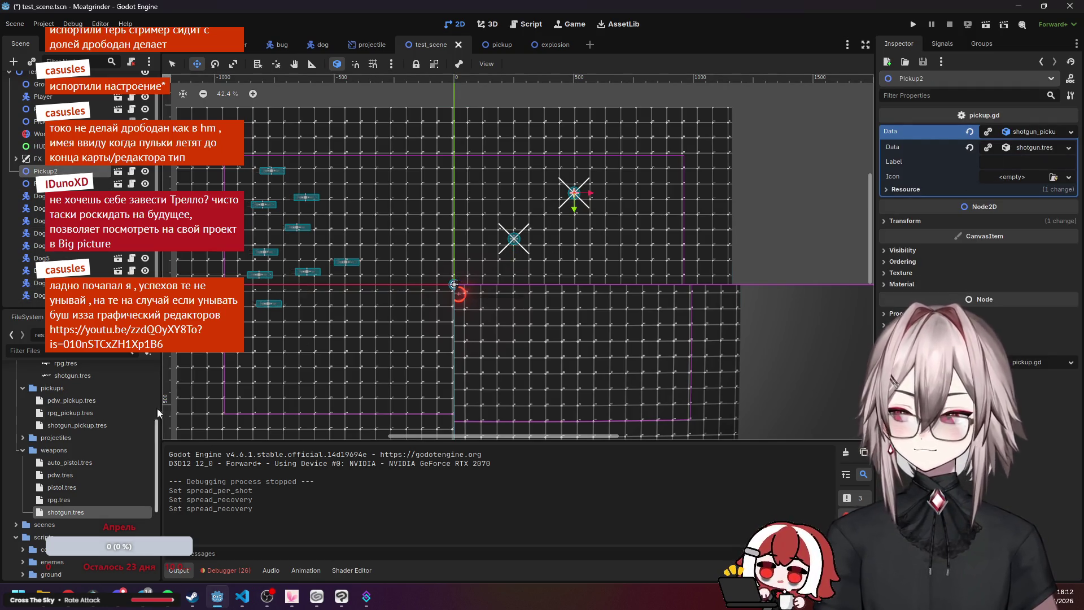
click(82, 509)
click(1014, 308)
key(Tab)
Launch the game, start a round, move around with WASD testing the shotgun, then close it.
click(1012, 320)
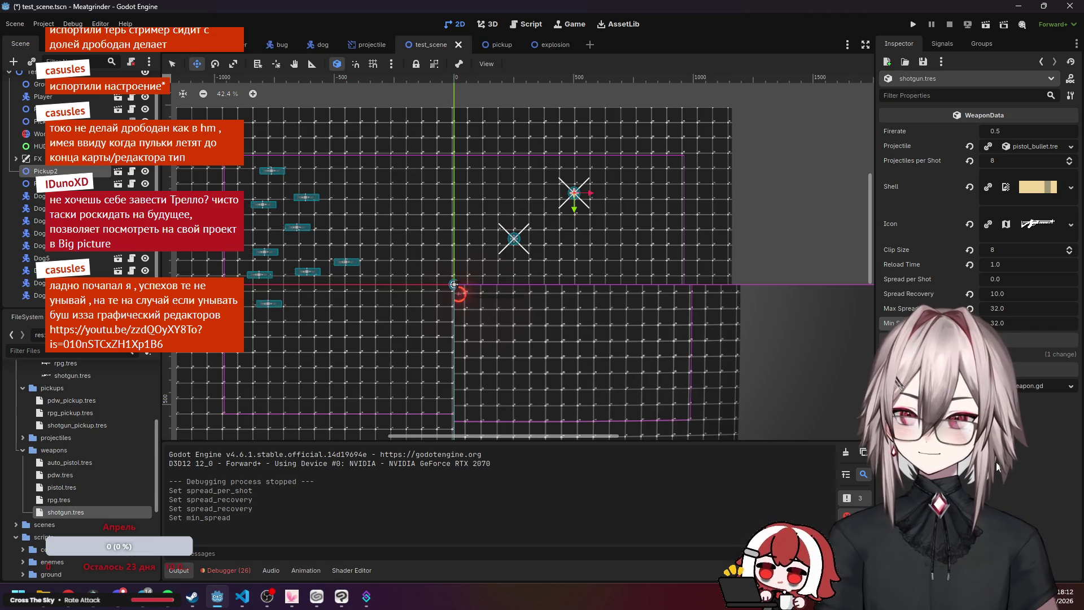
key(F5)
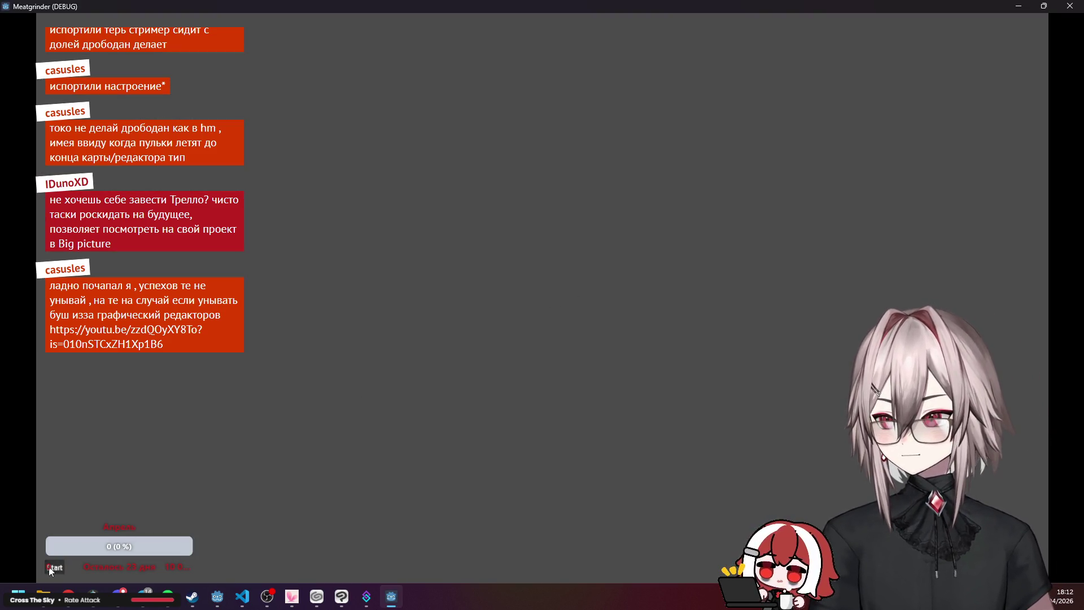
click(50, 569)
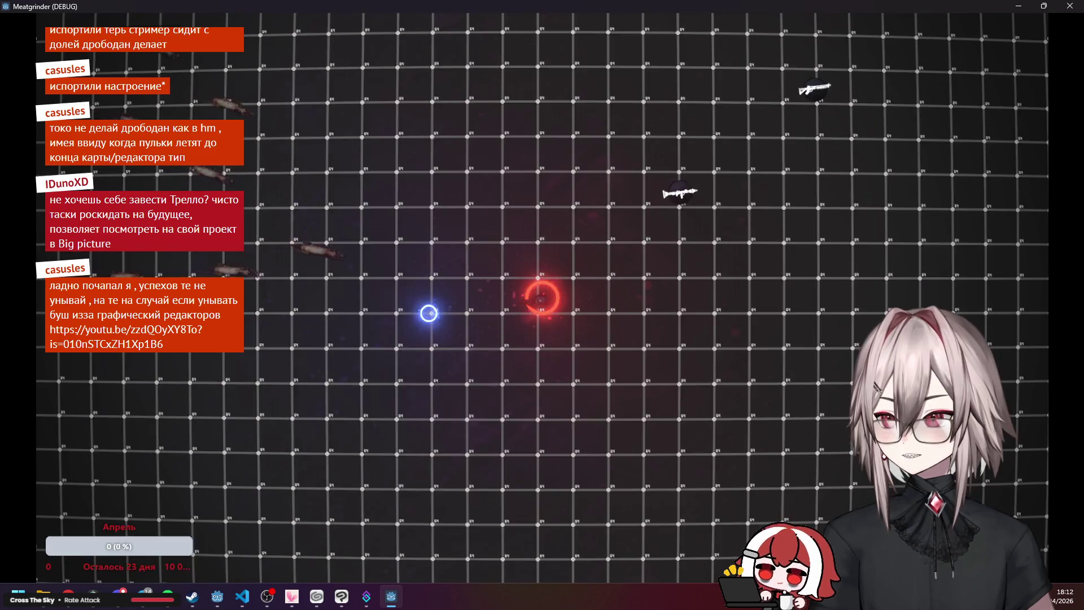
key(d)
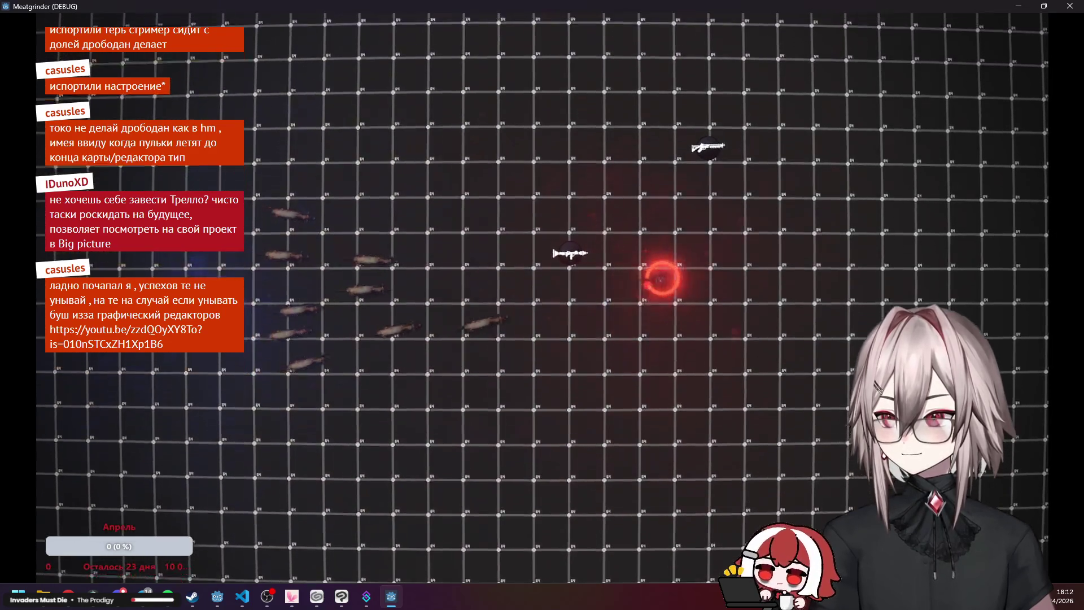
key(d)
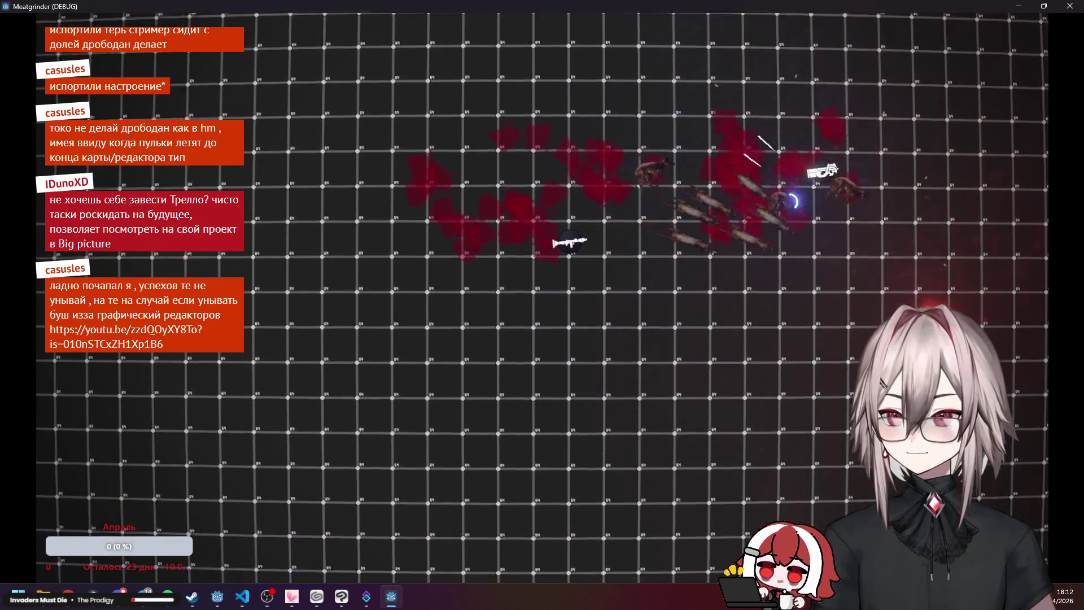
key(s)
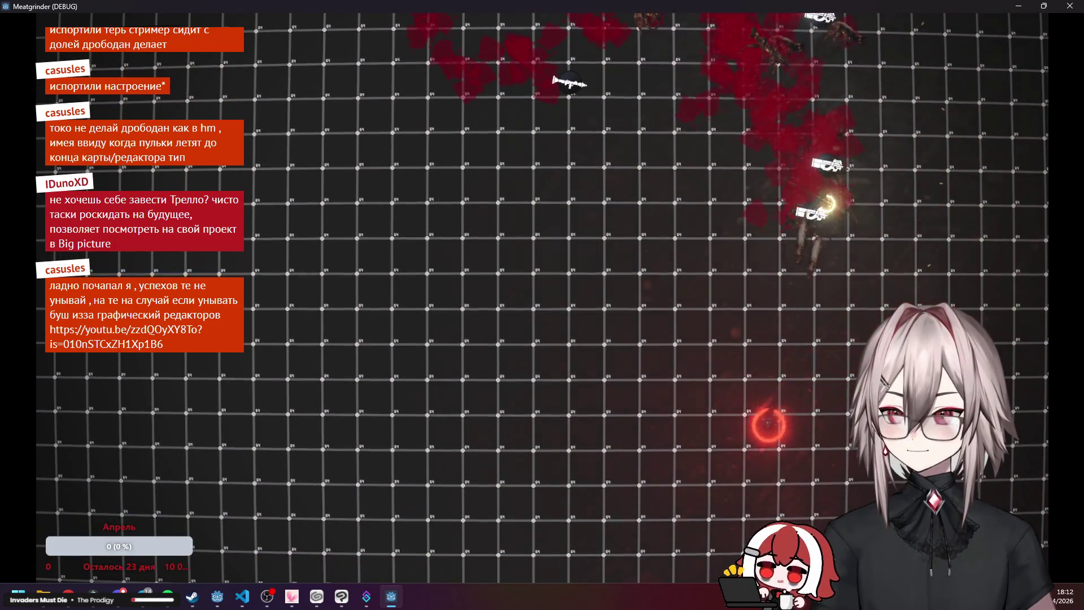
key(a)
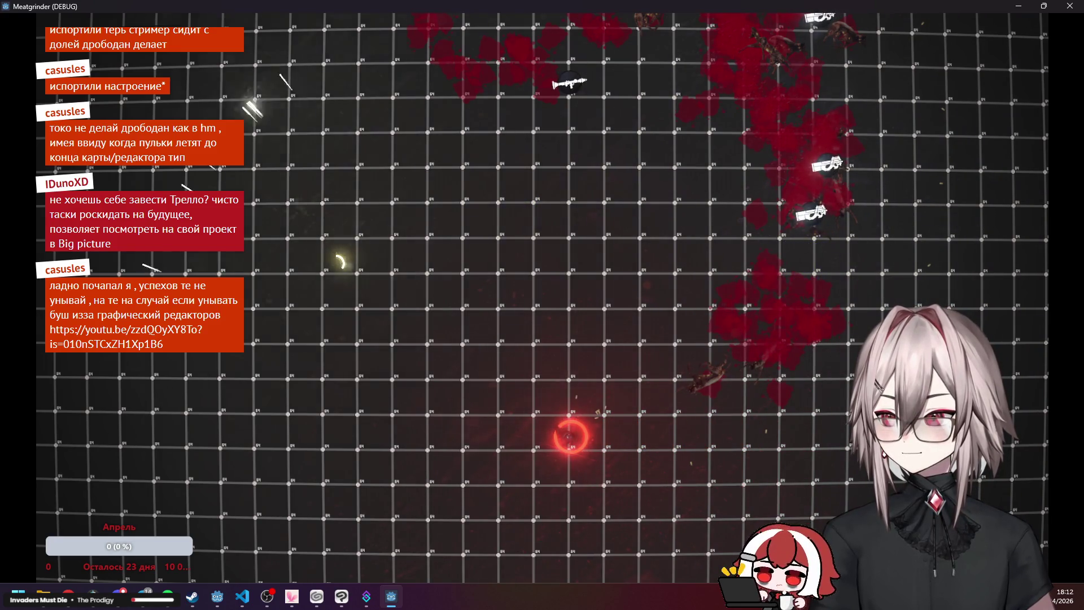
click(1070, 6)
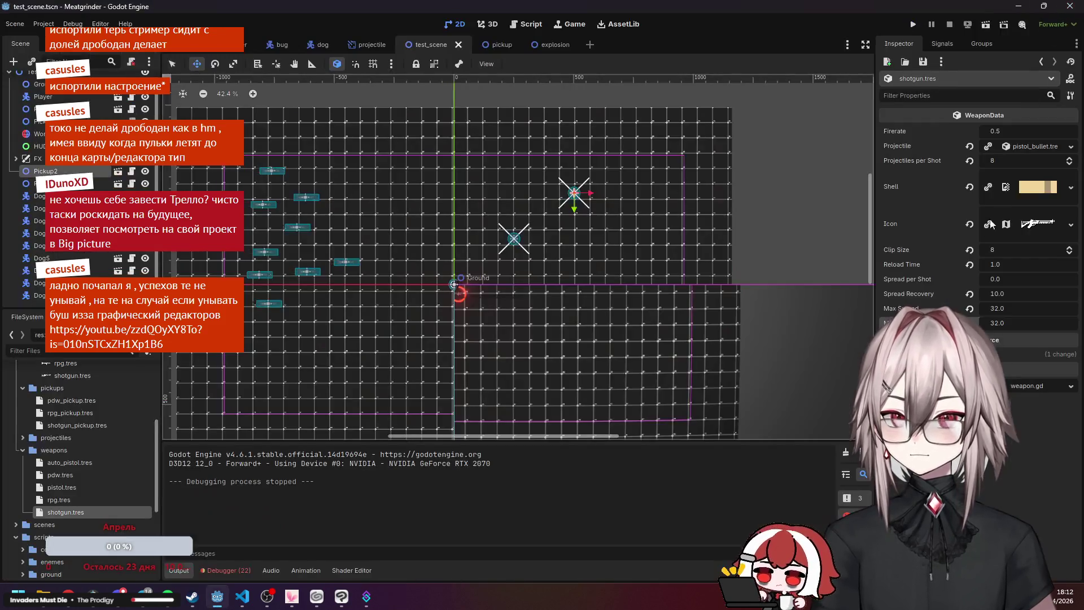
Set the shotgun's Max Spread and Min Spread to 24.0 in shotgun.tres.
click(1008, 310)
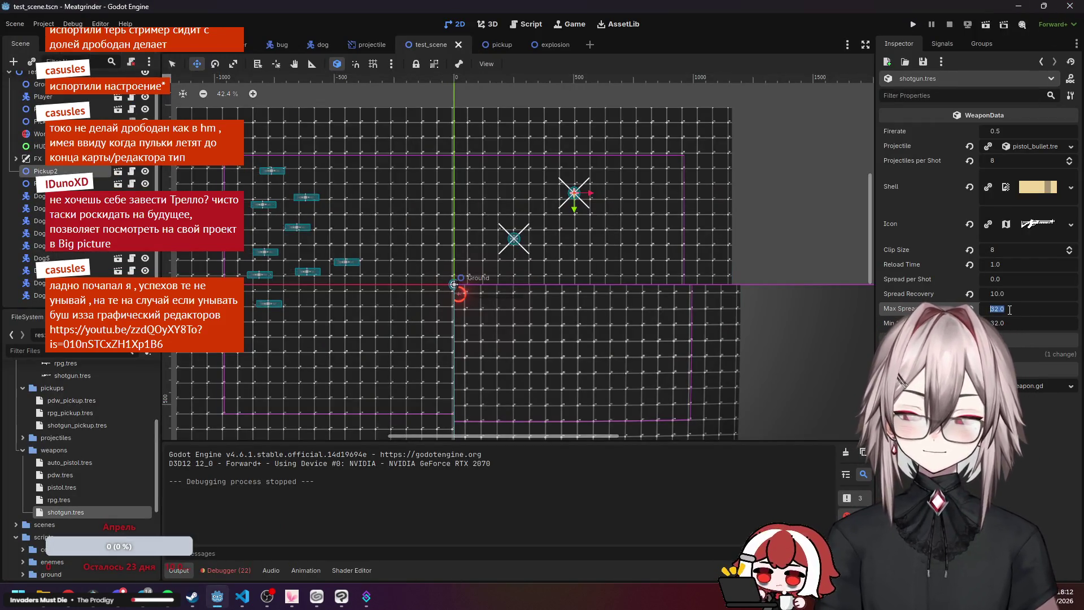
text(24)
click(1009, 322)
text(24)
key(Return)
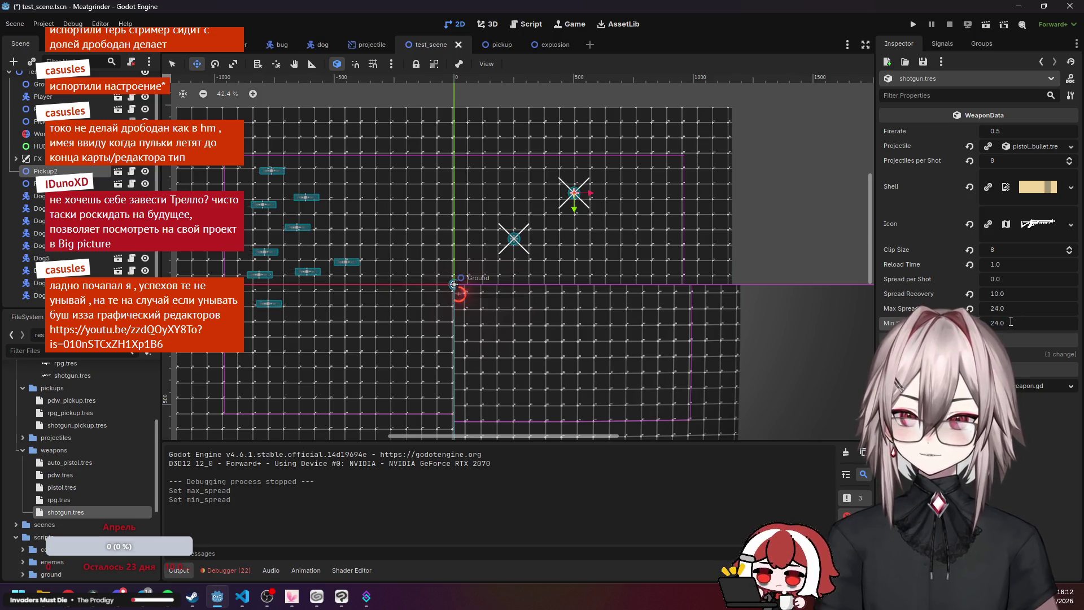
Run Meatgrinder and fire the tighter-spread shotgun at enemies while moving around, then close the game.
click(918, 25)
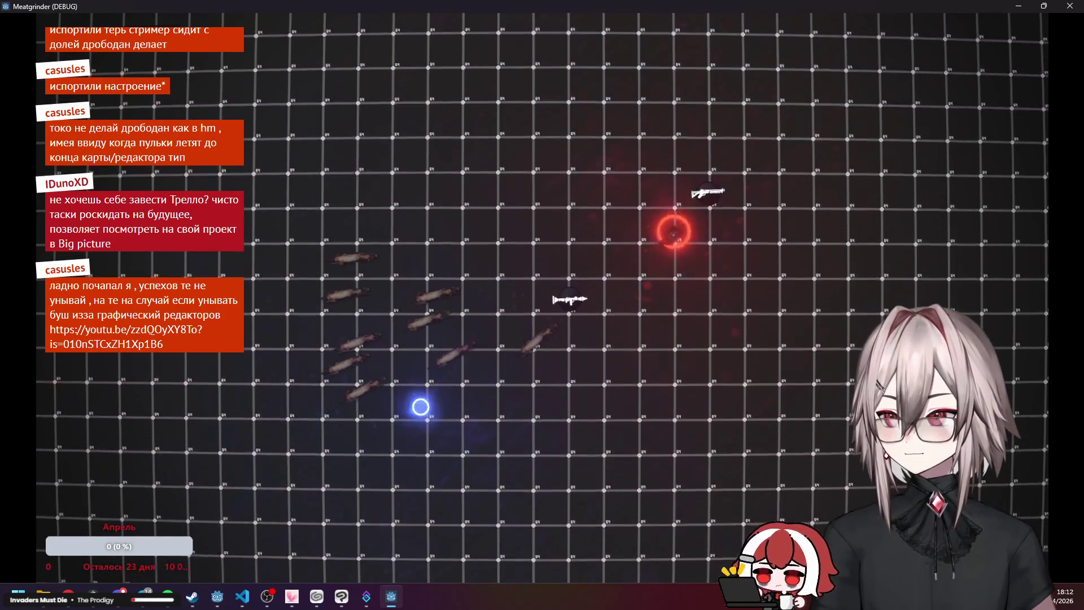
click(700, 208)
key(d)
mouse_move(727, 184)
mouse_down()
mouse_move(808, 184)
mouse_move(871, 220)
mouse_move(902, 286)
mouse_move(899, 312)
mouse_up()
key(s)
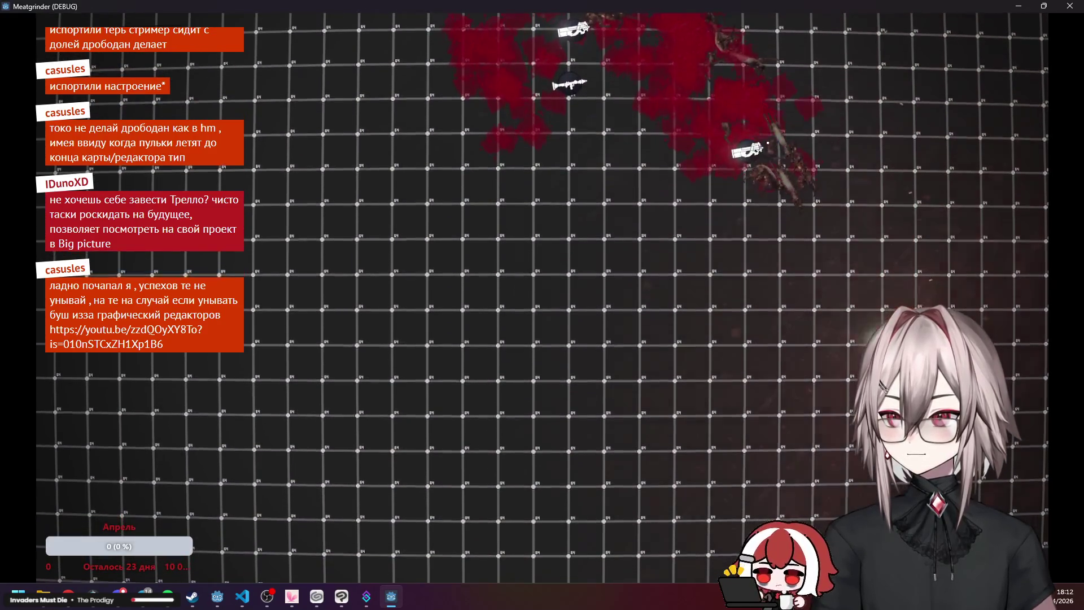
key(s)
key(a)
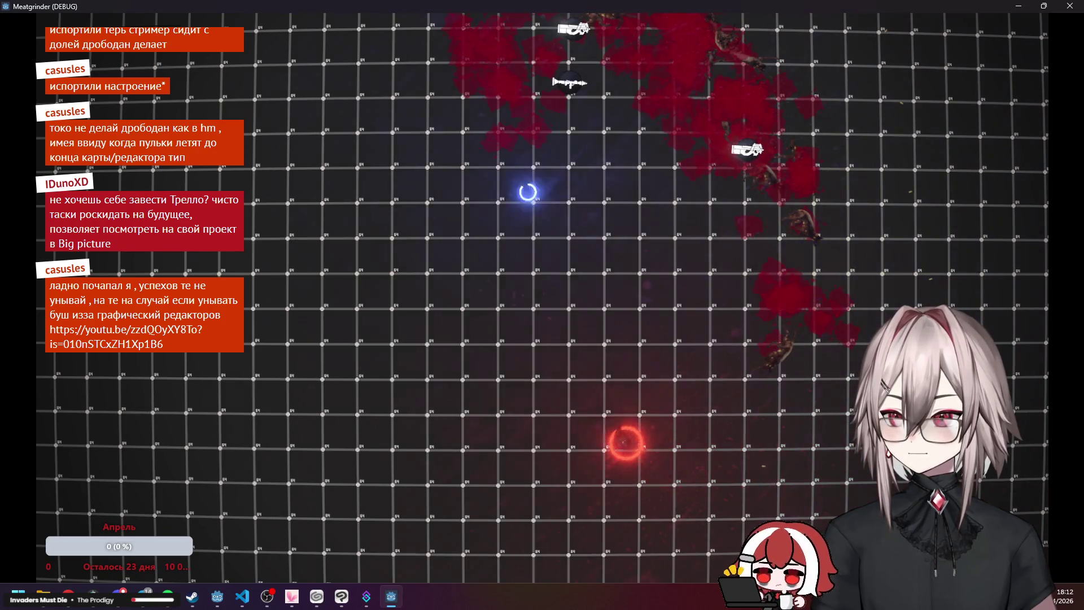
key(a)
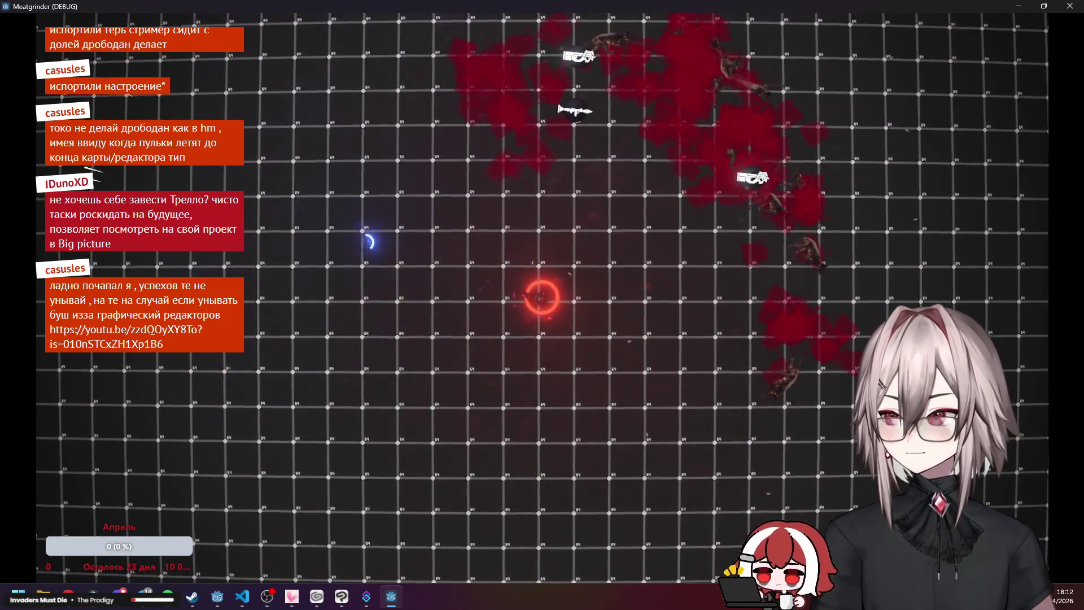
key(w)
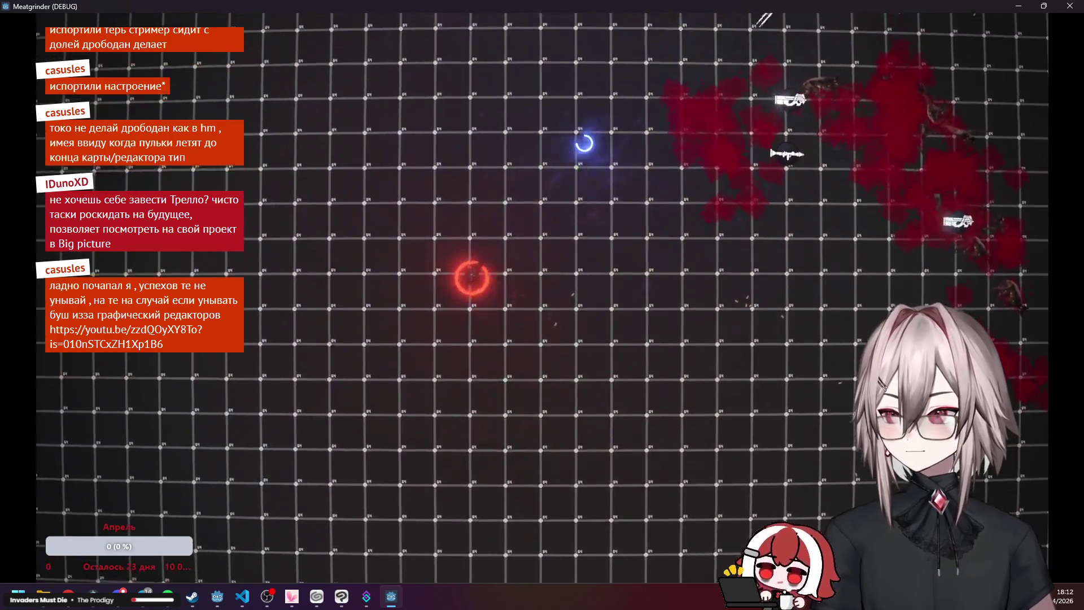
key(w)
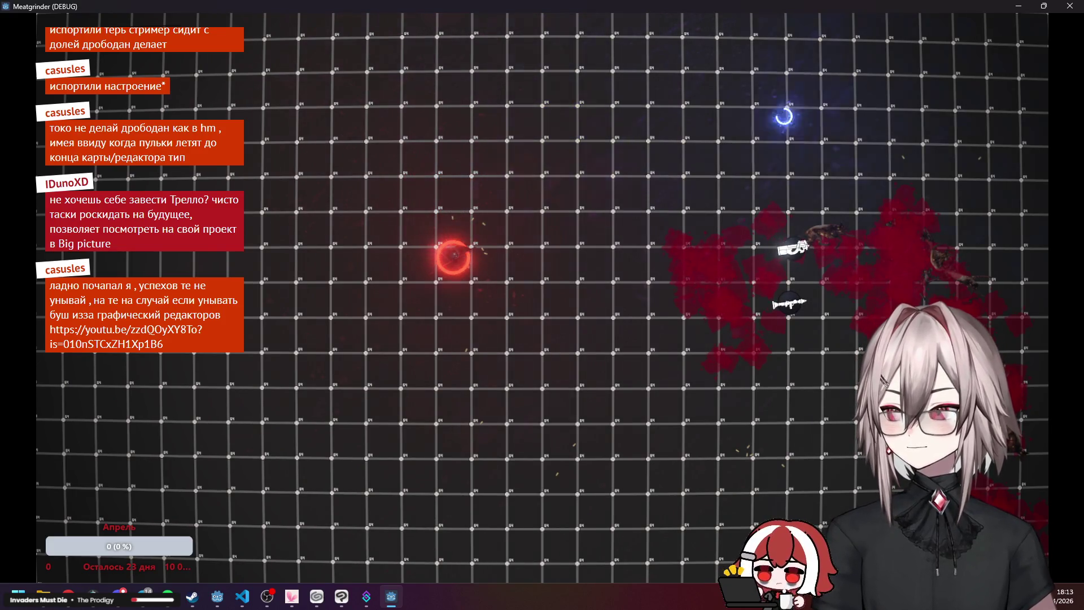
click(1070, 6)
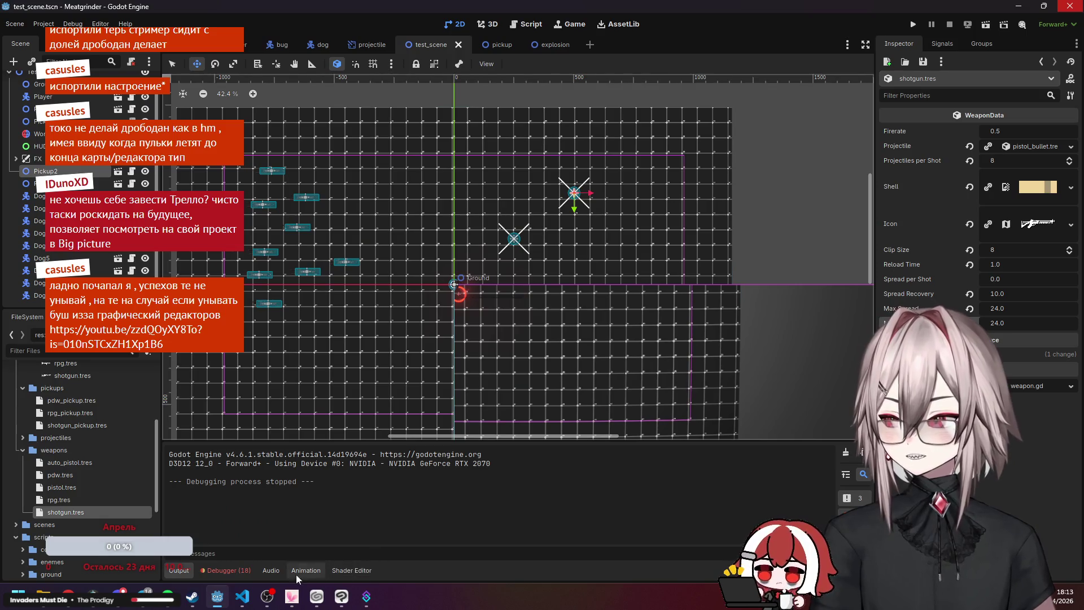
Show the Debugger's runtime errors and expand the enemy.gd:38 error to jump into the script.
click(243, 573)
click(262, 425)
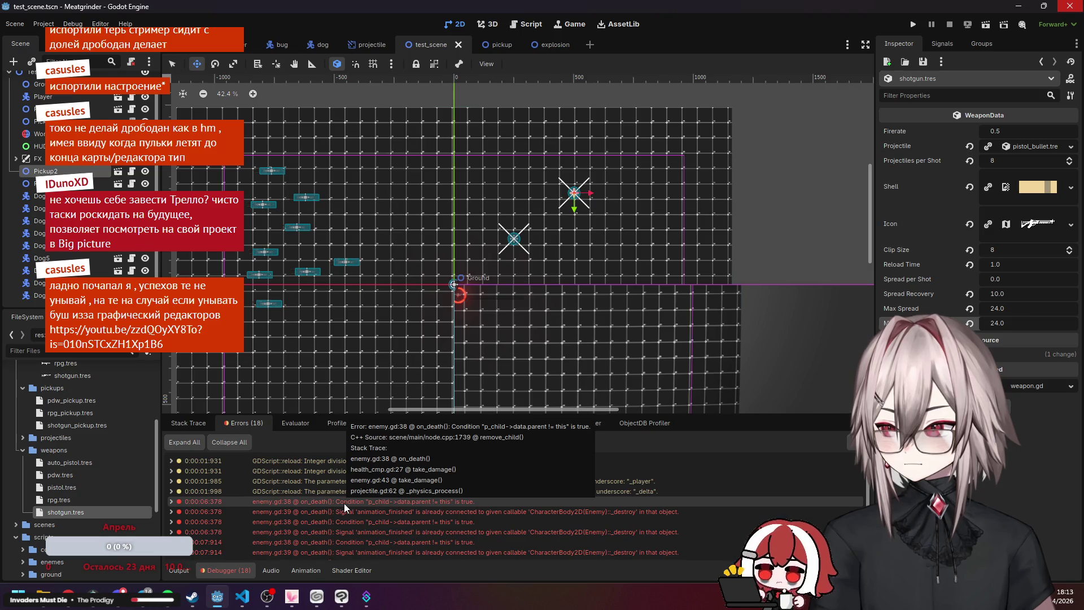
scroll(344, 513, down, 3)
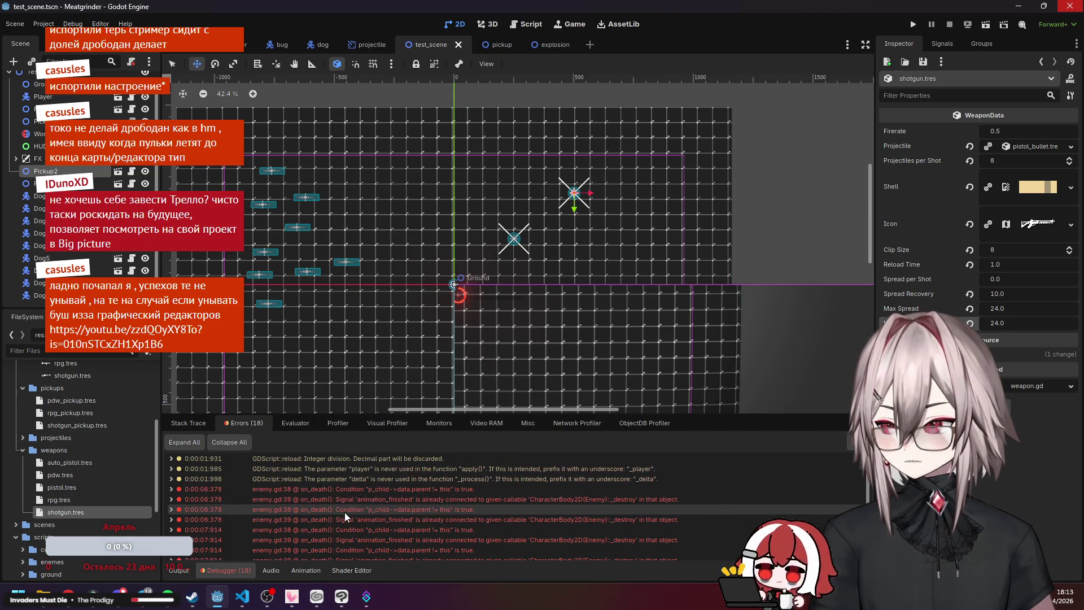
click(350, 510)
double_click(361, 501)
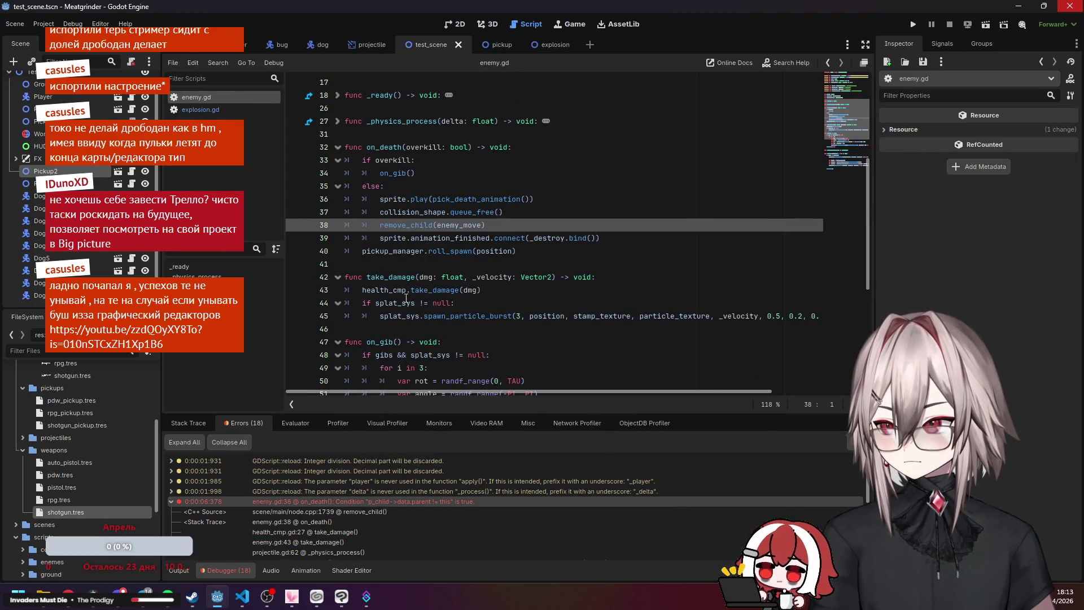
Step through the line 38 and line 39 on_death errors, then switch to VS Code.
scroll(415, 266, up, 1)
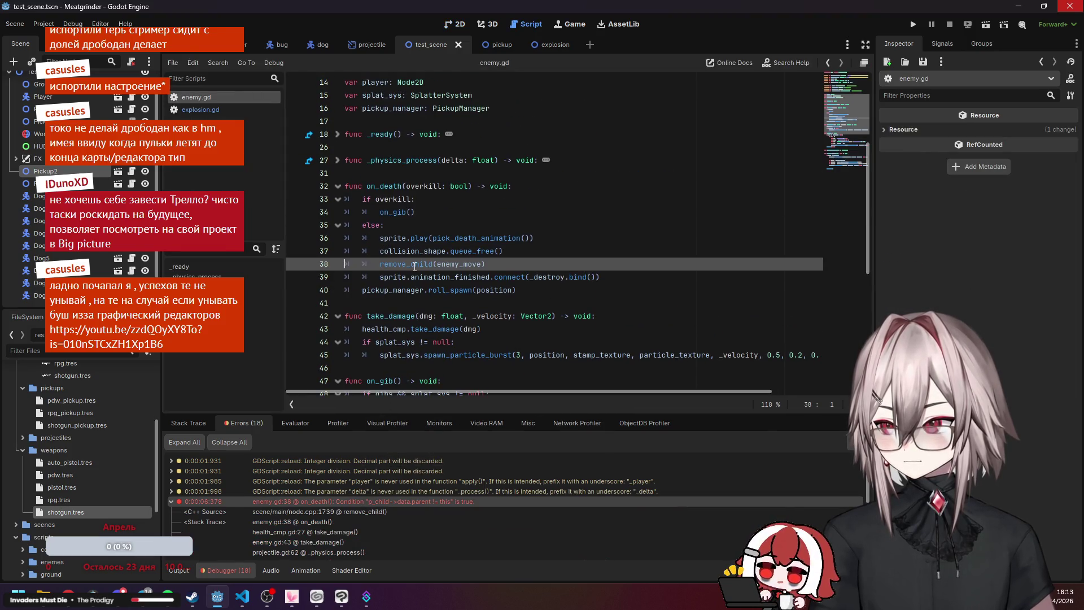
double_click(376, 499)
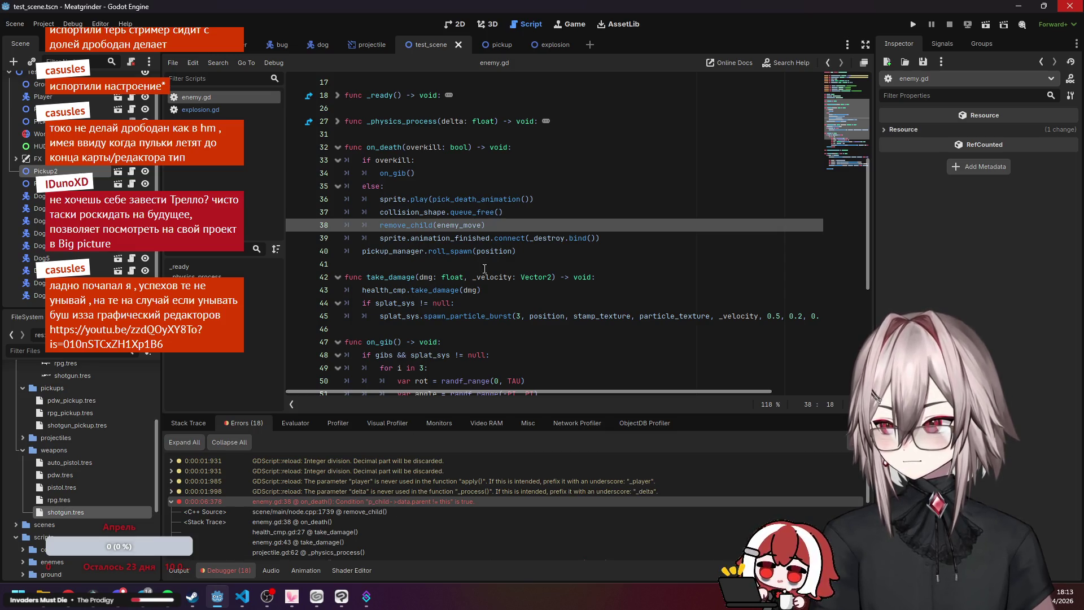
double_click(492, 515)
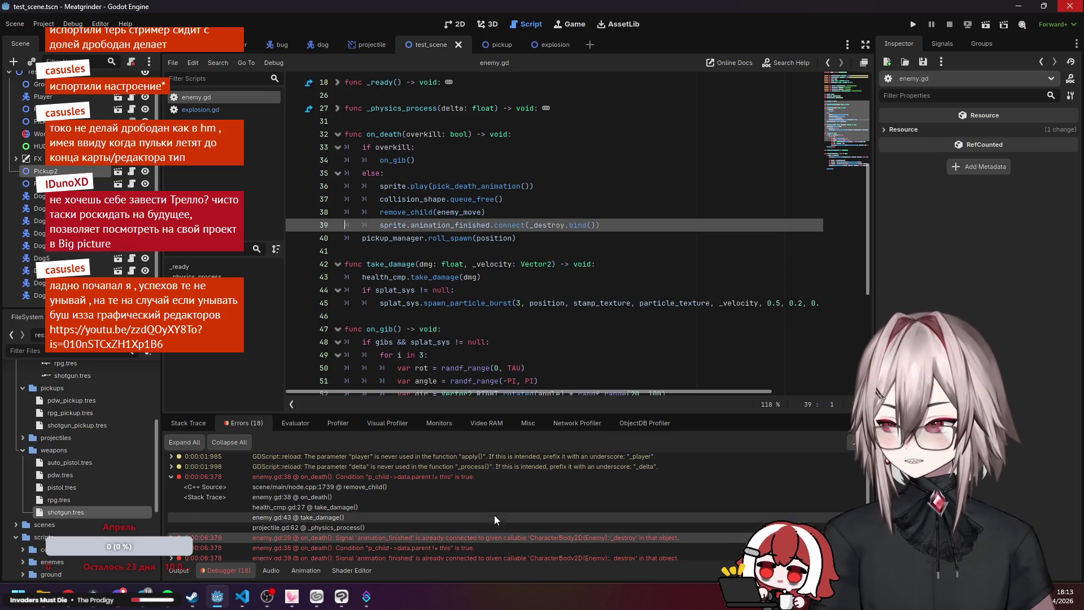
scroll(536, 504, down, 1)
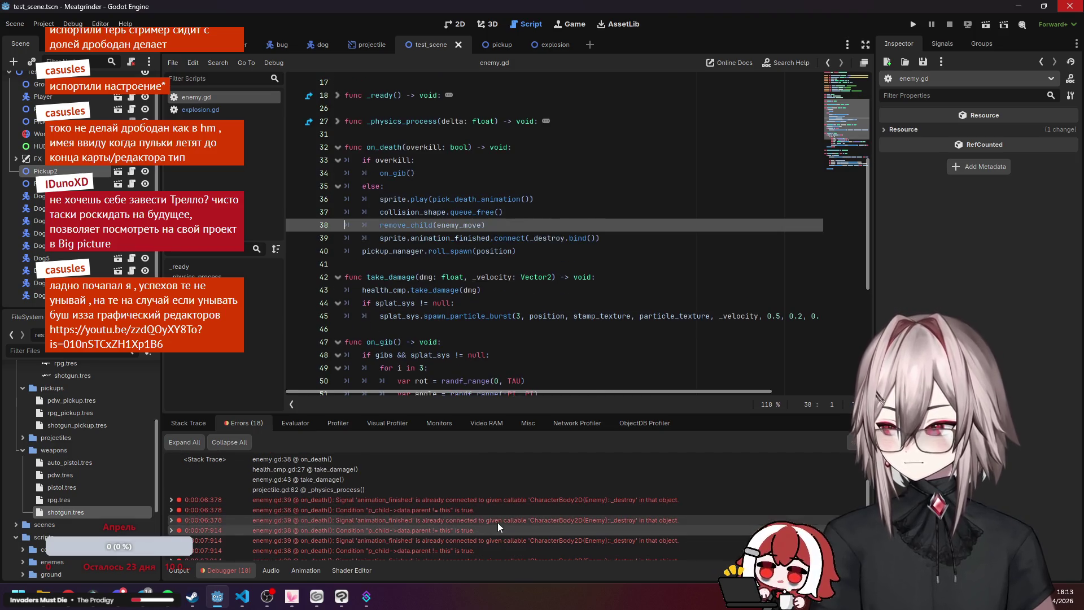
click(496, 518)
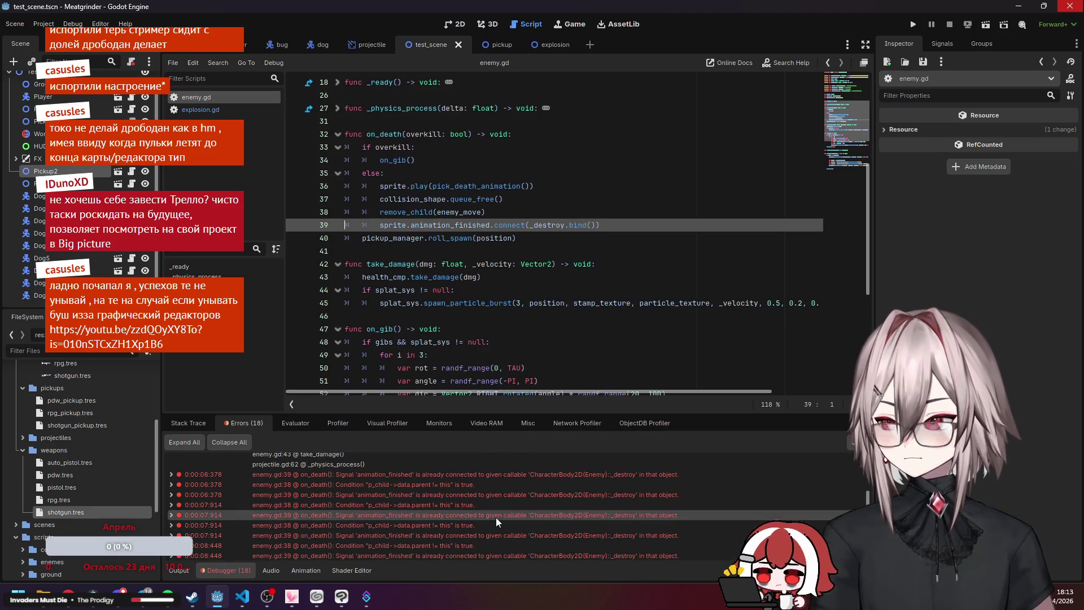
click(468, 544)
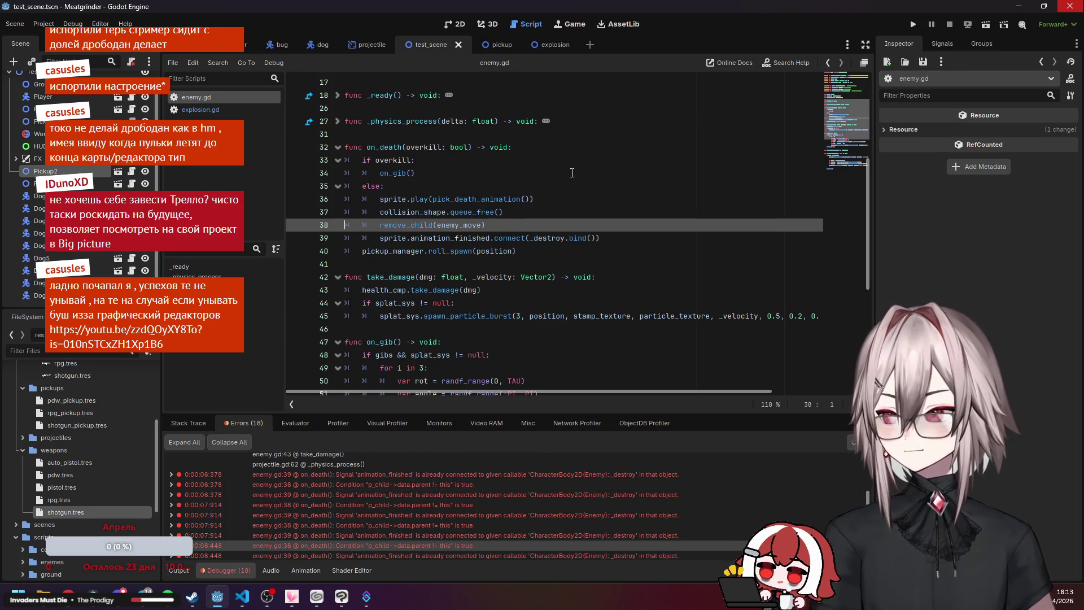
click(239, 594)
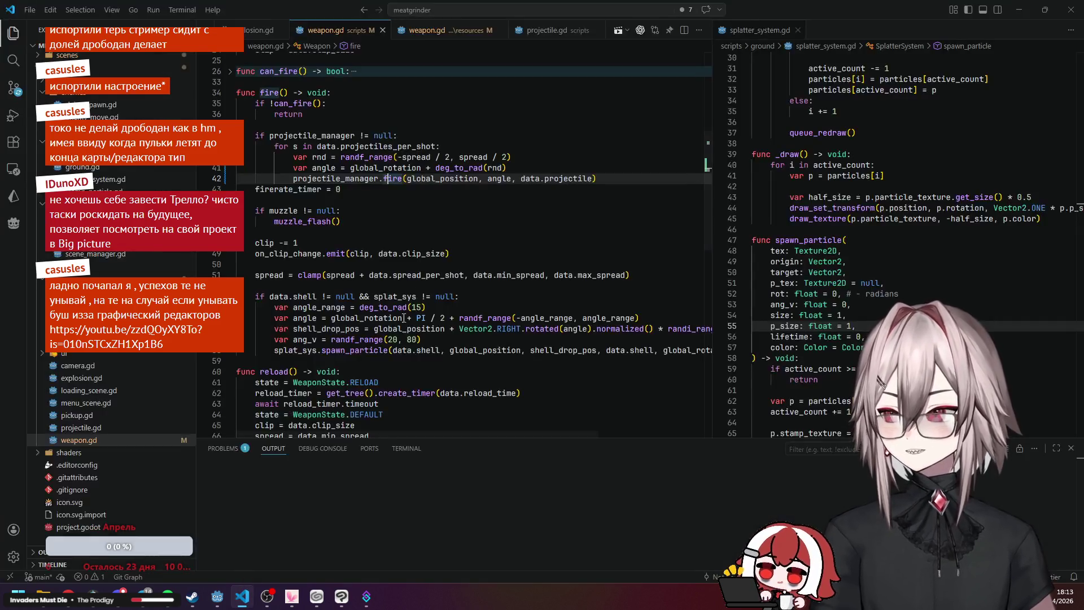
Open enemy.gd and inspect on_death, peeking at pick_death_animation's definition.
click(76, 130)
scroll(442, 215, down, 5)
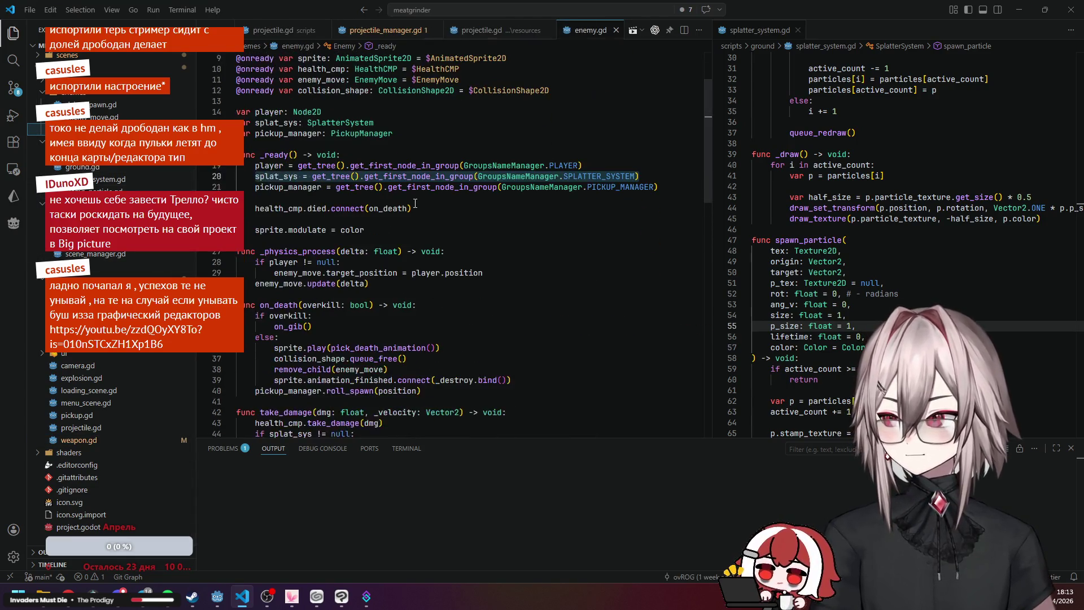
click(270, 253)
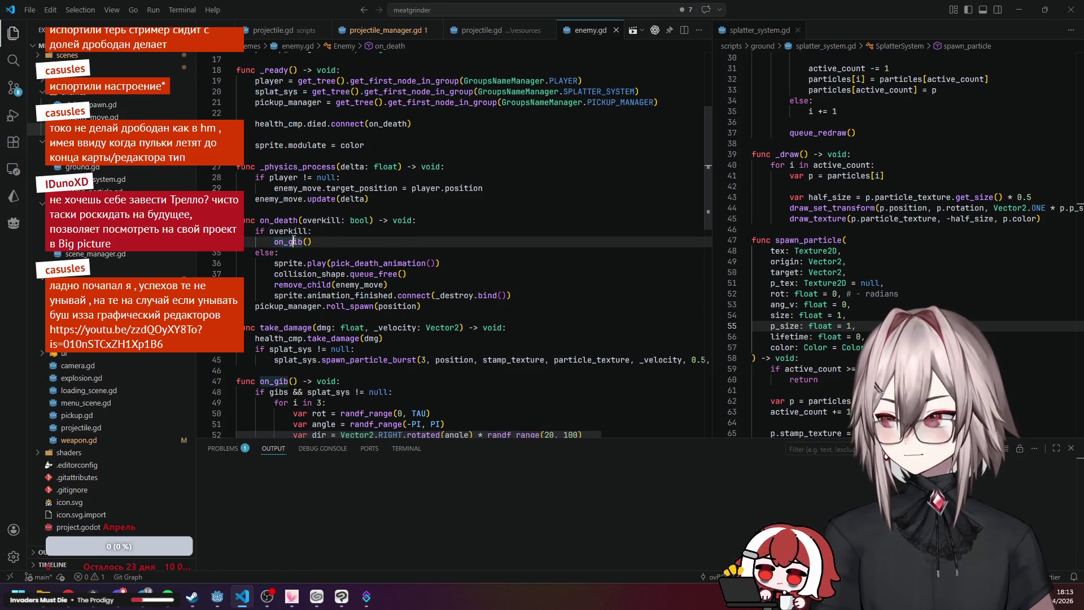
click(289, 221)
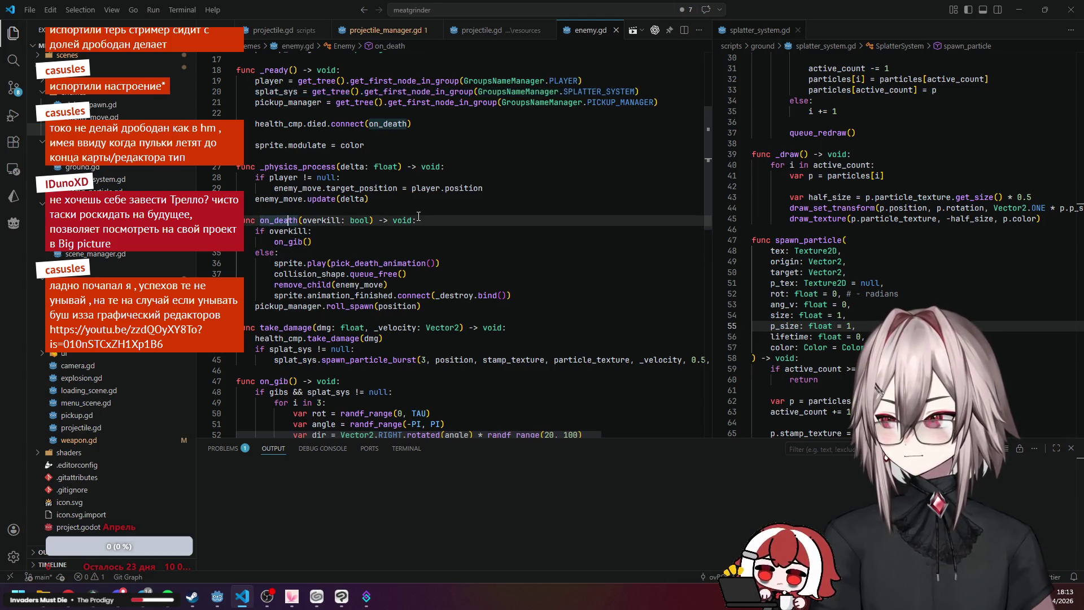
click(333, 246)
click(333, 263)
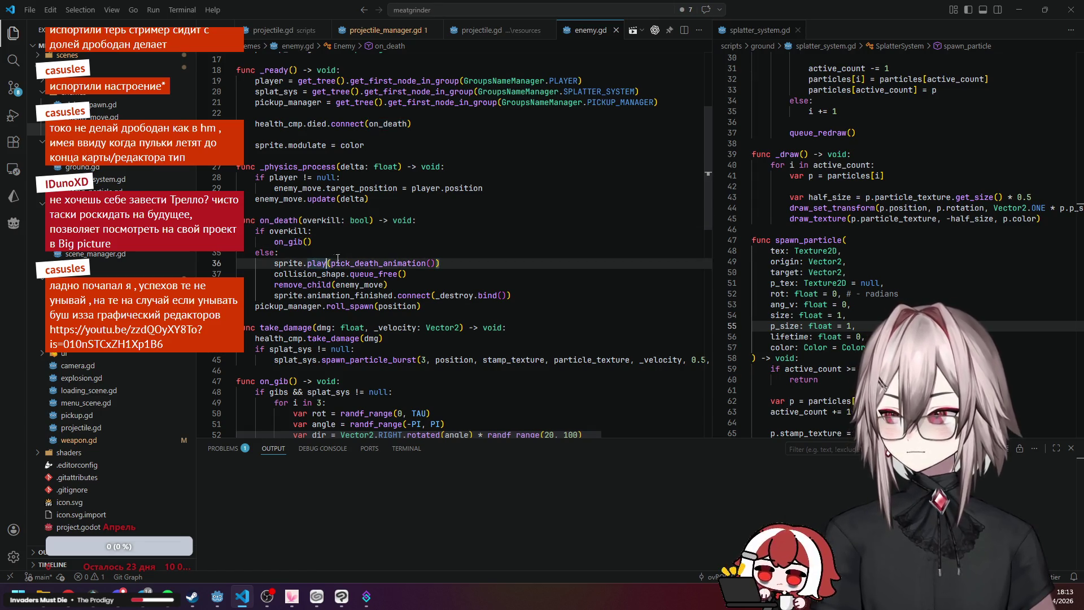
key(F12)
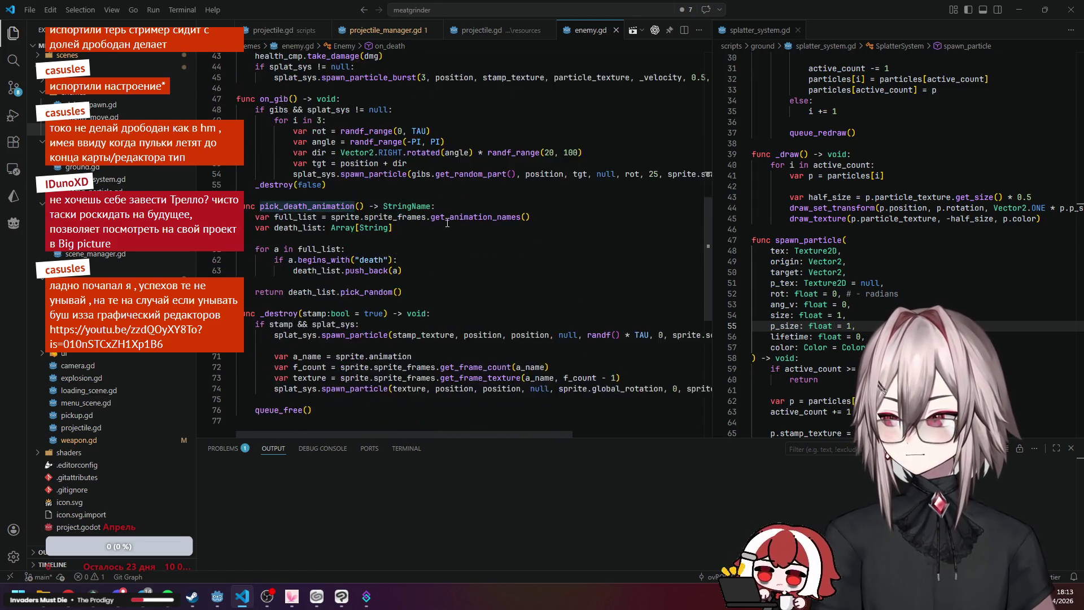
key(alt+Left)
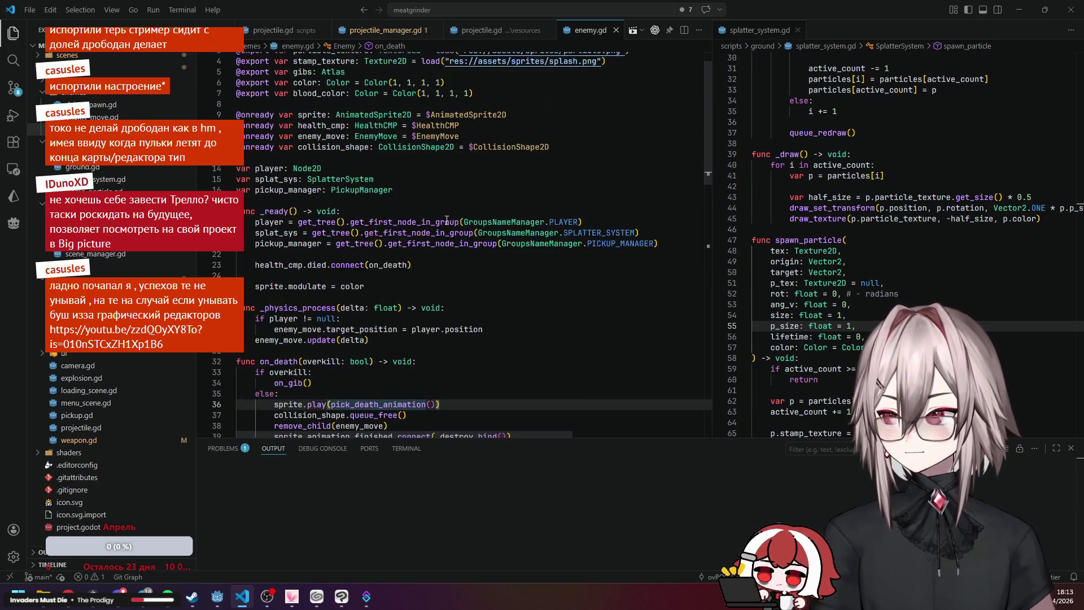
Review on_death's else branch and its non-overkill death steps.
scroll(442, 217, down, 6)
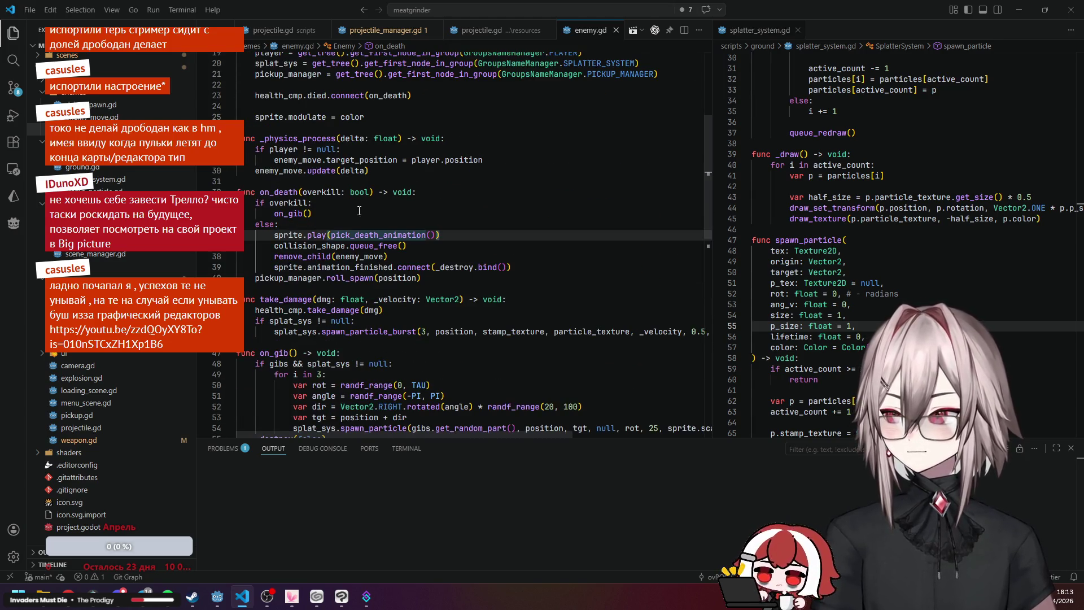
click(277, 224)
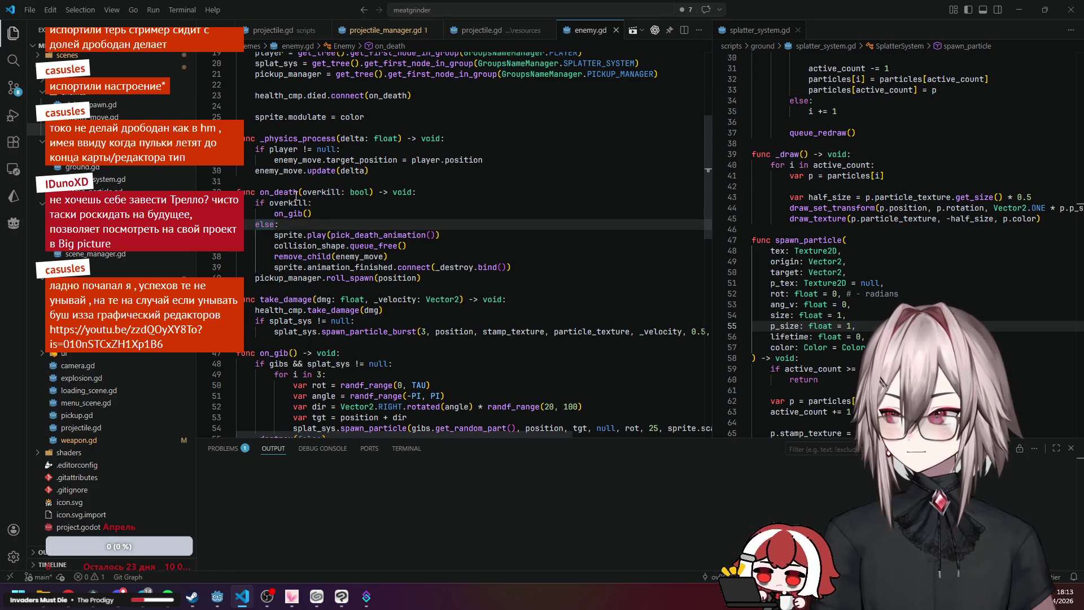
click(296, 192)
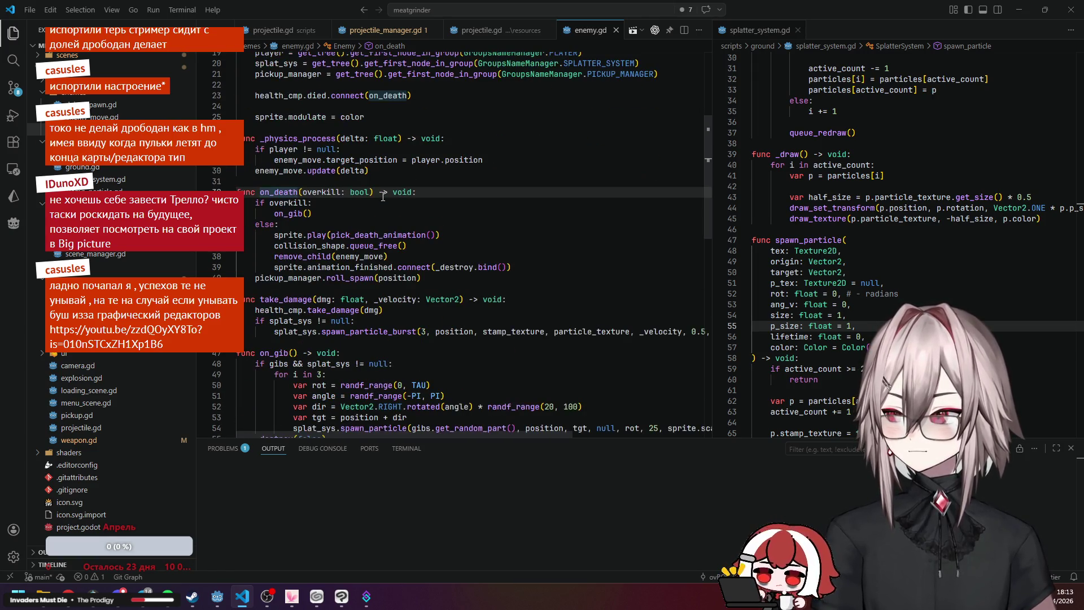
scroll(383, 196, down, 1)
click(315, 253)
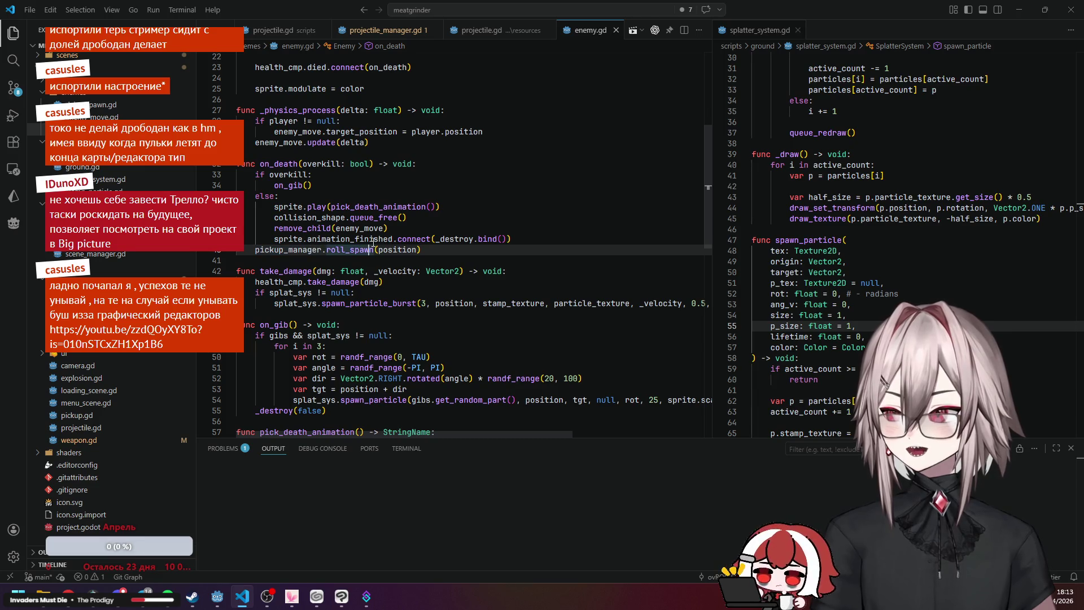
click(308, 206)
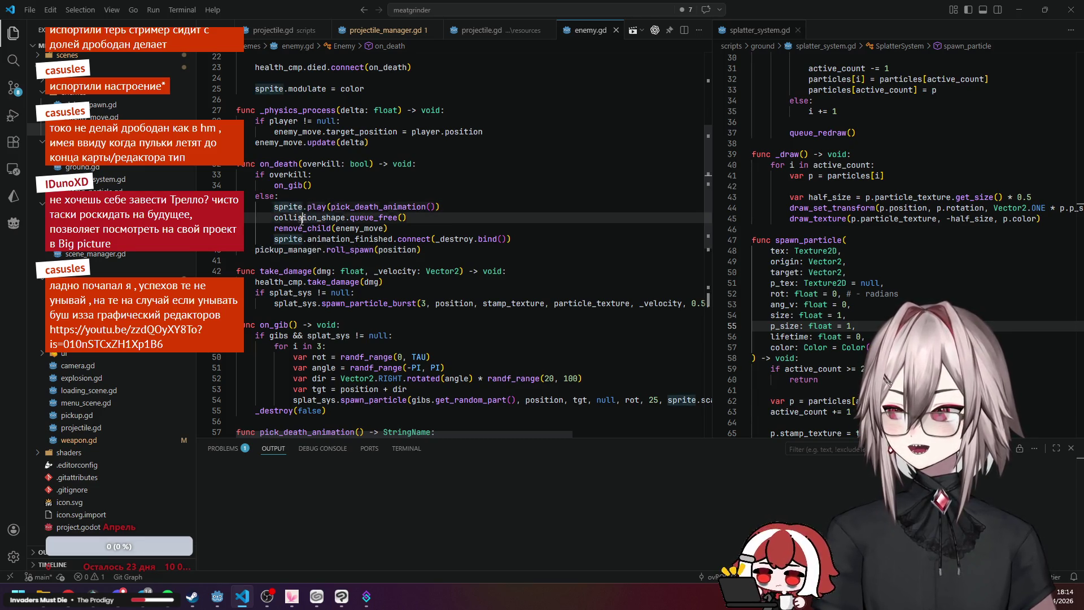
Scroll to the top and add an empty line below the pickup_manager declaration.
scroll(308, 203, up, 8)
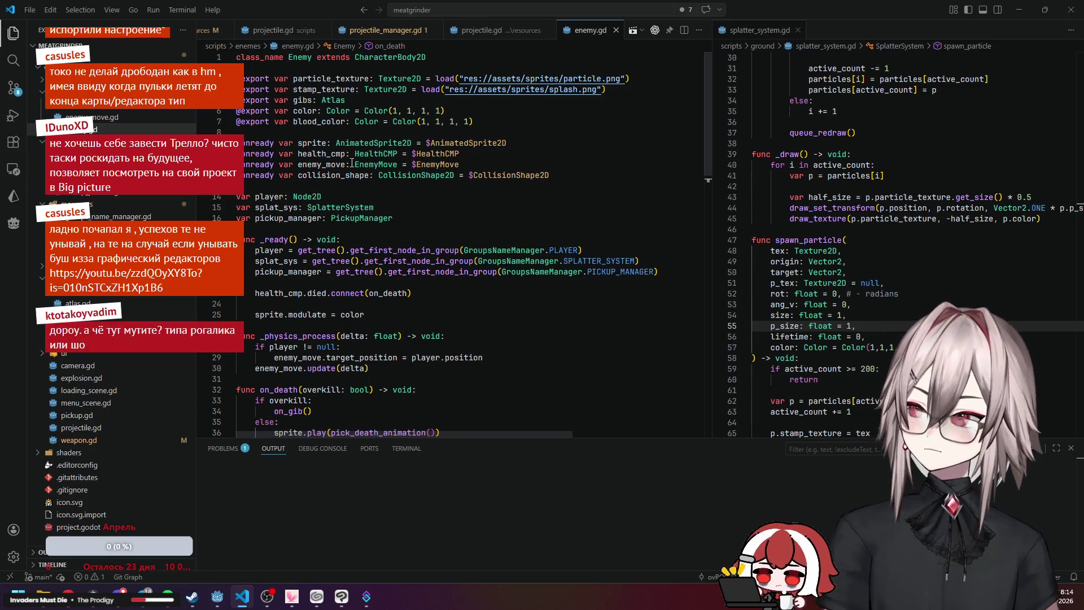
click(282, 175)
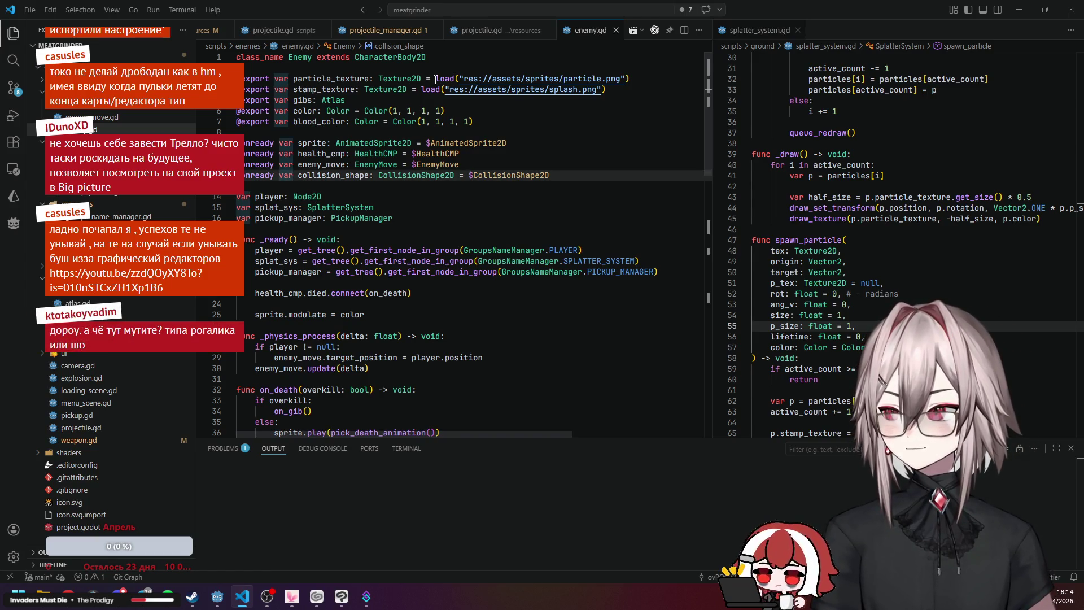
click(468, 211)
click(436, 217)
key(Return)
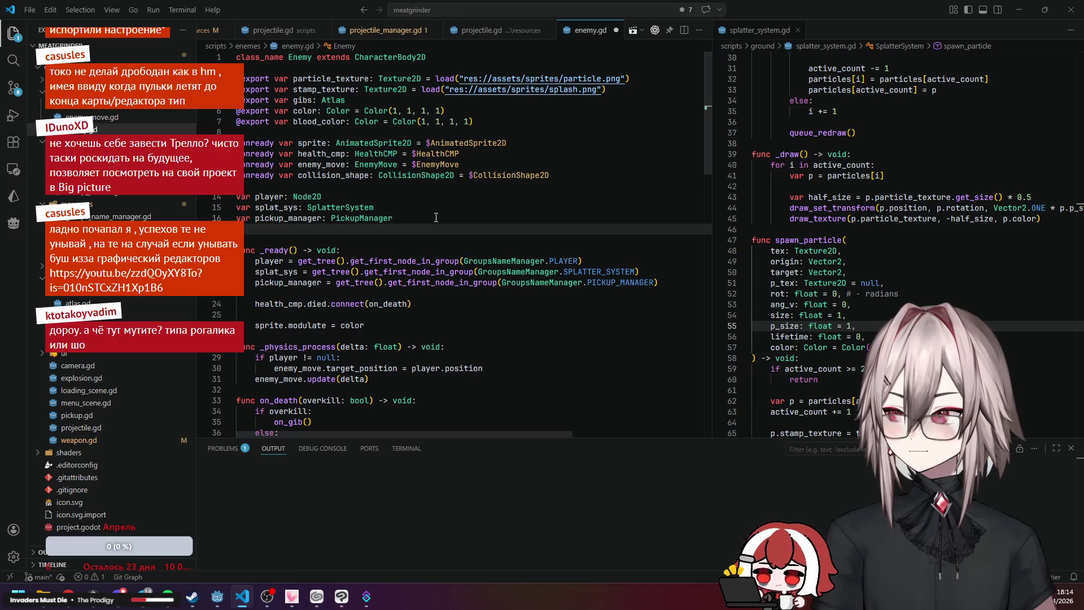
Declare var is_dying: bool = false below pickup_manager.
text(var is)
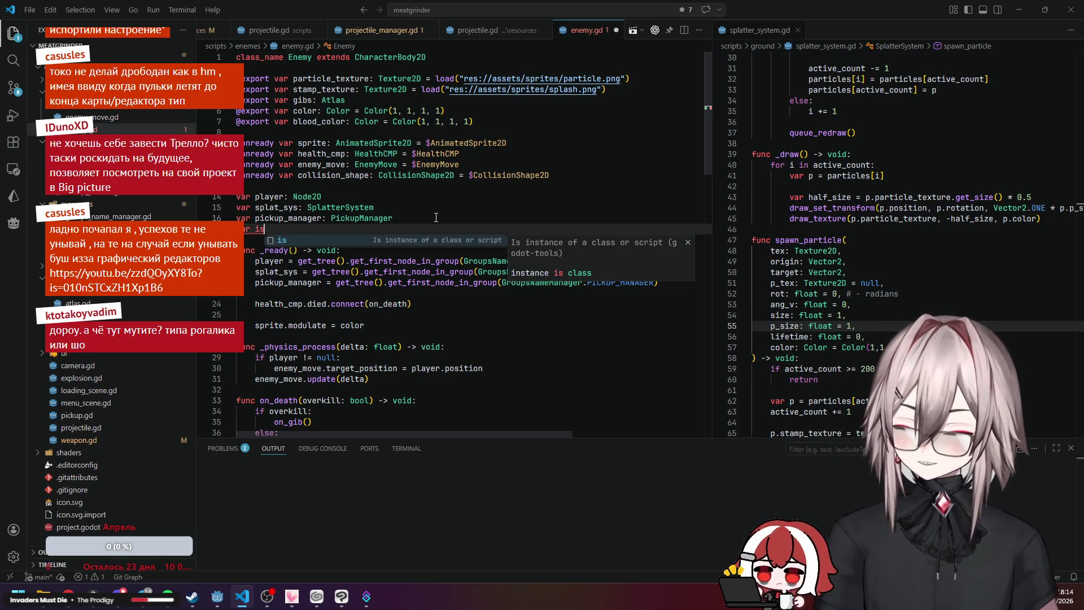
text(_dead)
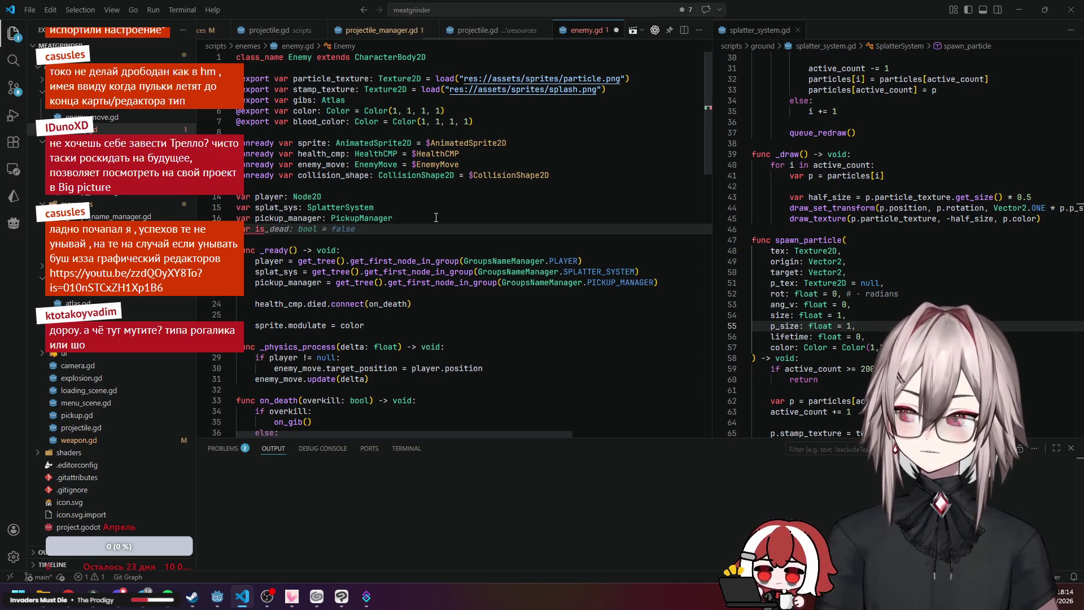
key(ctrl+z)
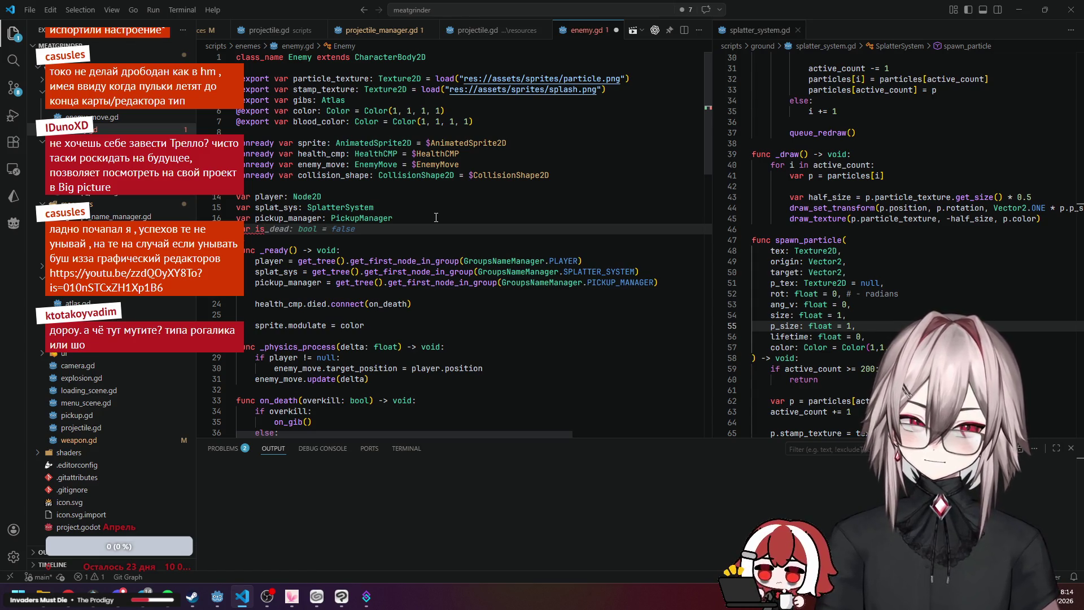
text(_)
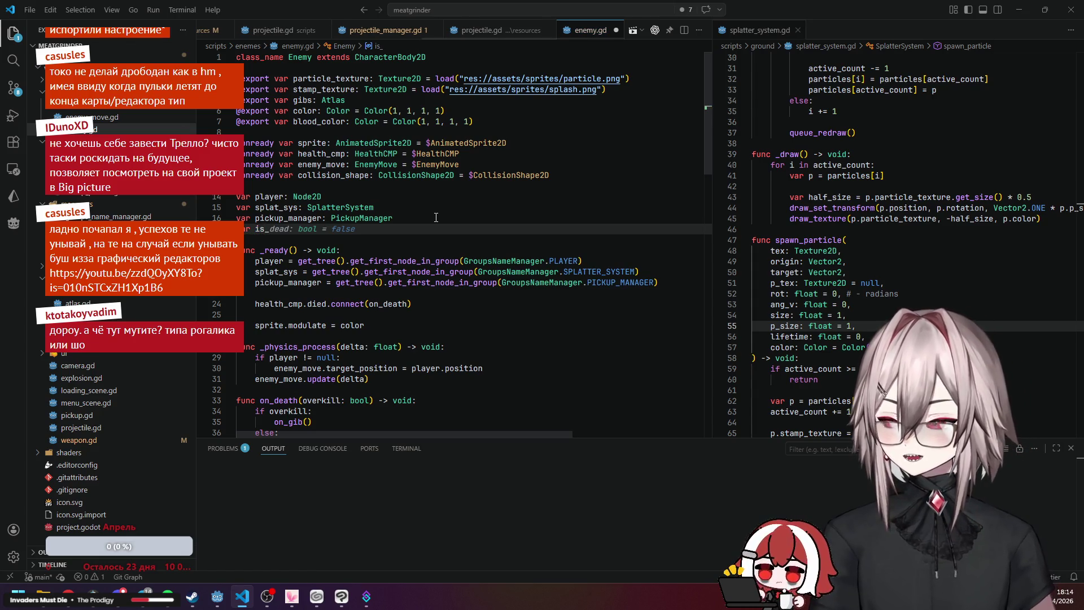
text(D)
key(BackSpace)
text(dying)
key(Tab)
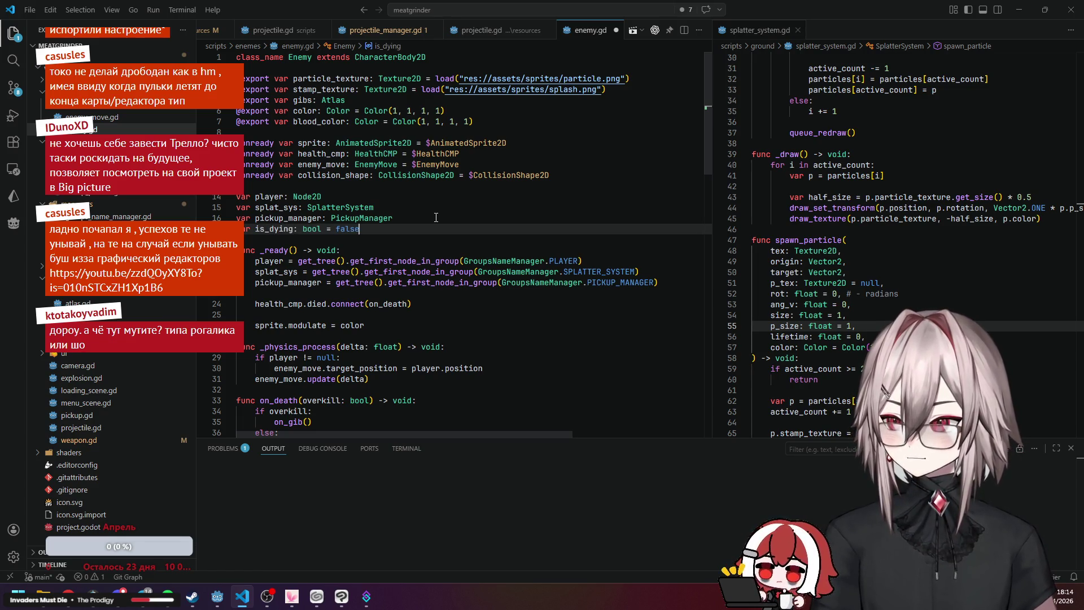
double_click(289, 229)
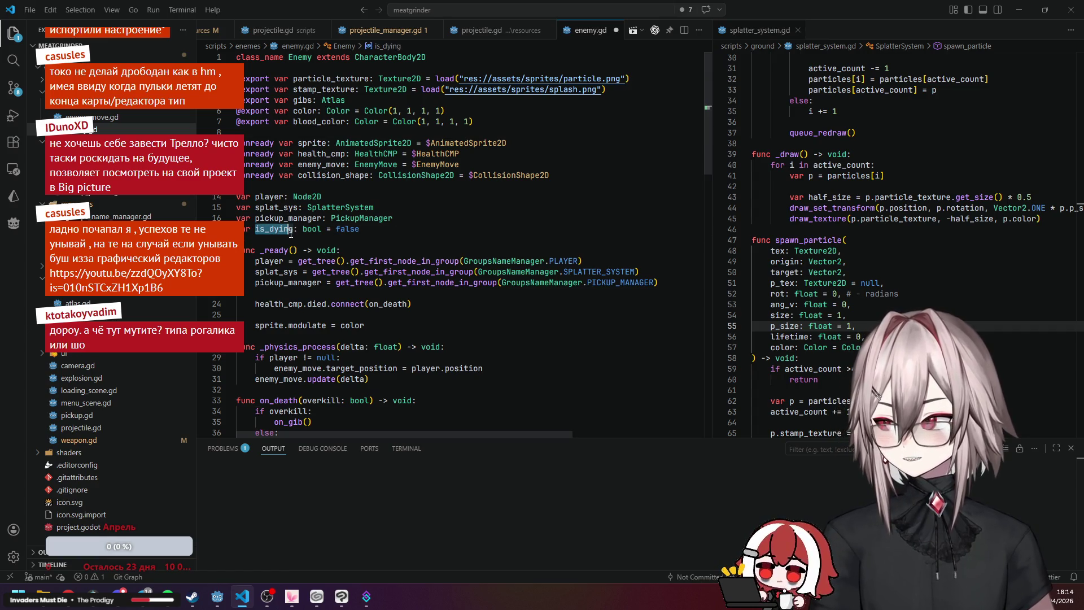
Add 'is_dying = true' at the top of on_death.
scroll(291, 254, down, 3)
click(289, 315)
scroll(290, 316, down, 2)
click(418, 270)
key(Return)
text(is_dying = true)
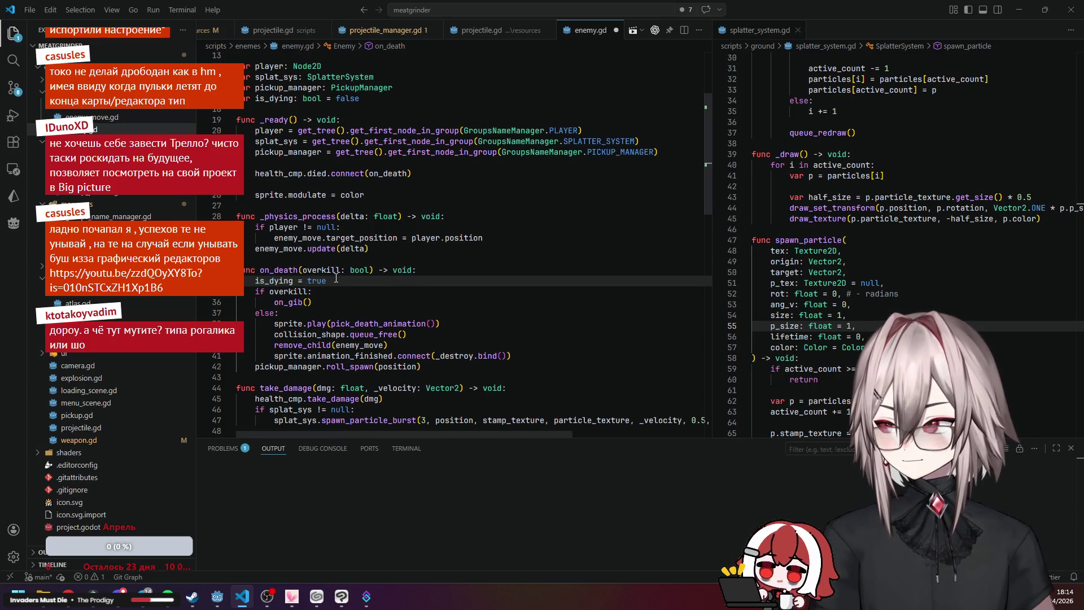
Insert an 'if is_dying: return' early return at the start of on_death.
scroll(333, 280, down, 2)
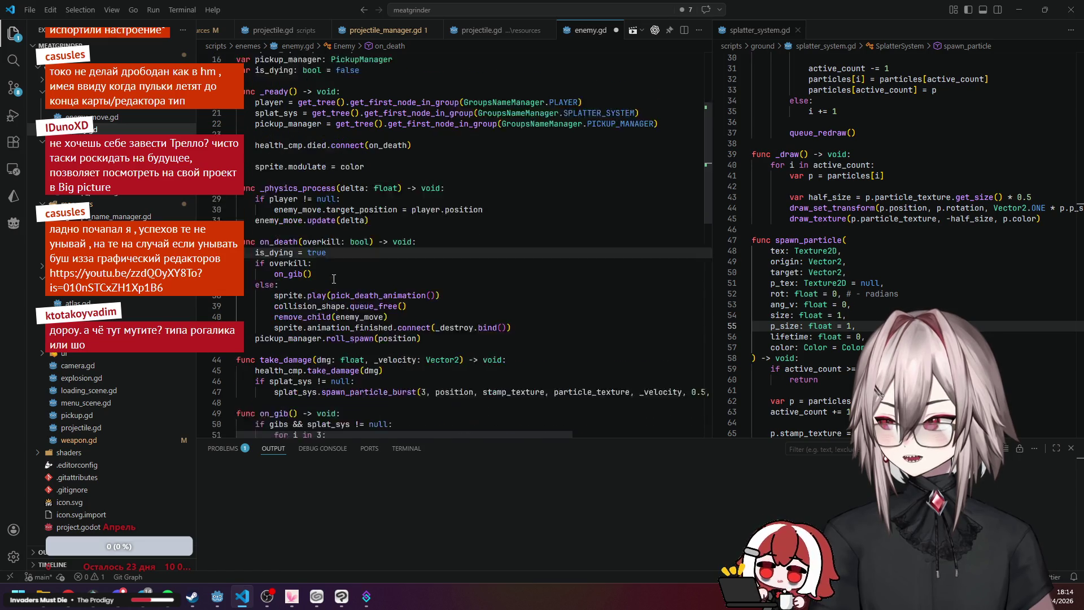
click(435, 215)
key(Return)
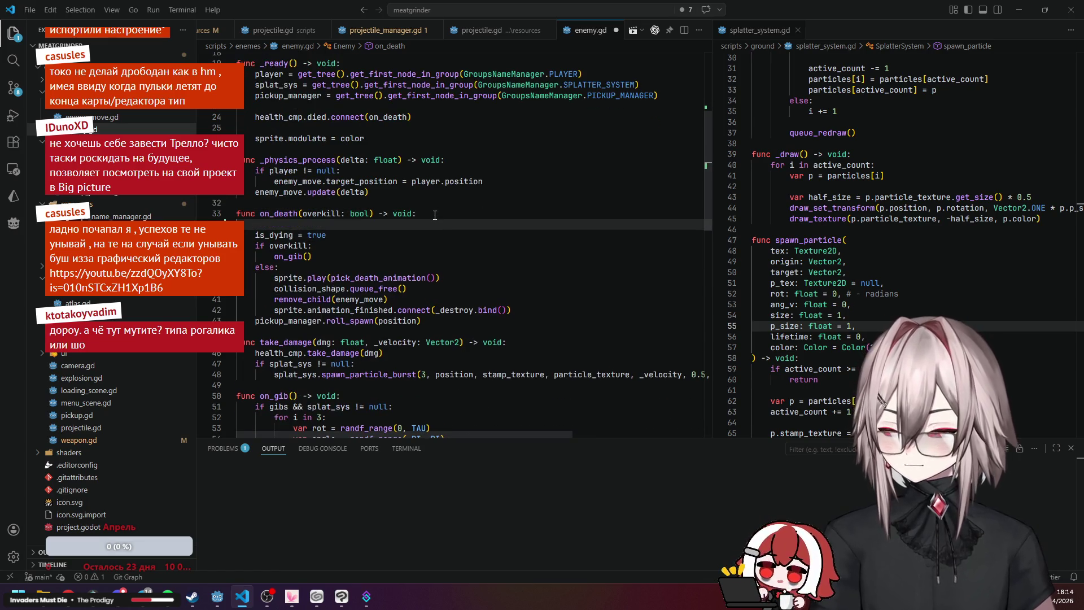
text(if)
key(Tab)
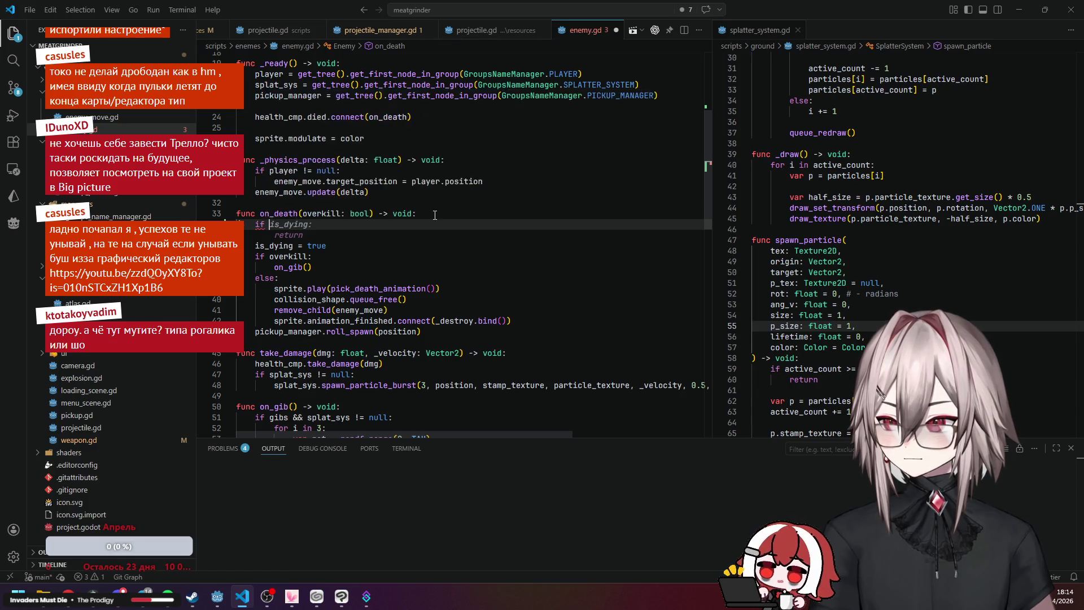
key(Return)
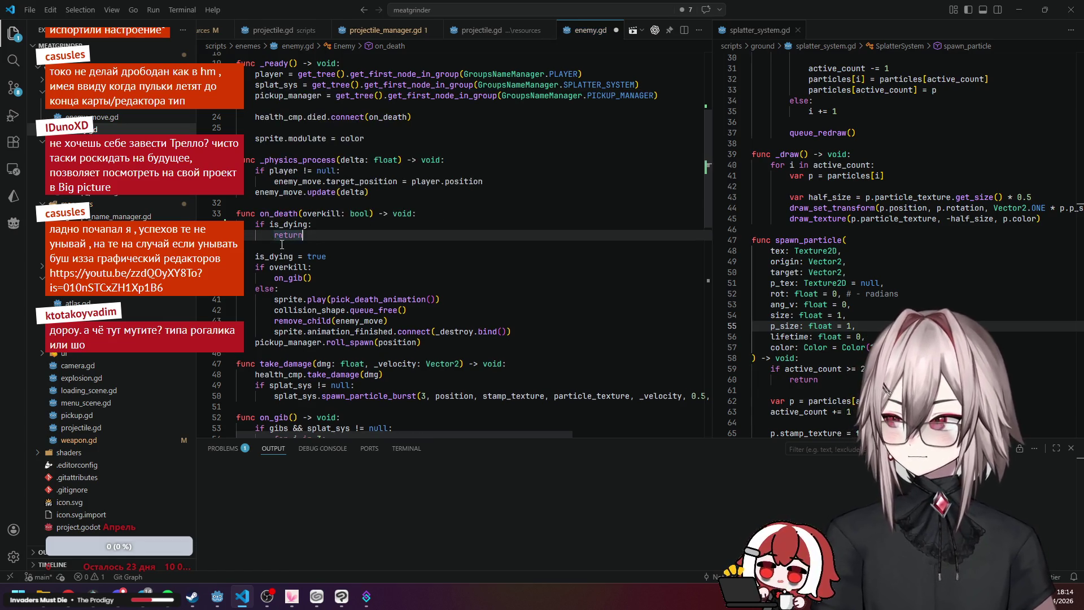
Move 'is_dying = true' to function level right after the roll_spawn line.
click(316, 278)
scroll(342, 209, down, 3)
click(345, 171)
key(Return)
click(348, 169)
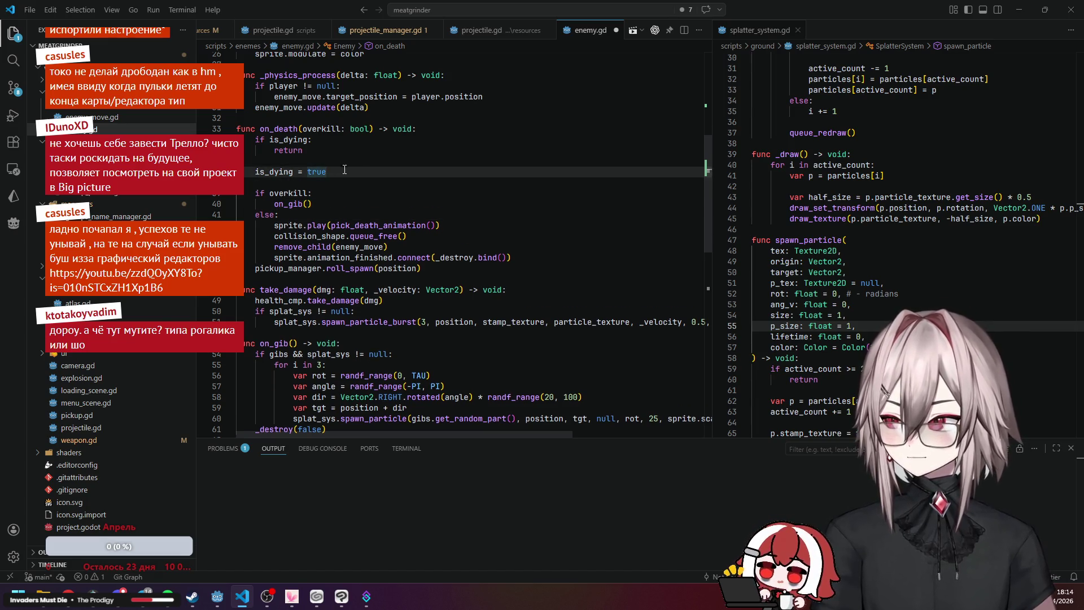
key(shift+Home)
key(shift+Home)
key(BackSpace)
key(BackSpace)
key(BackSpace)
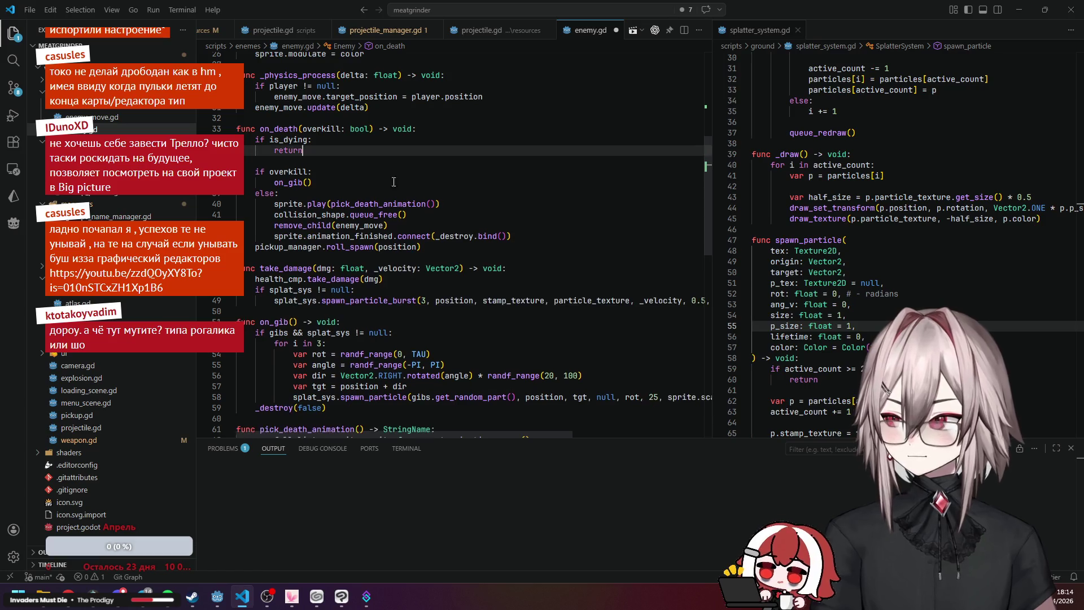
click(440, 246)
key(Return)
key(Tab)
key(Home)
key(BackSpace)
Save enemy.gd and go back to the Godot editor.
click(350, 171)
click(354, 150)
key(ctrl+s)
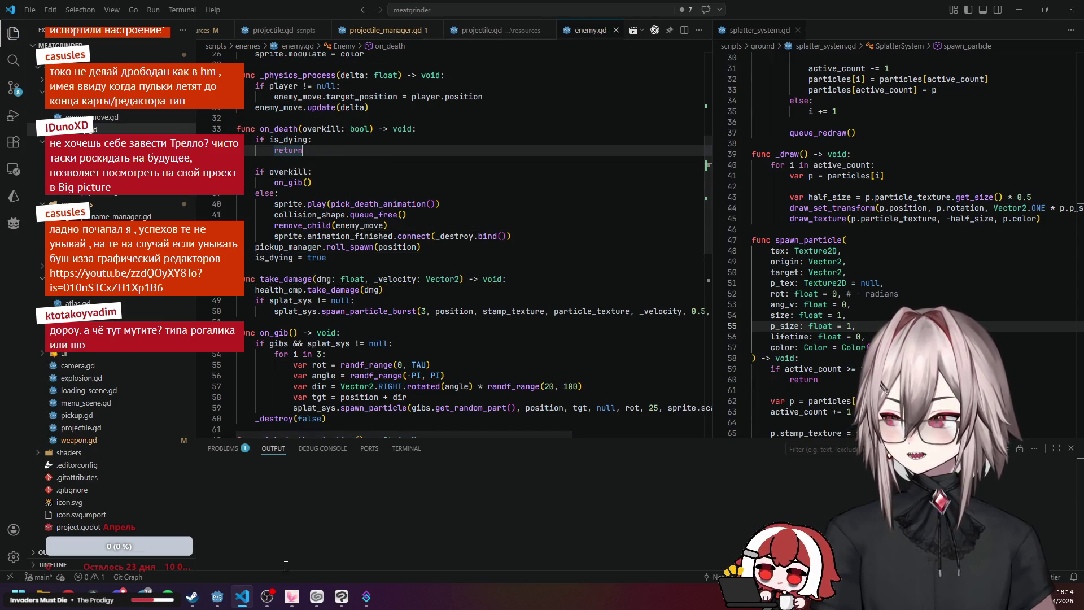
click(217, 597)
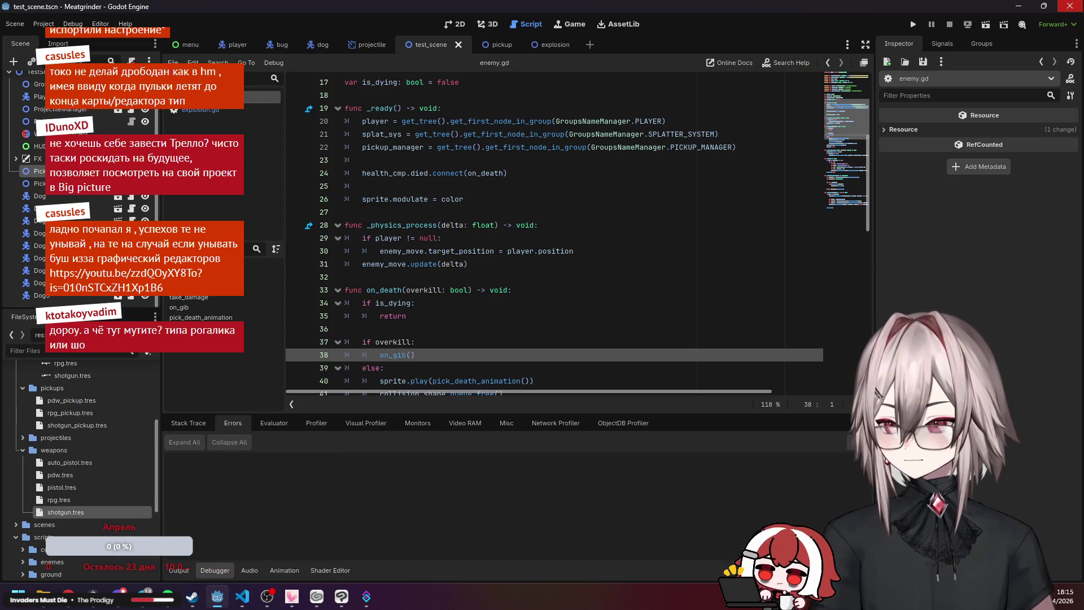
Run the game with F5, shoot the enemy group, then close the game window.
key(F5)
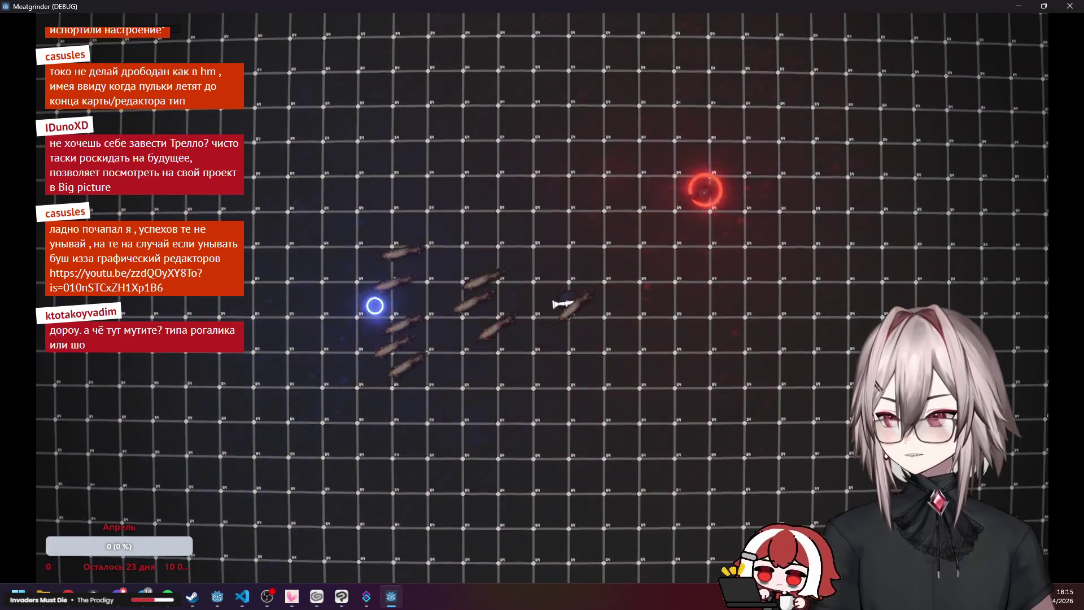
mouse_move(375, 305)
mouse_down()
mouse_move(503, 237)
mouse_move(610, 201)
mouse_move(708, 215)
mouse_up()
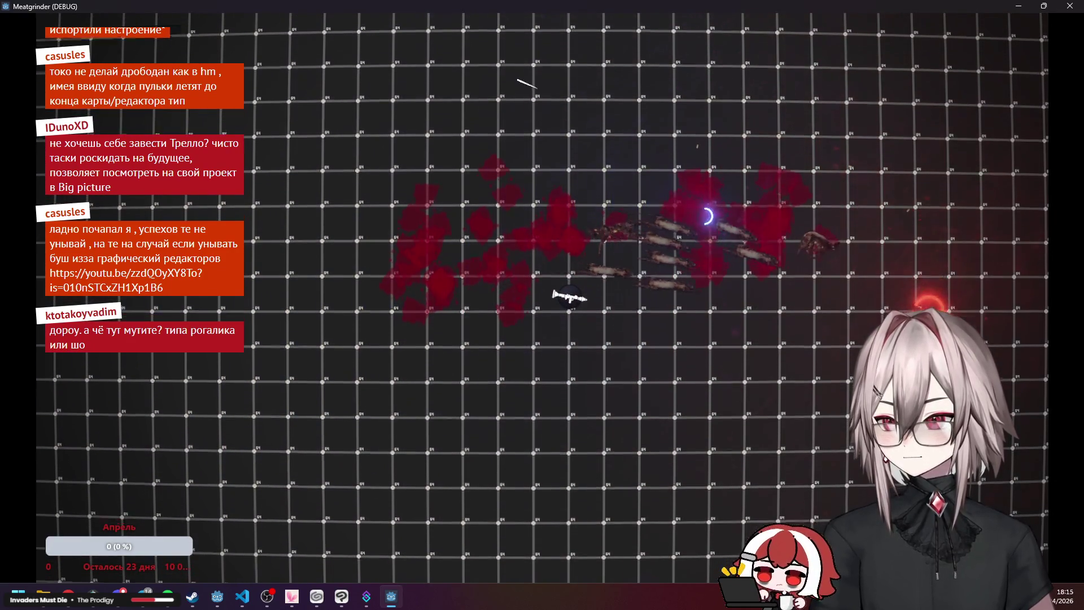
key(a)
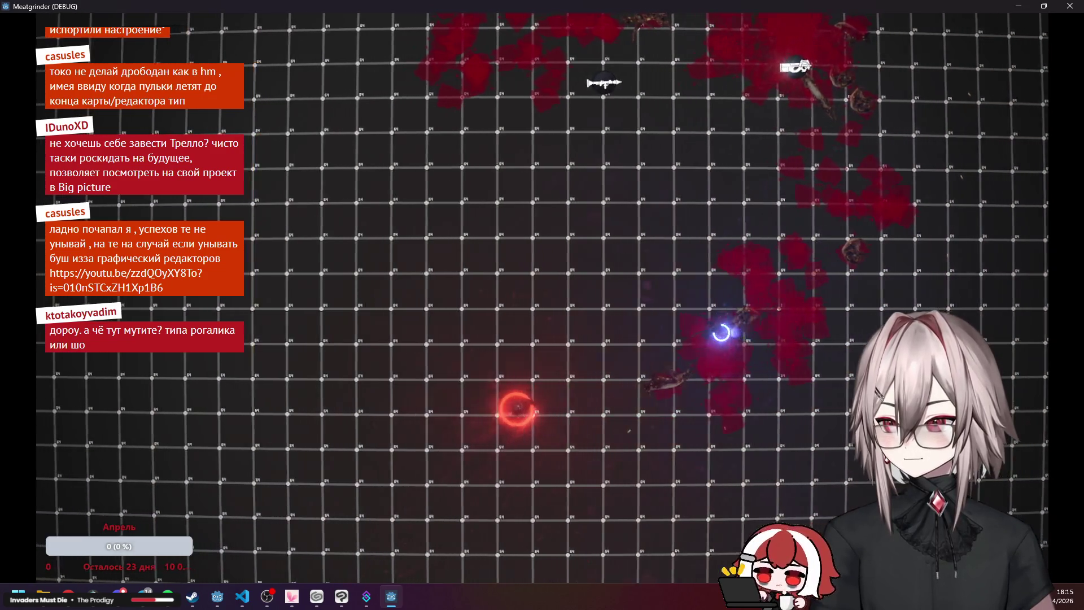
click(1069, 6)
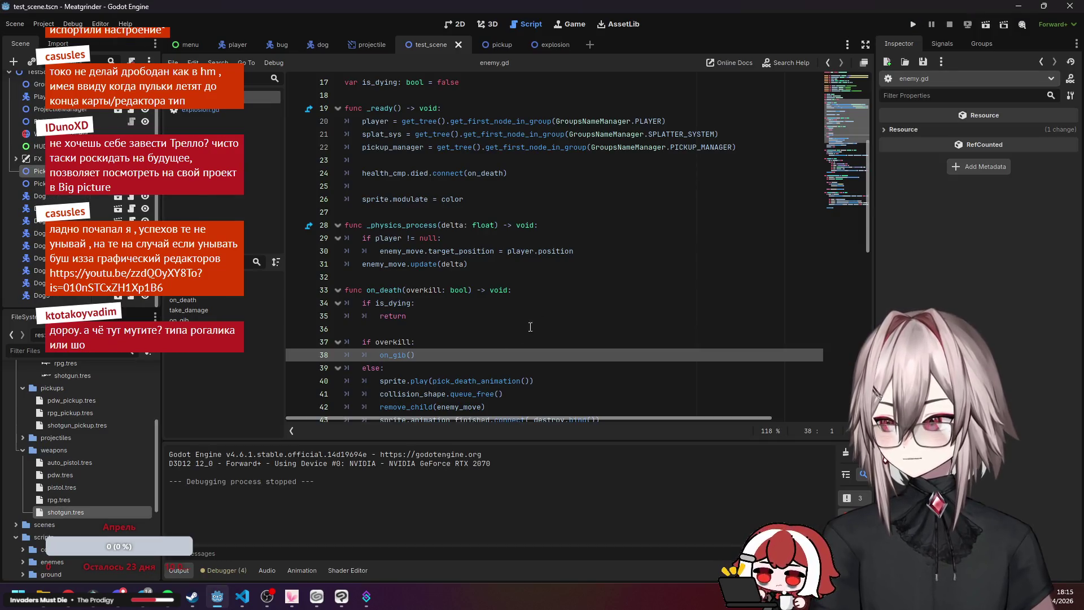
Check the debugger for errors, then return to enemy.gd and highlight the overkill parameter.
scroll(456, 332, down, 3)
click(223, 570)
click(179, 571)
scroll(395, 366, up, 2)
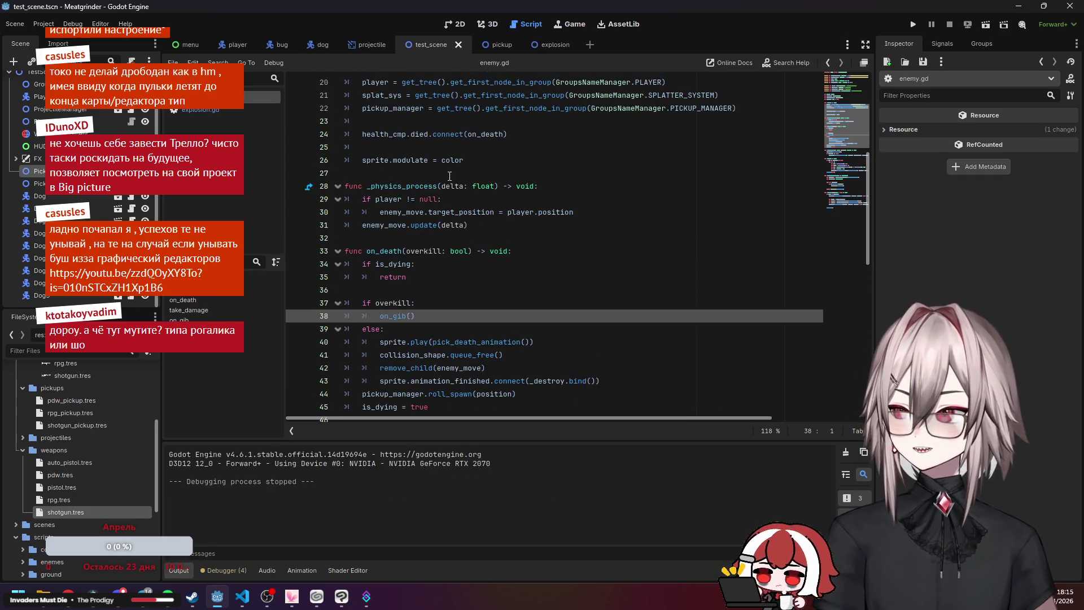
click(243, 596)
click(320, 129)
scroll(436, 182, up, 1)
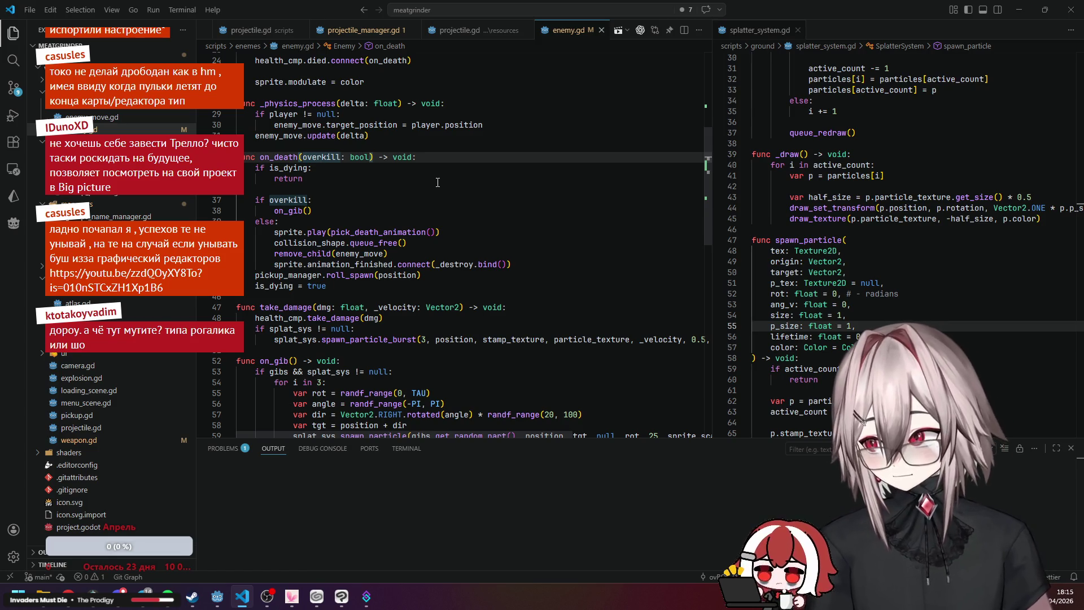
scroll(438, 183, up, 3)
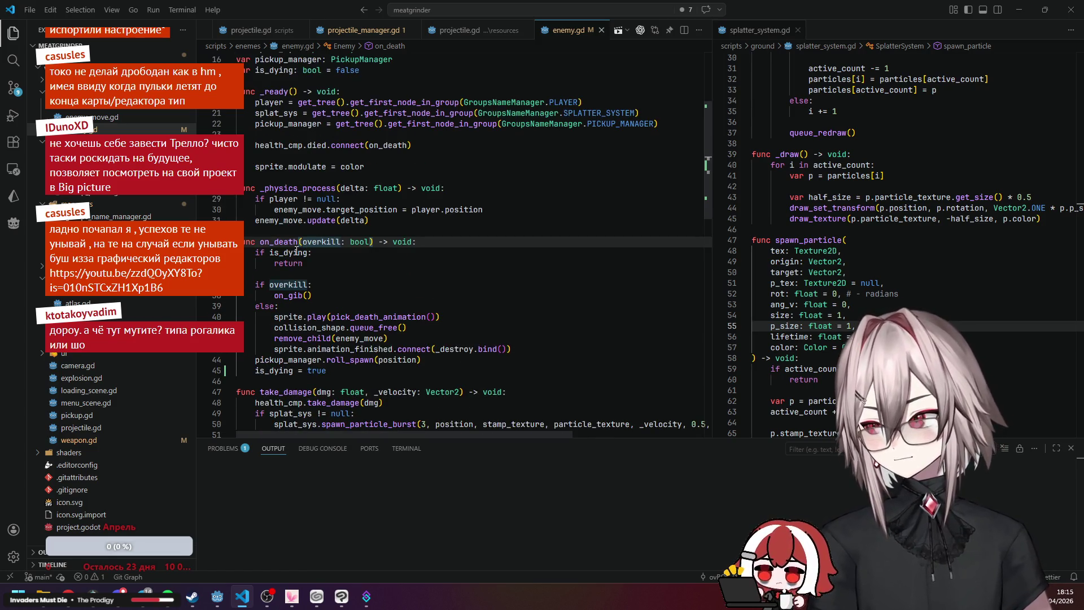
key(Down)
key(Down)
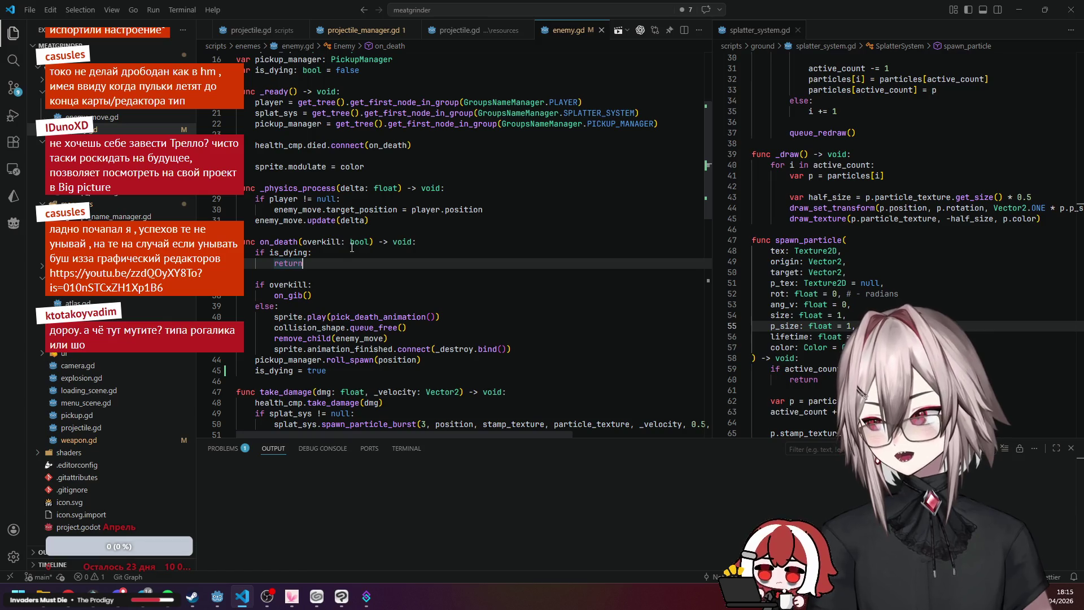
click(342, 243)
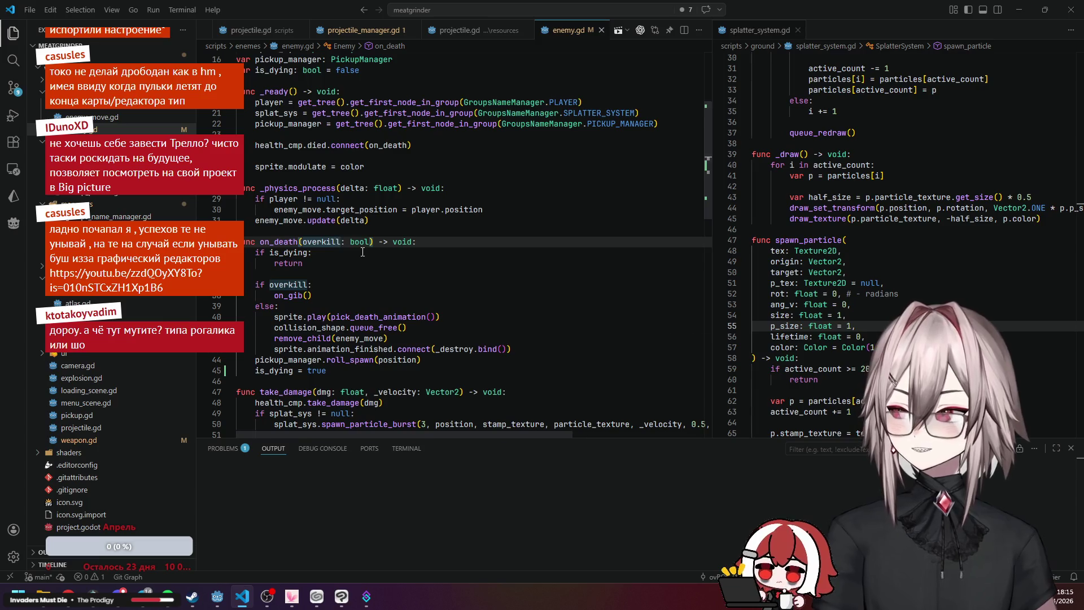
scroll(362, 252, down, 10)
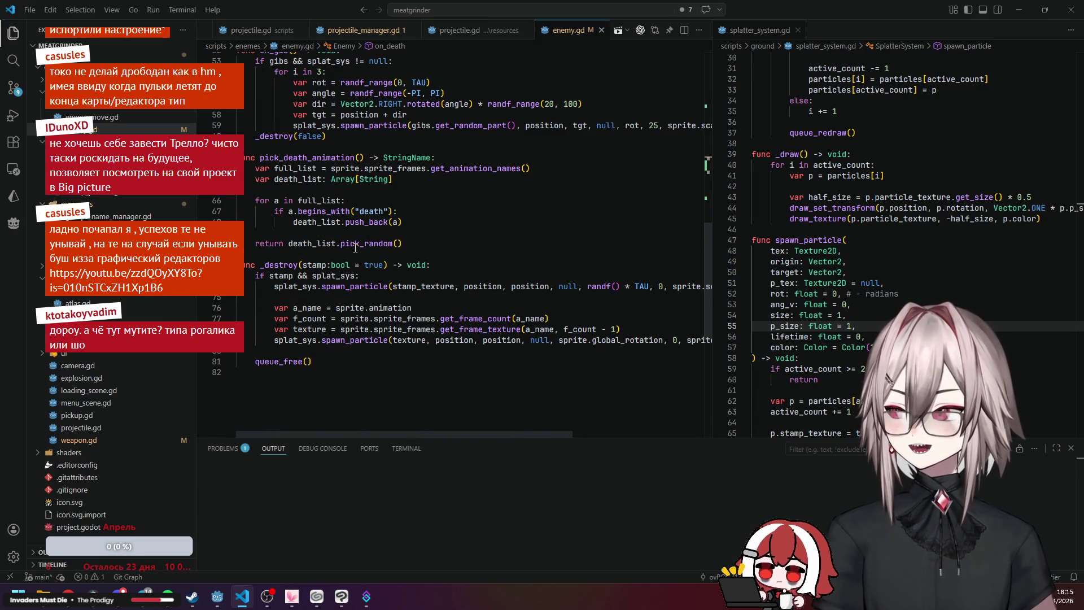
scroll(356, 248, up, 8)
click(338, 260)
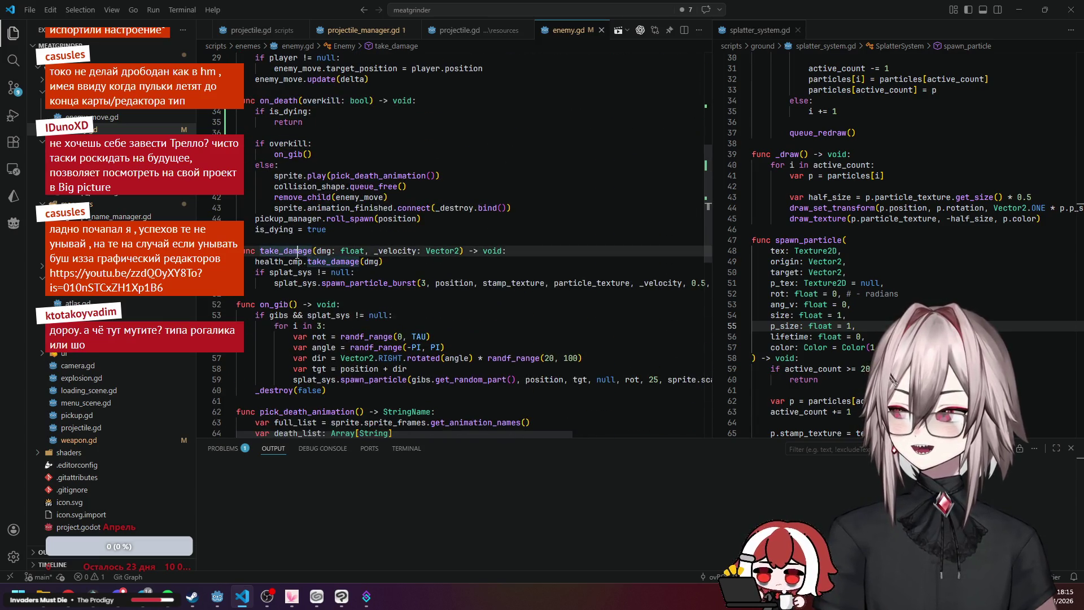
click(341, 261)
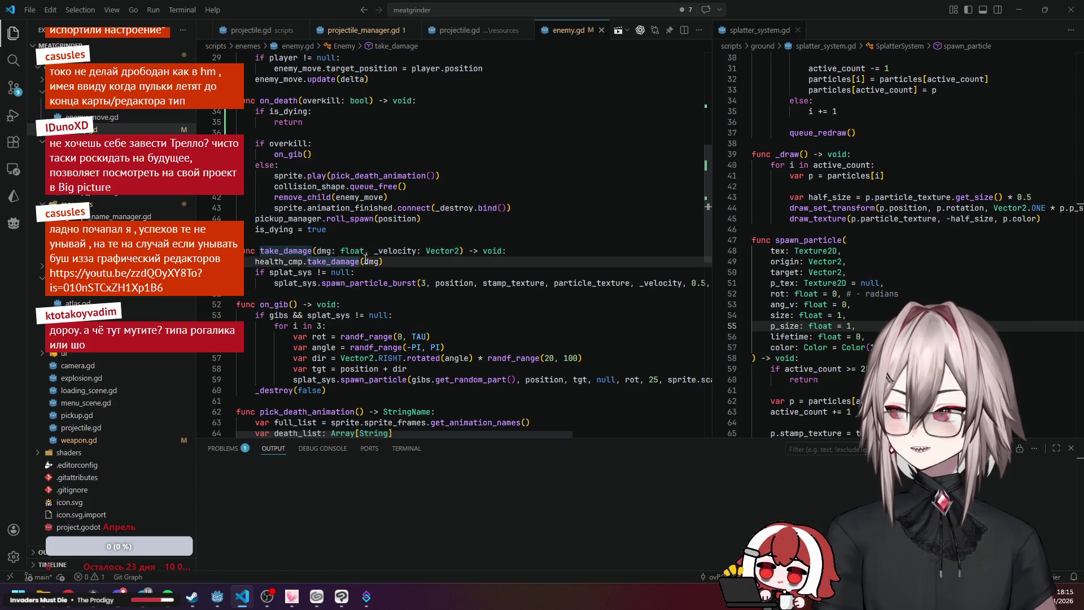
Go to take_damage in health_cmp.gd and trace health, damage, on_change, invincibility_timer and max_health.
ctrl+click(345, 261)
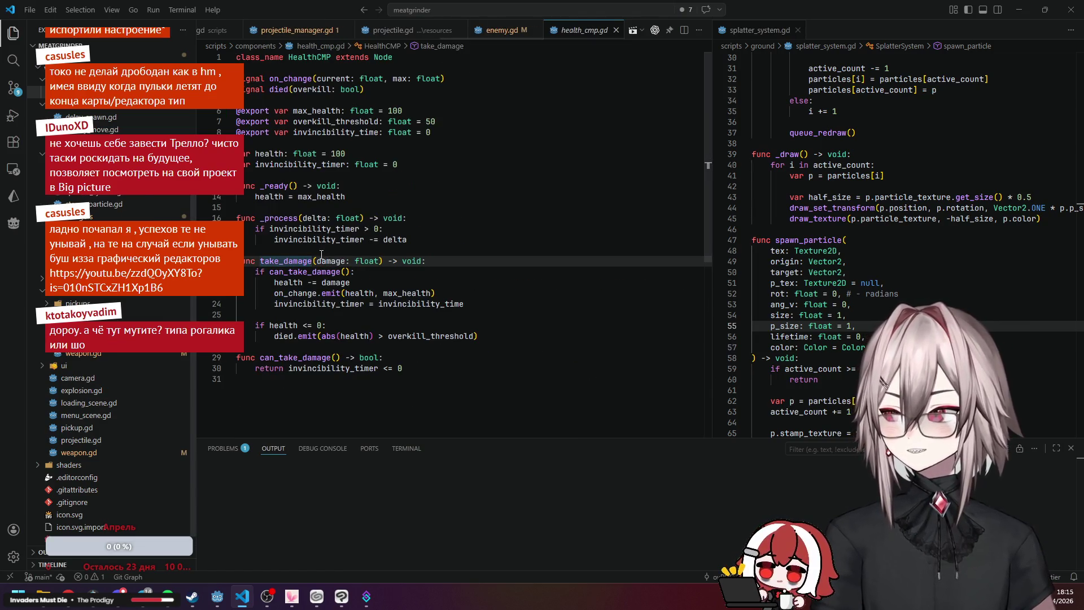
click(303, 282)
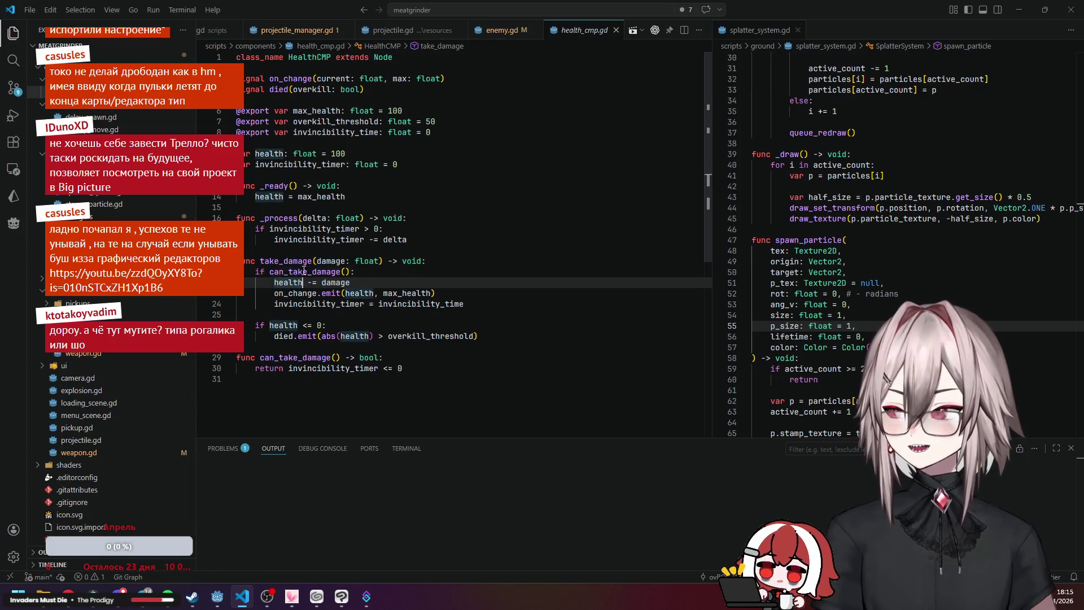
click(345, 282)
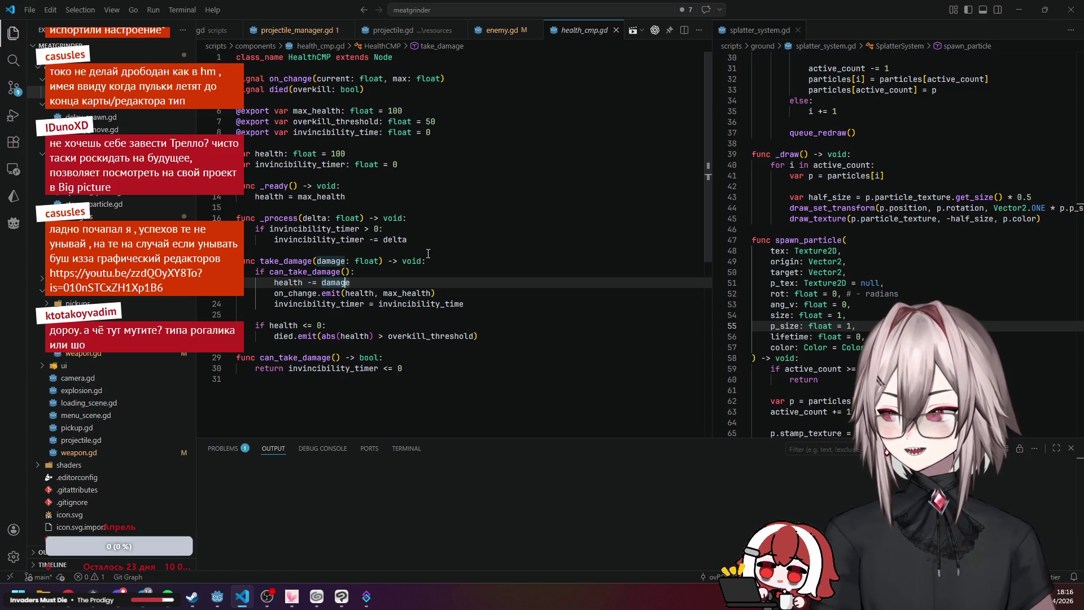
click(350, 293)
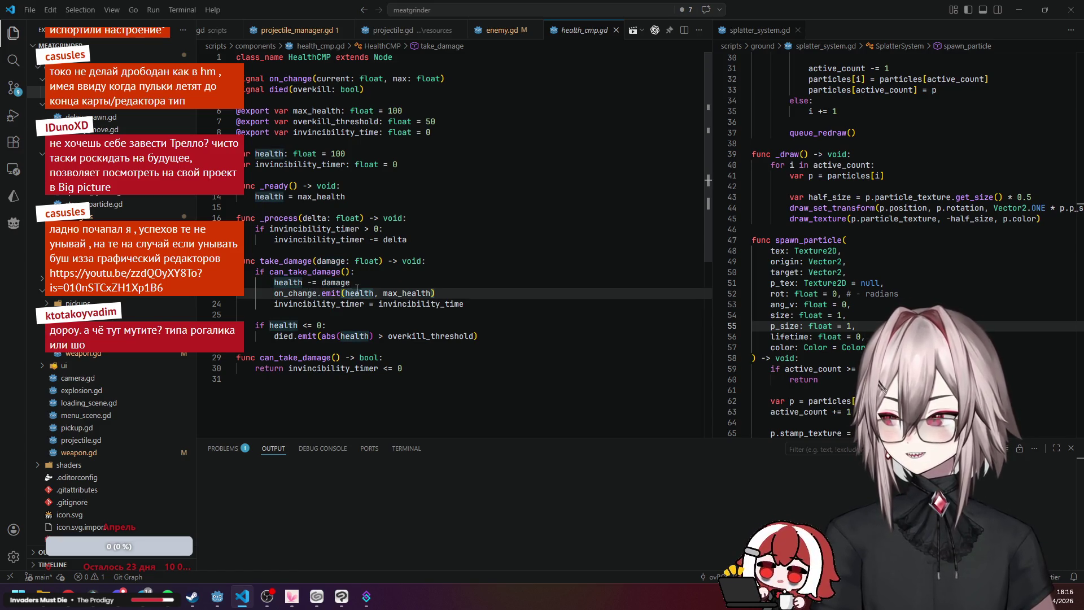
click(336, 304)
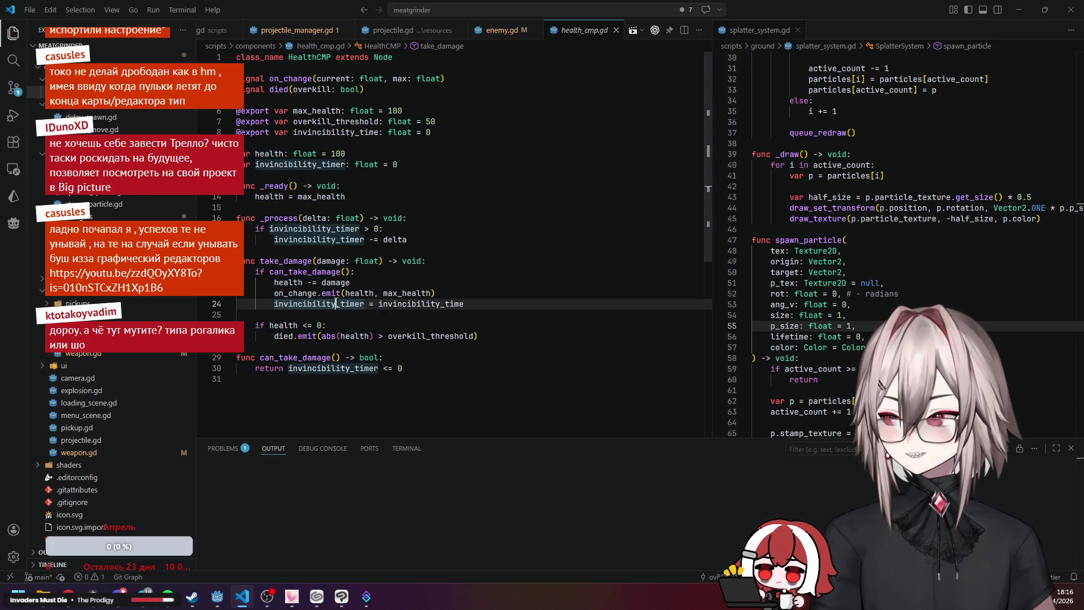
click(299, 294)
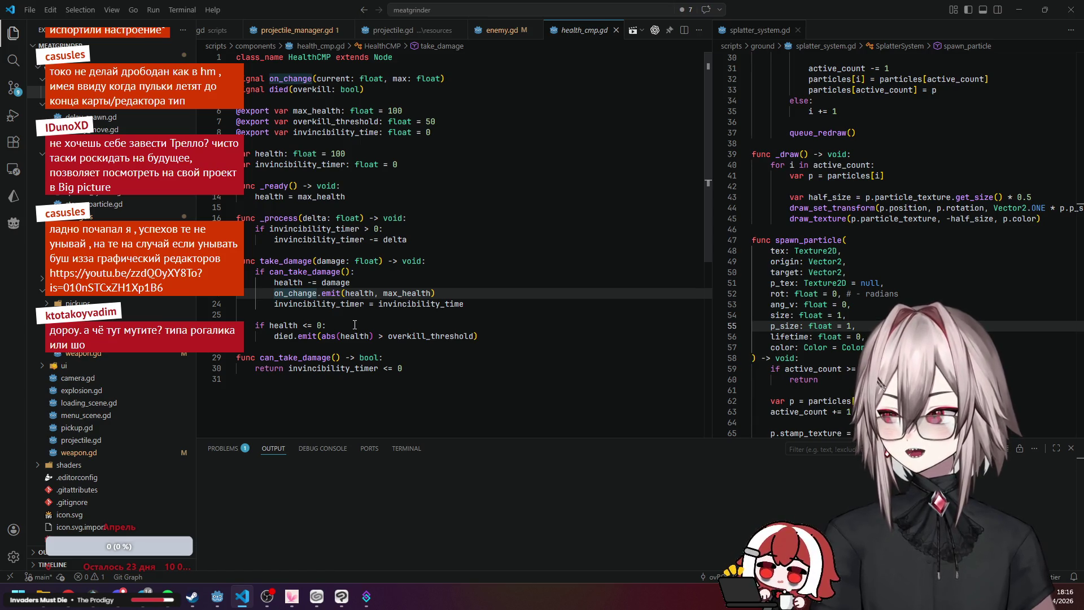
click(346, 293)
click(413, 293)
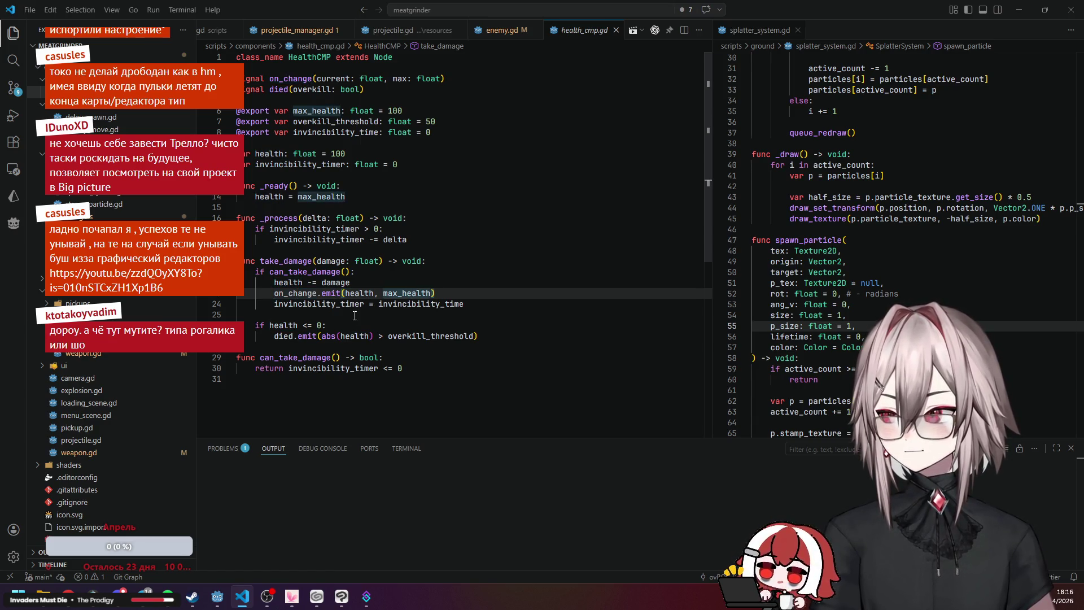
Examine the health <= 0 check and died.emit with abs(health) > overkill_threshold.
click(297, 325)
click(318, 326)
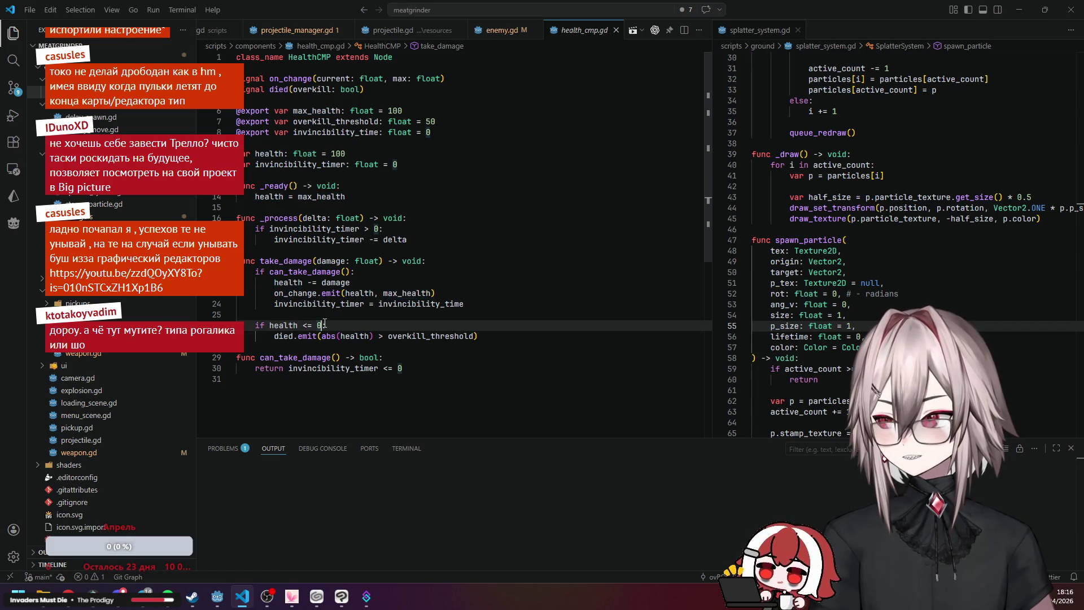
click(293, 336)
click(368, 329)
click(411, 333)
click(341, 335)
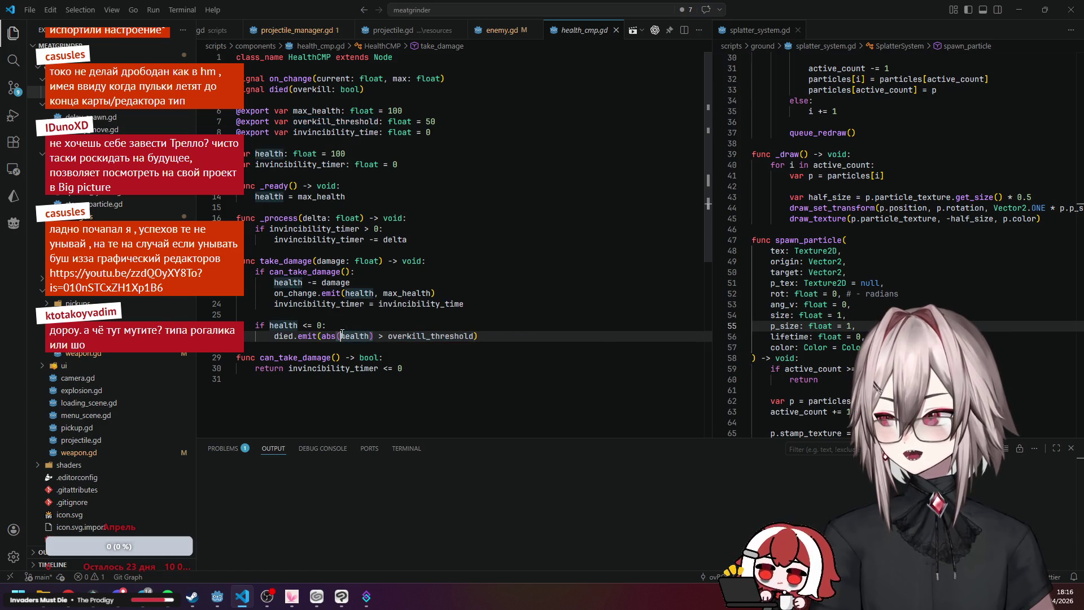
click(366, 322)
click(360, 335)
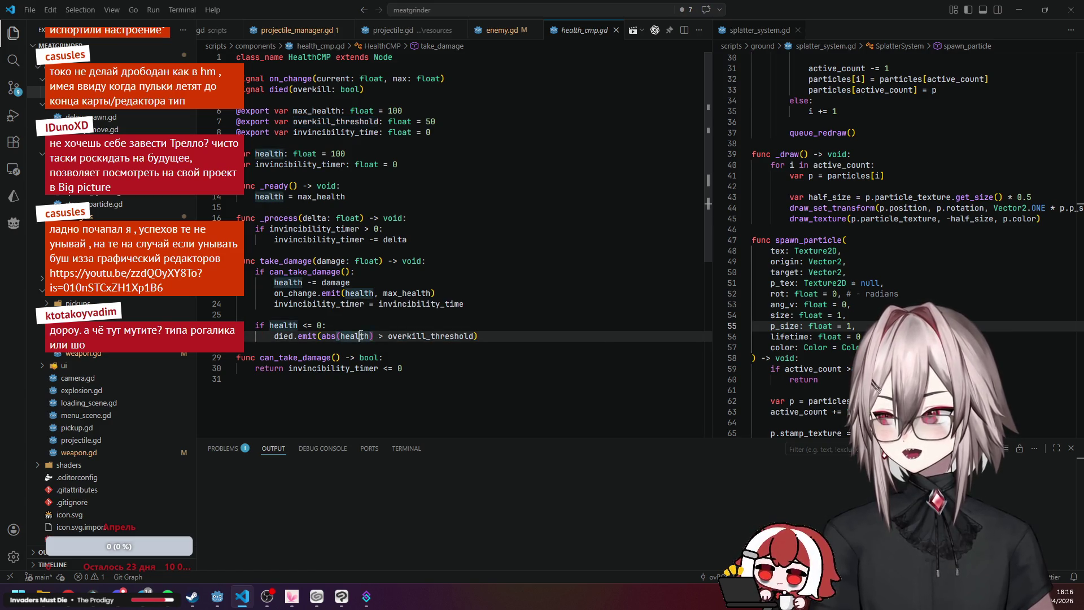
click(339, 333)
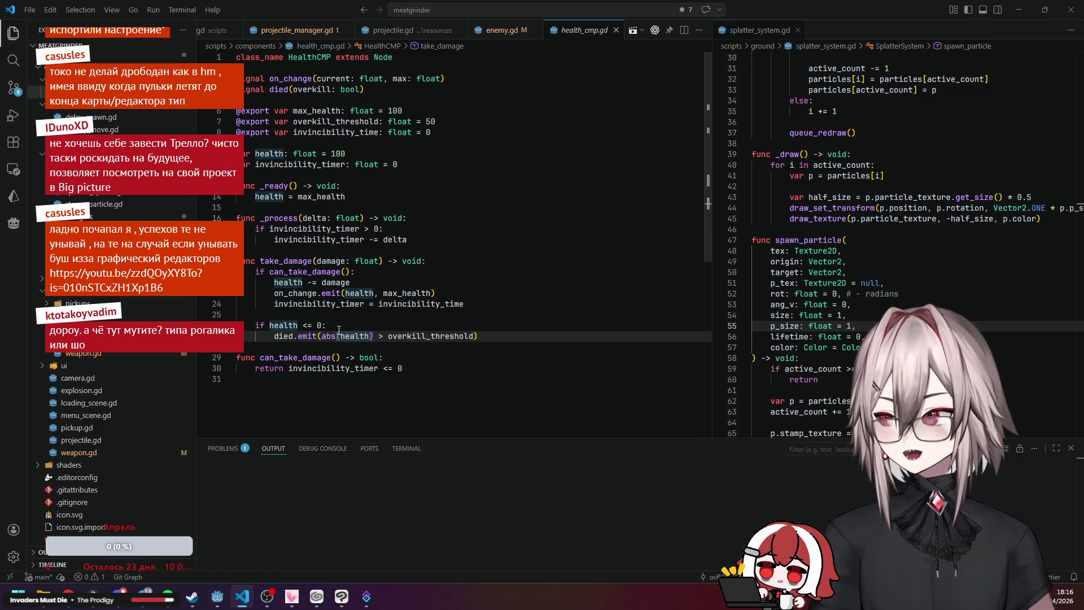
click(311, 337)
click(275, 91)
click(434, 336)
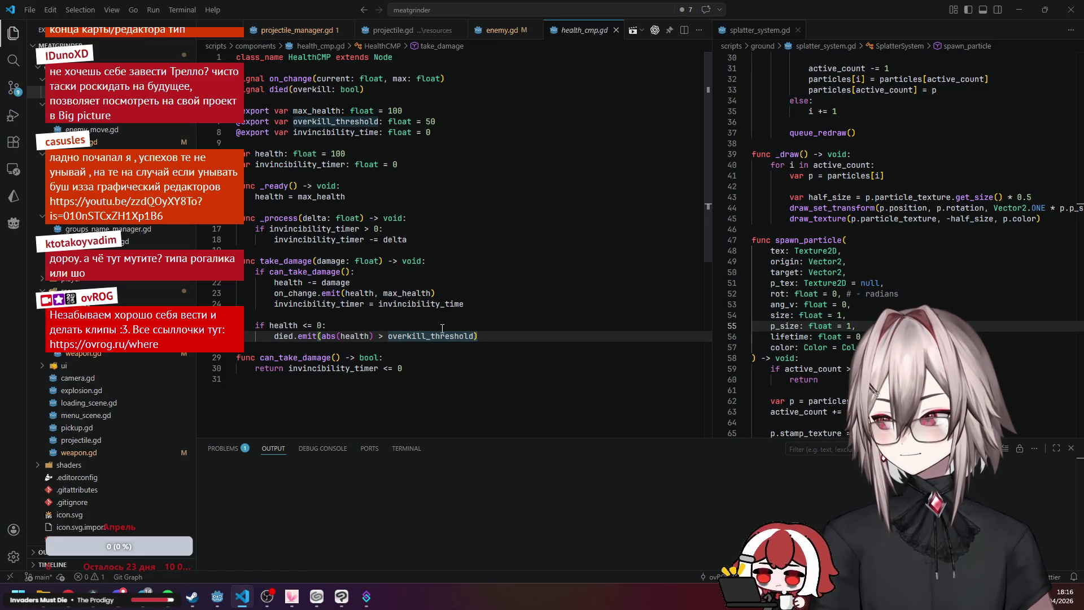
click(313, 339)
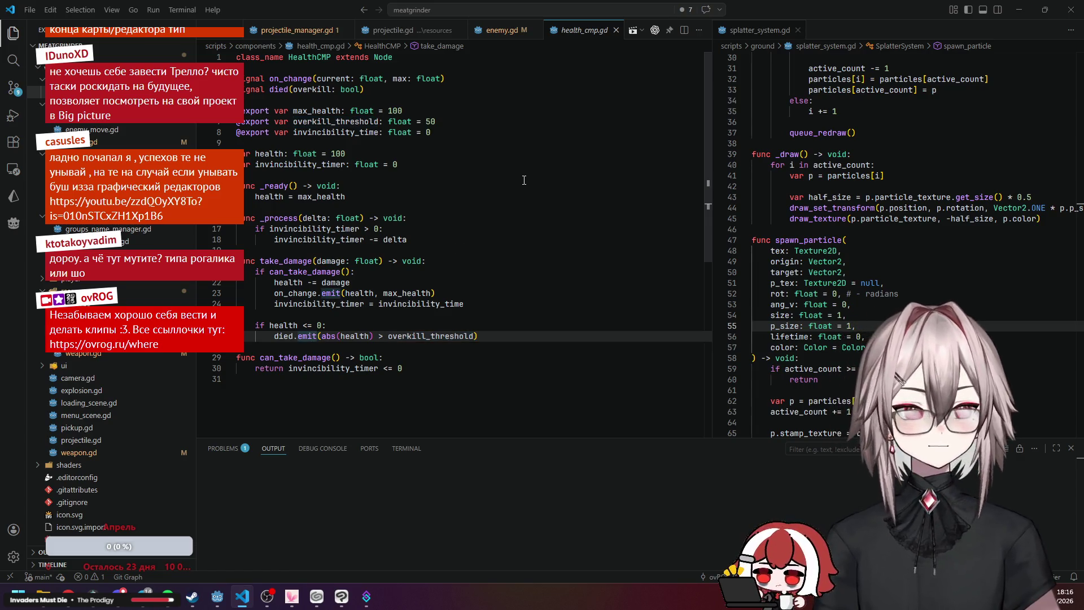
click(500, 30)
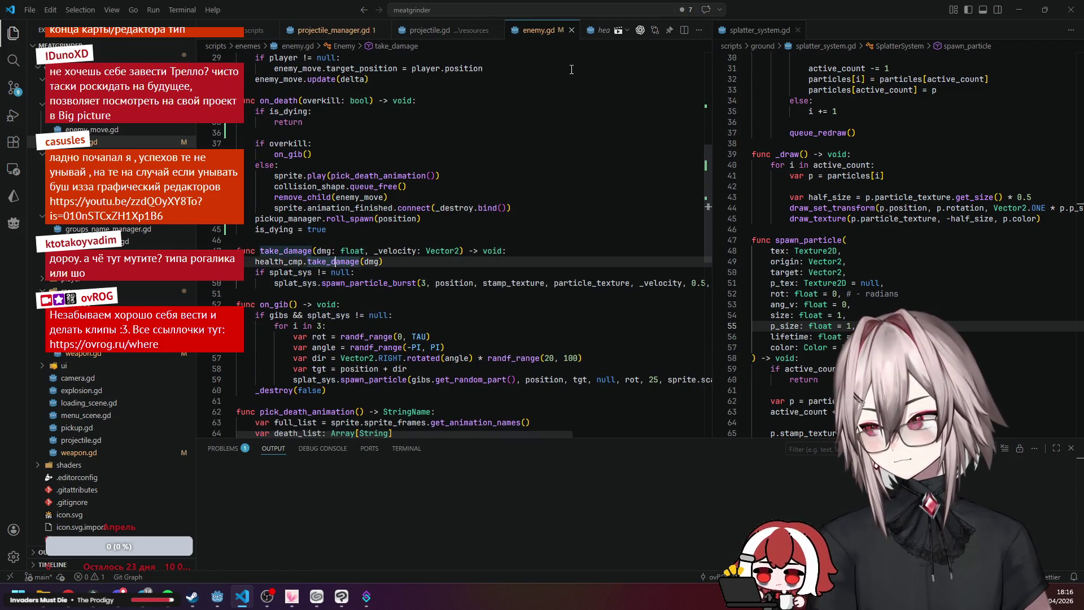
scroll(584, 38, down, 1)
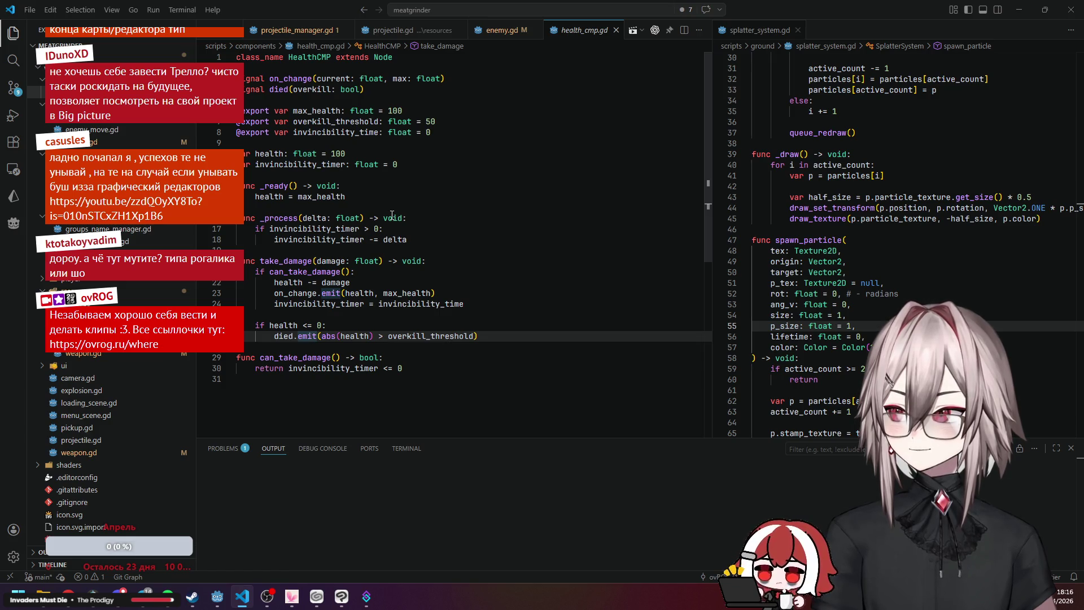
click(483, 33)
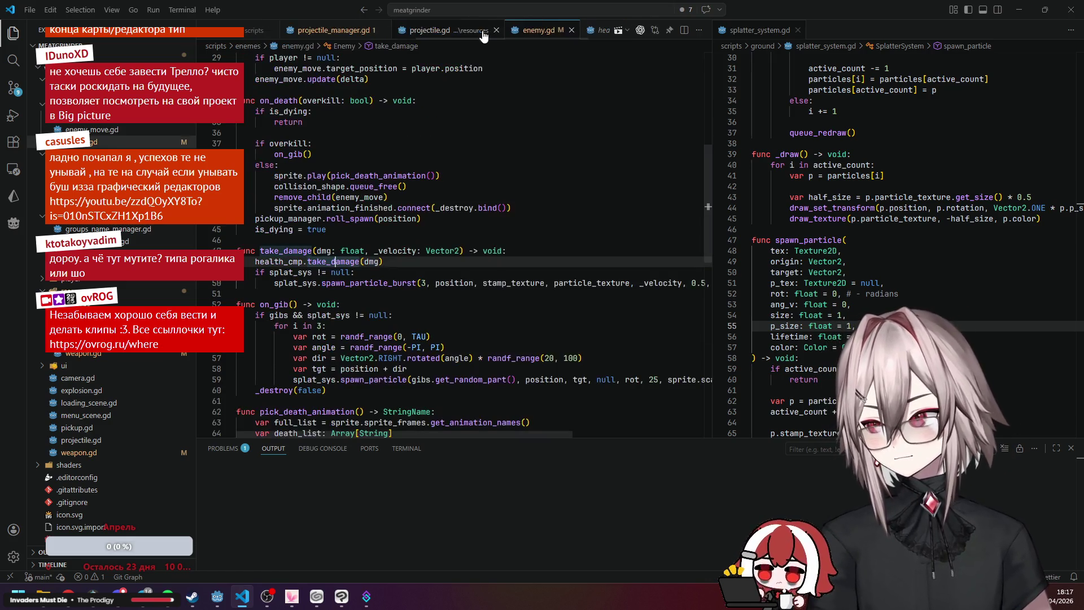
click(320, 100)
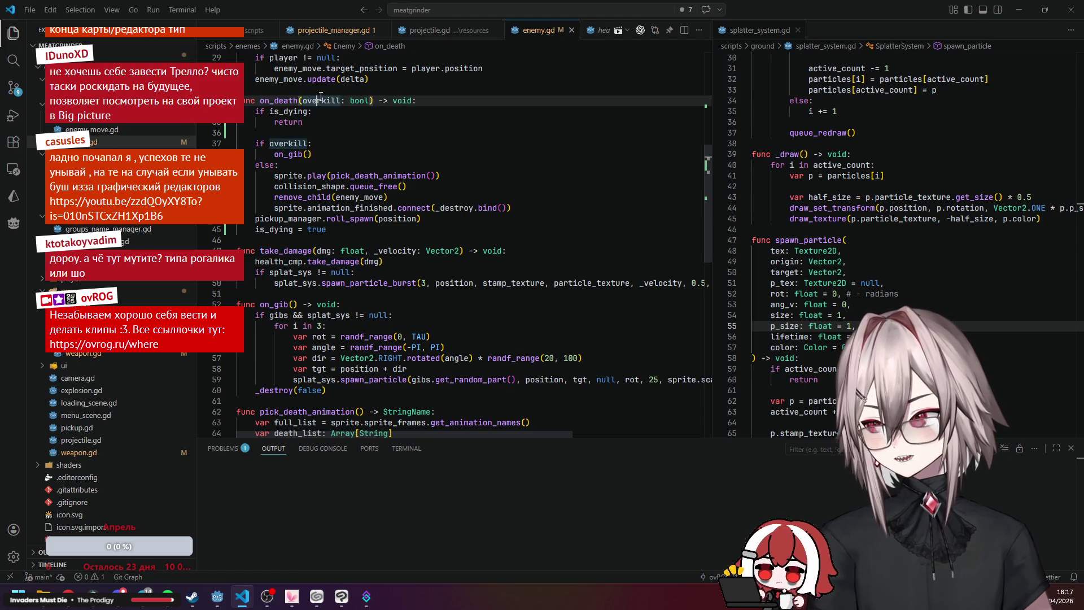
scroll(440, 172, up, 2)
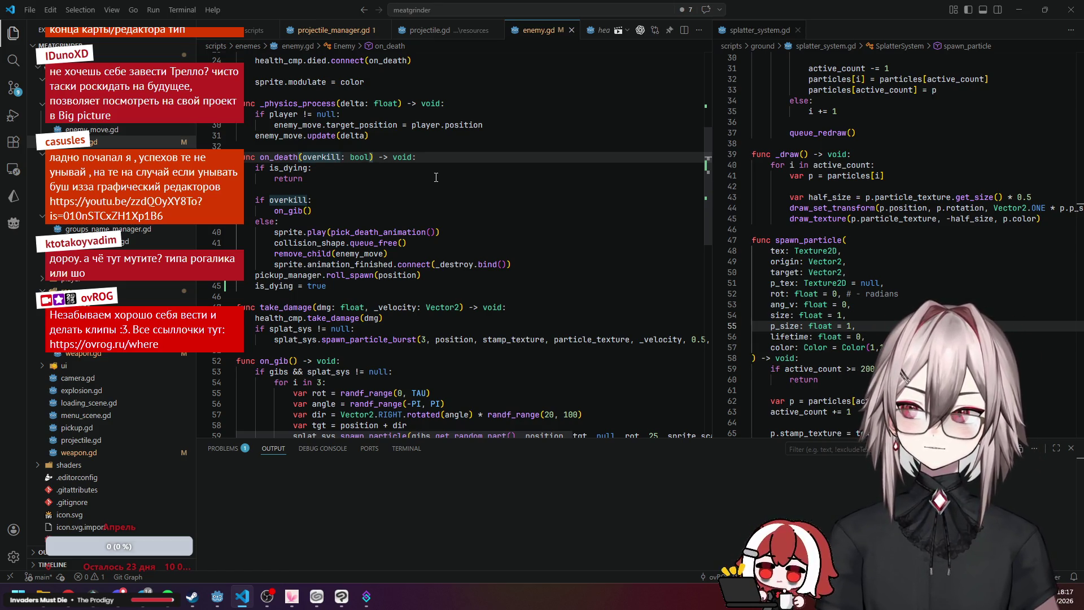
click(599, 30)
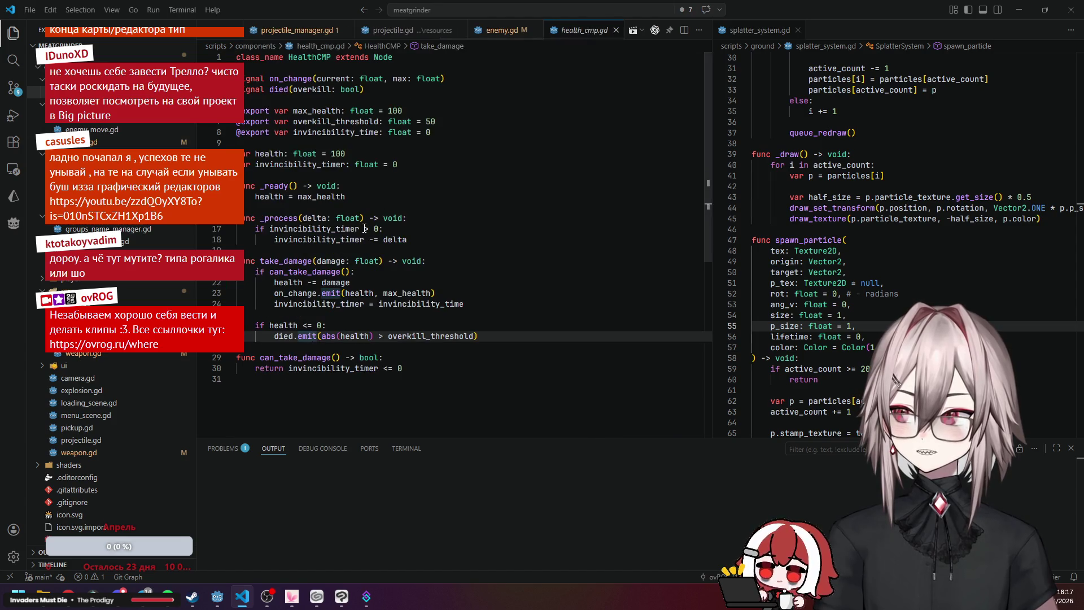
click(346, 327)
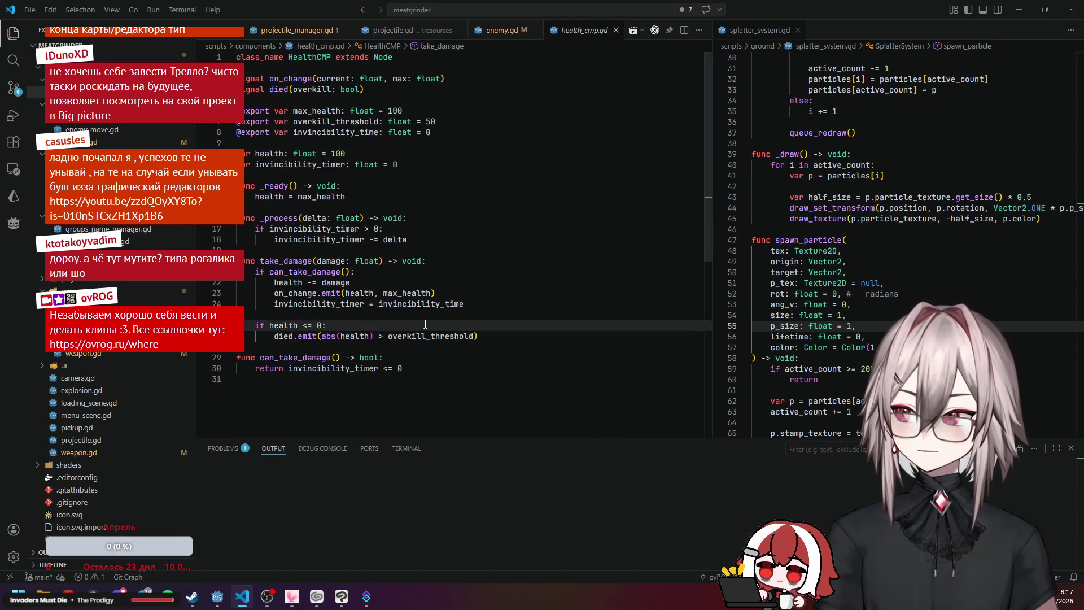
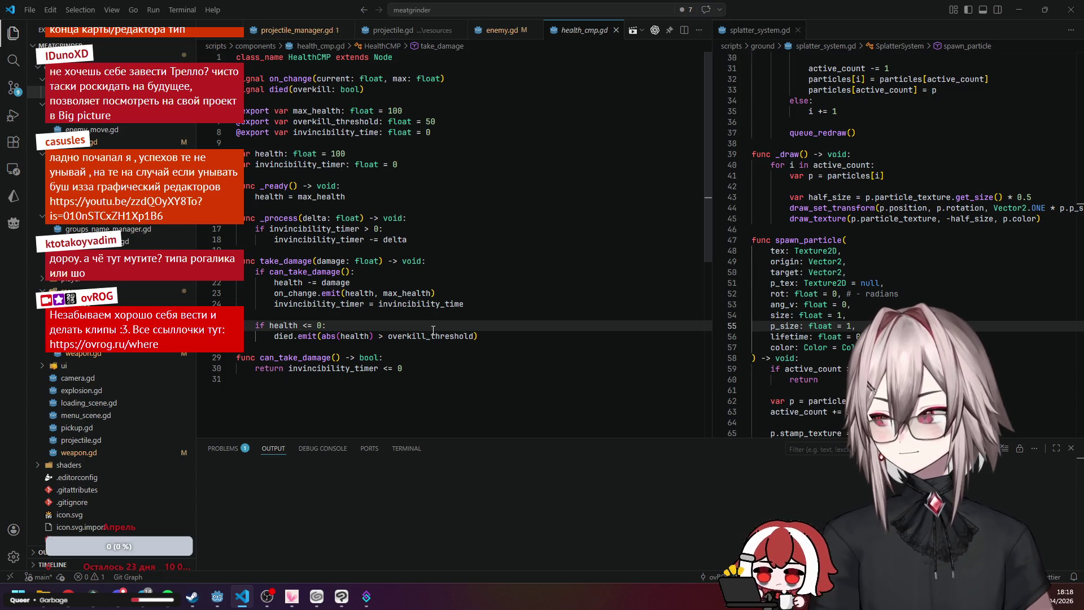
Move the health <= 0 death check from take_damage into _process, under the invincibility timer line.
drag(489, 339, 244, 325)
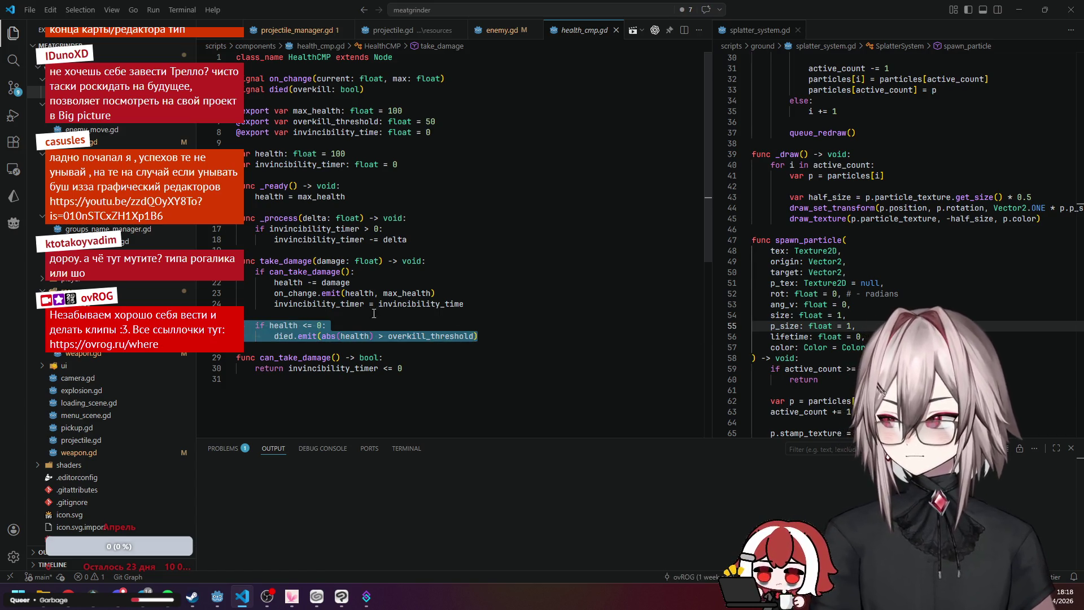
key(BackSpace)
key(BackSpace)
key(BackSpace)
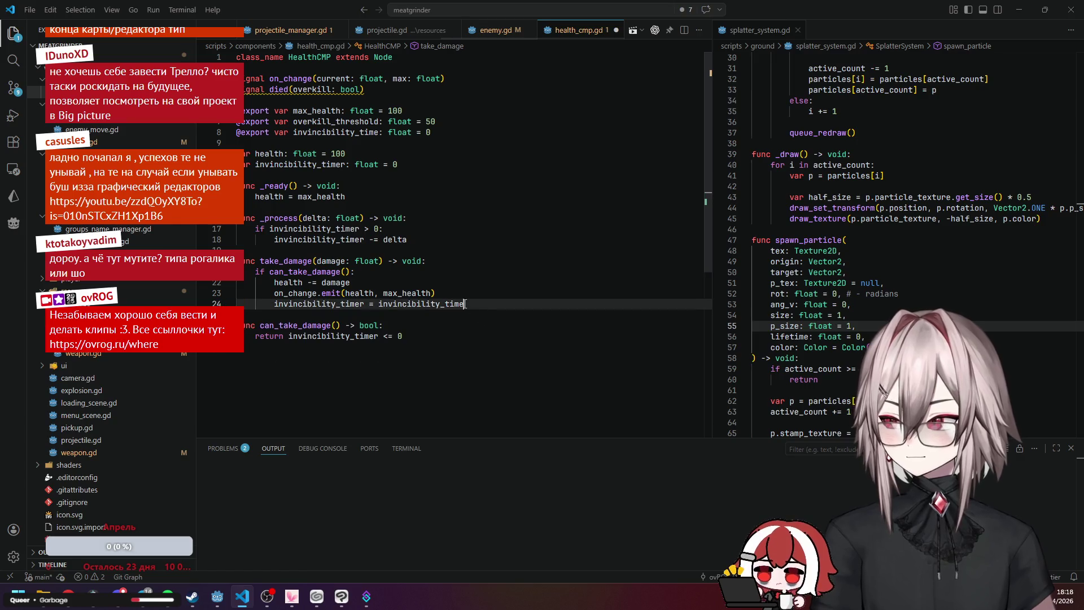
click(407, 240)
key(BackSpace)
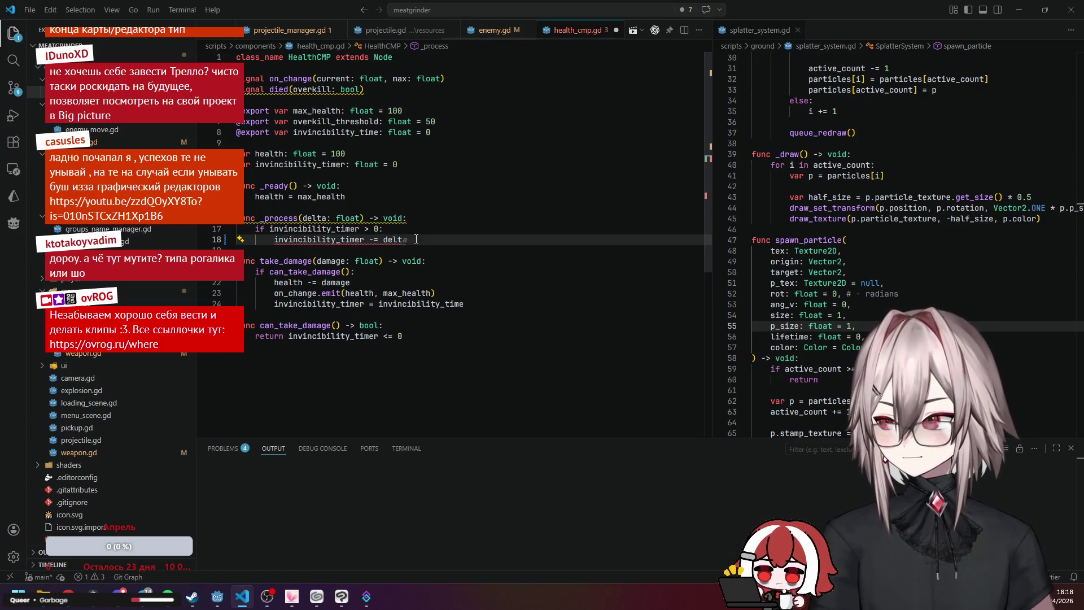
text(a)
key(Return)
text(if health <= 0: 		died.emit(abs(health) > overkill_threshold))
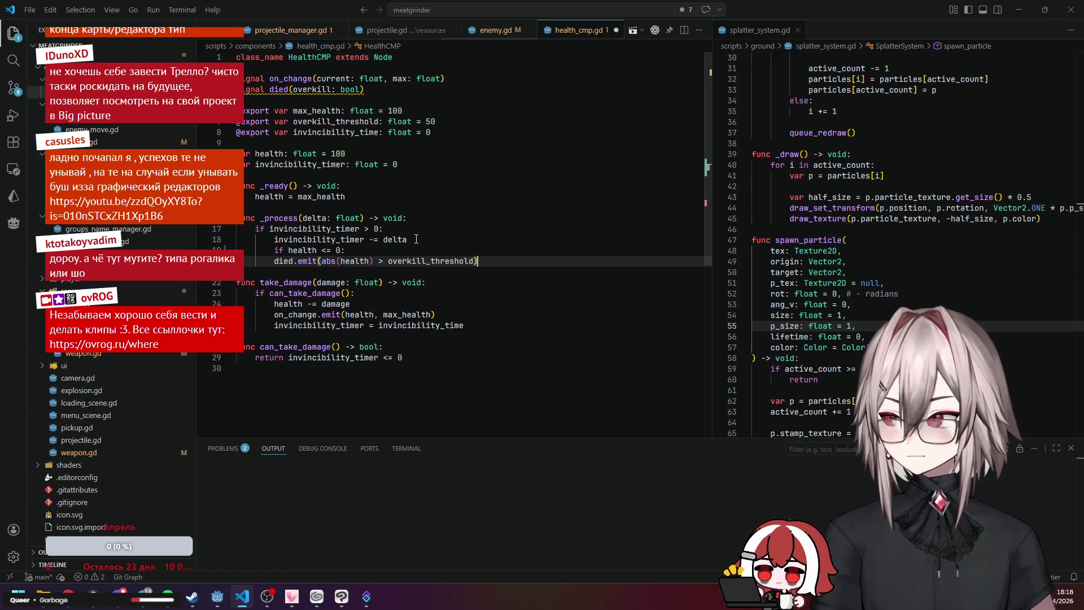
key(Return)
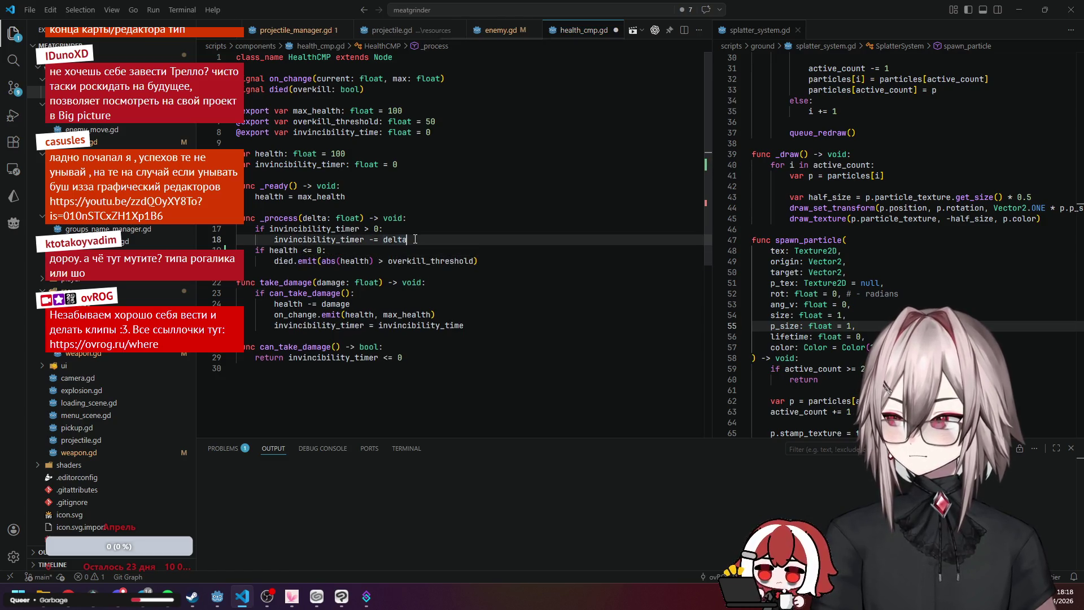
Save health_cmp.gd and return to the Godot editor.
click(422, 195)
key(ctrl+s)
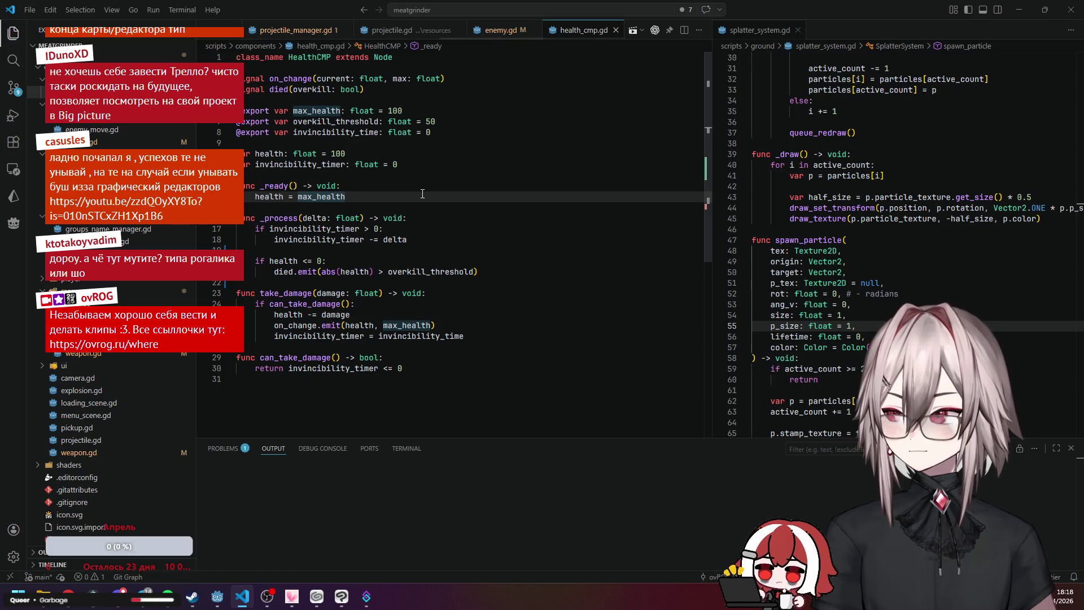
mouse_move(217, 602)
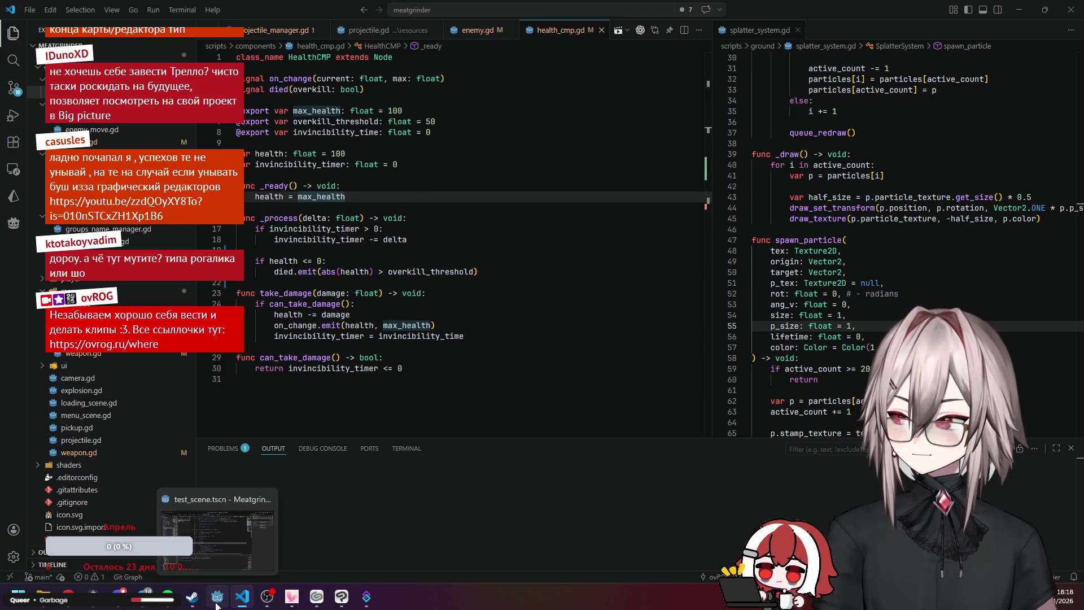
click(217, 601)
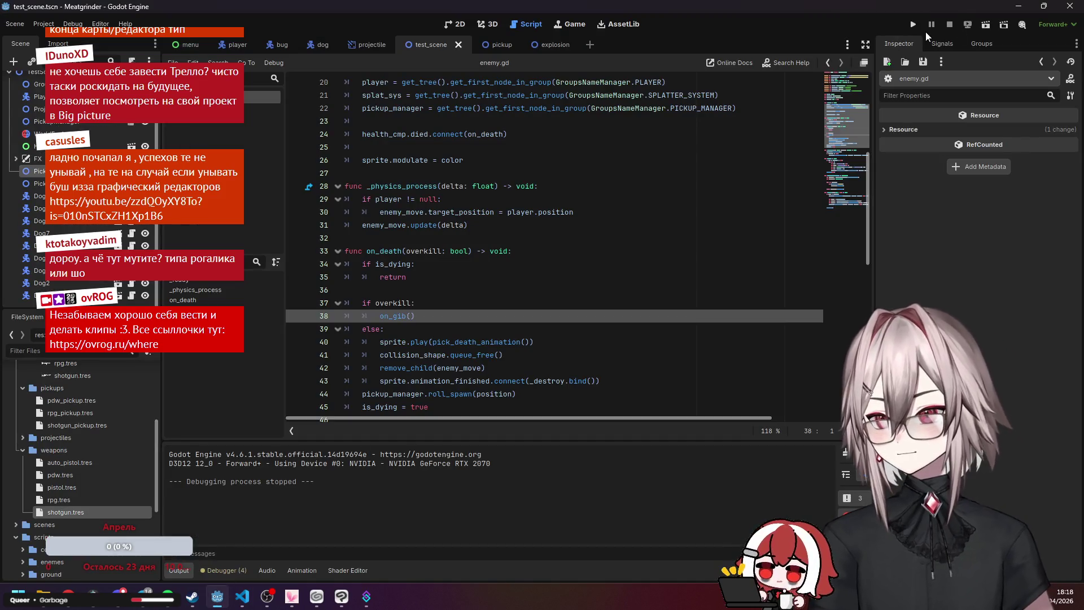
Show test_scene in the 2D view, select a Dog enemy, and open the dog scene.
click(455, 23)
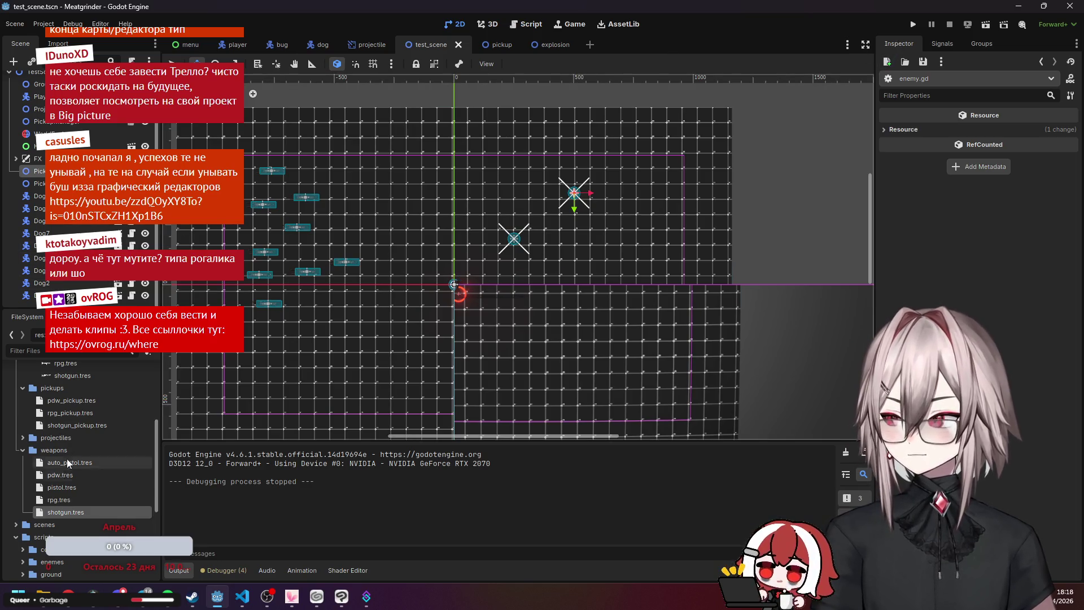
scroll(69, 419, up, 3)
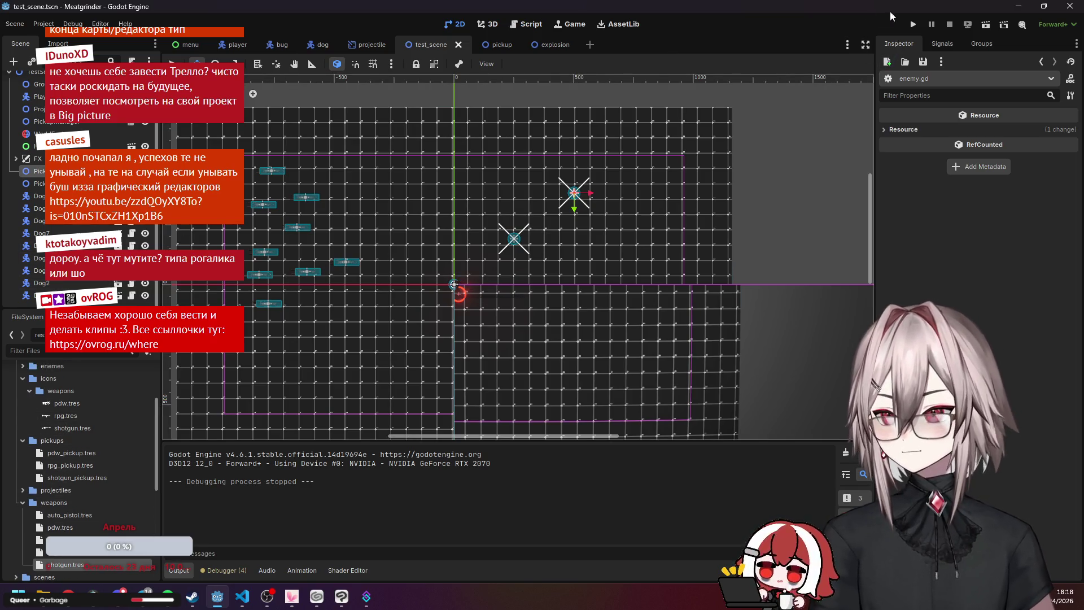
click(63, 196)
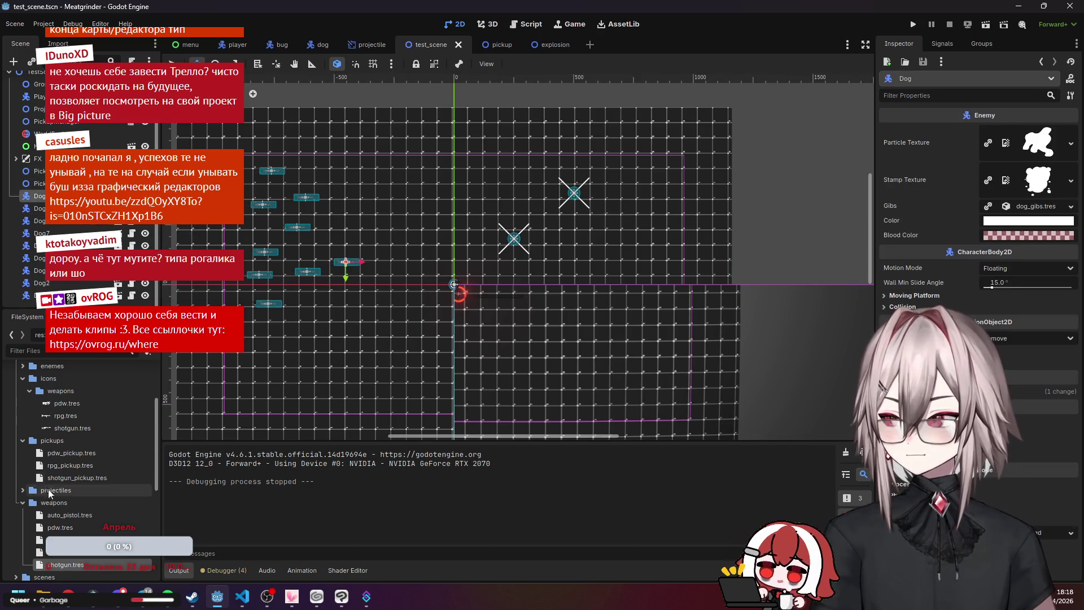
scroll(85, 469, down, 3)
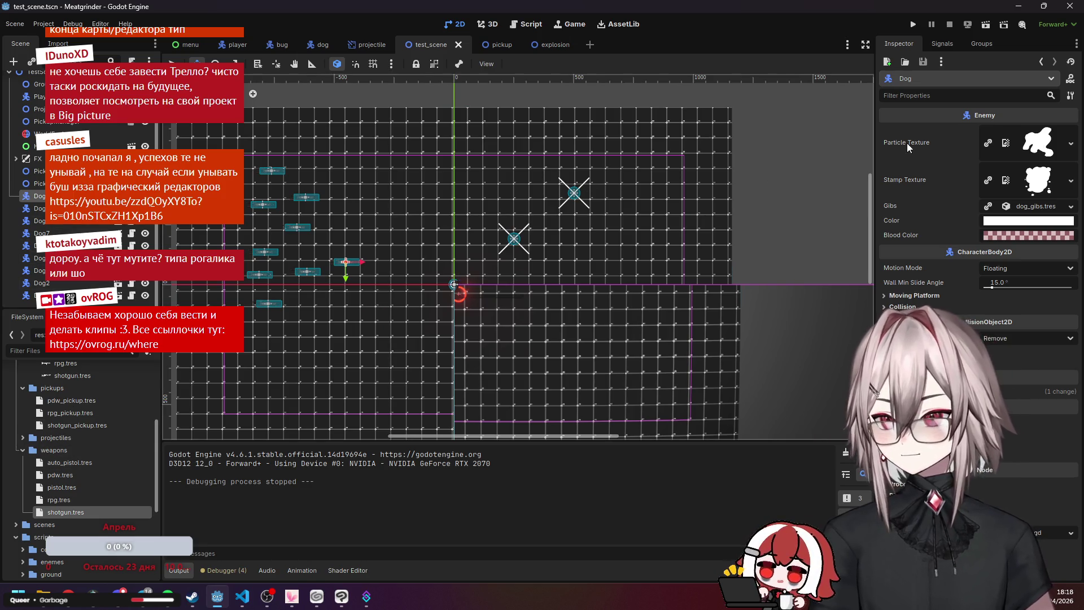
click(316, 44)
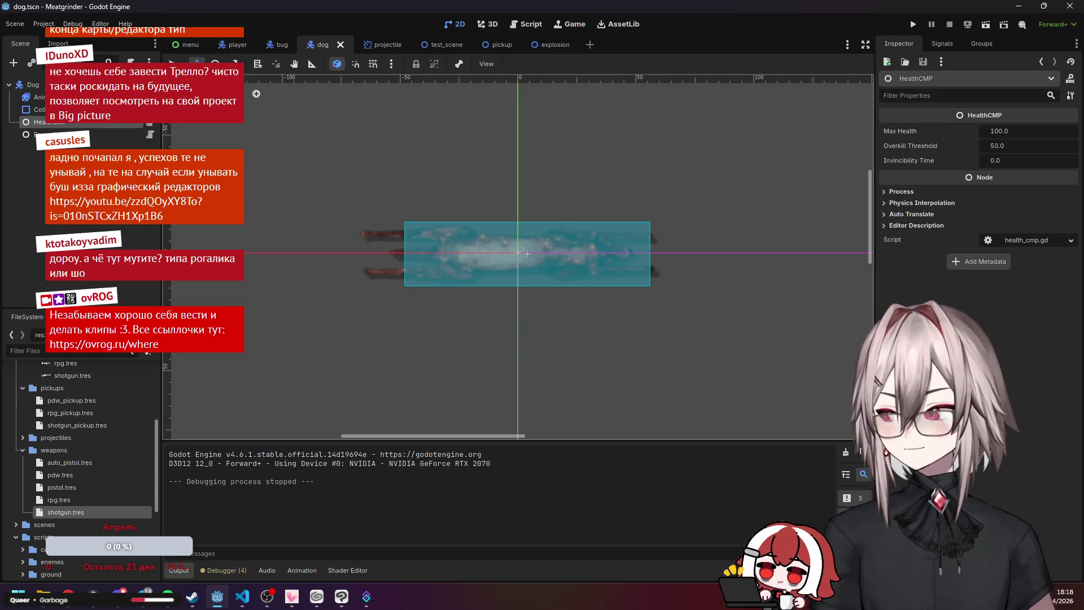
Browse the FileSystem past the weapon icons folder and expand resources/projectiles.
scroll(84, 428, down, 2)
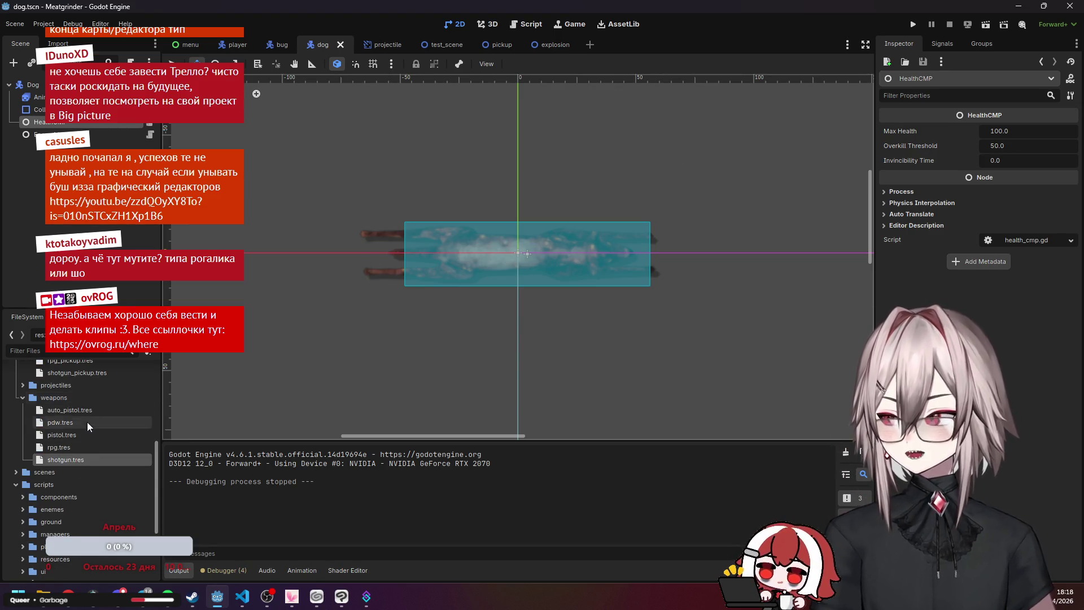
scroll(86, 420, up, 2)
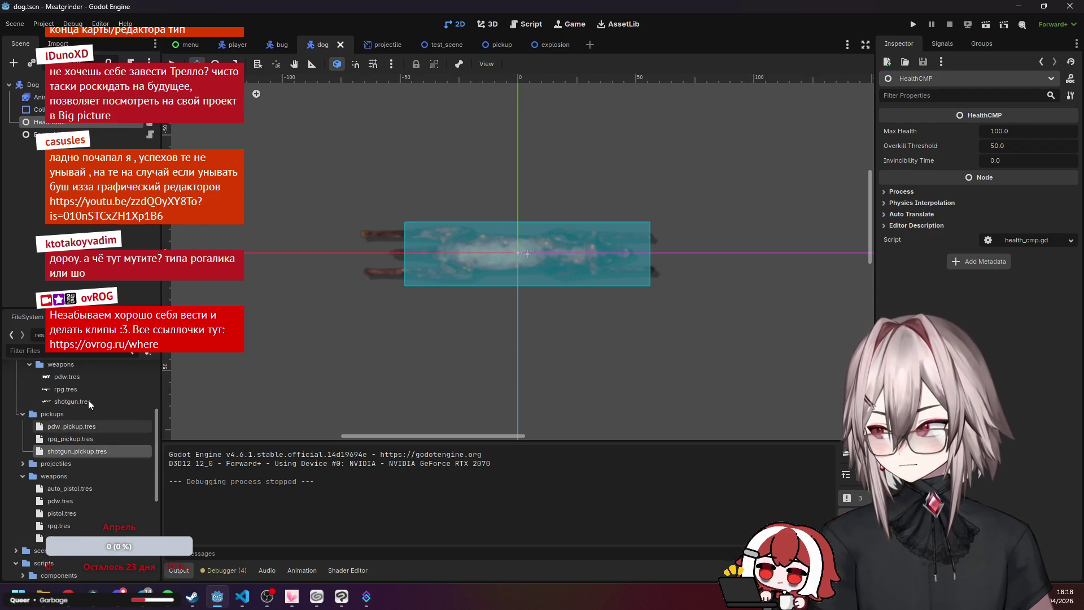
scroll(77, 469, down, 5)
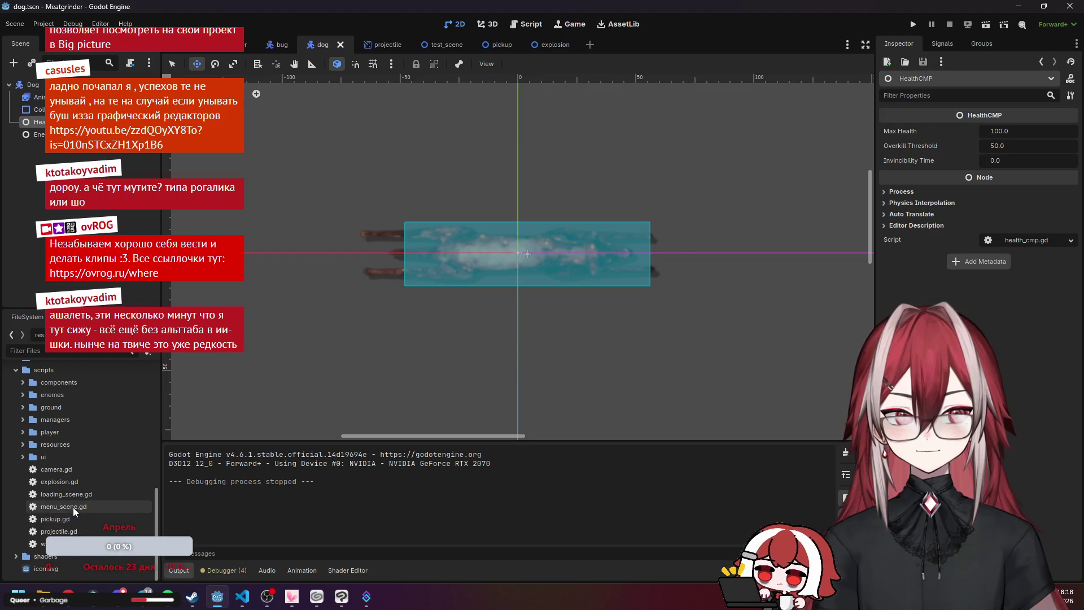
scroll(68, 474, up, 4)
scroll(68, 473, up, 2)
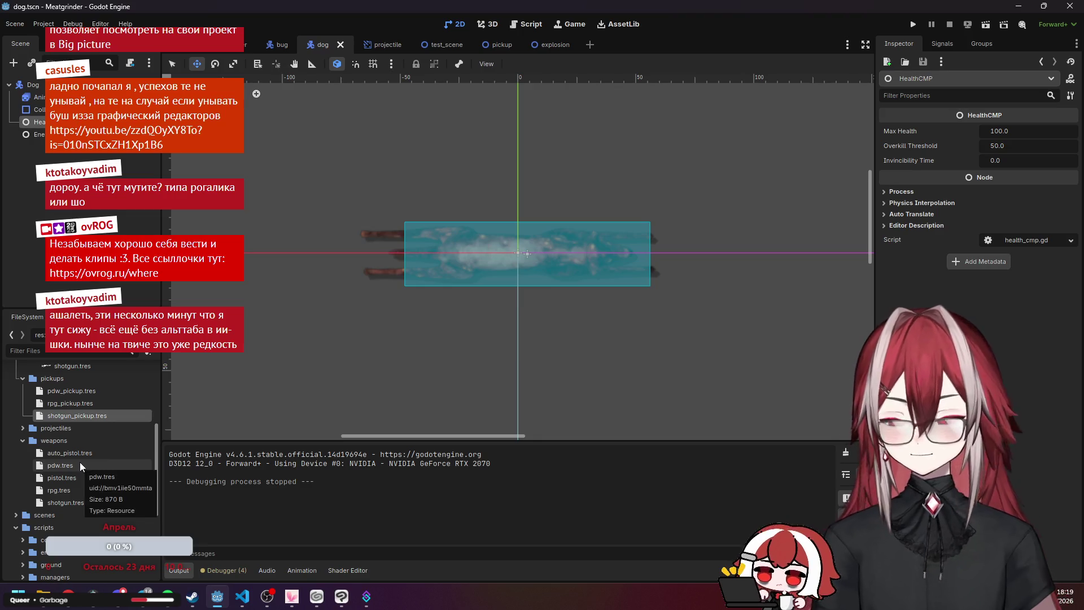
scroll(88, 446, up, 5)
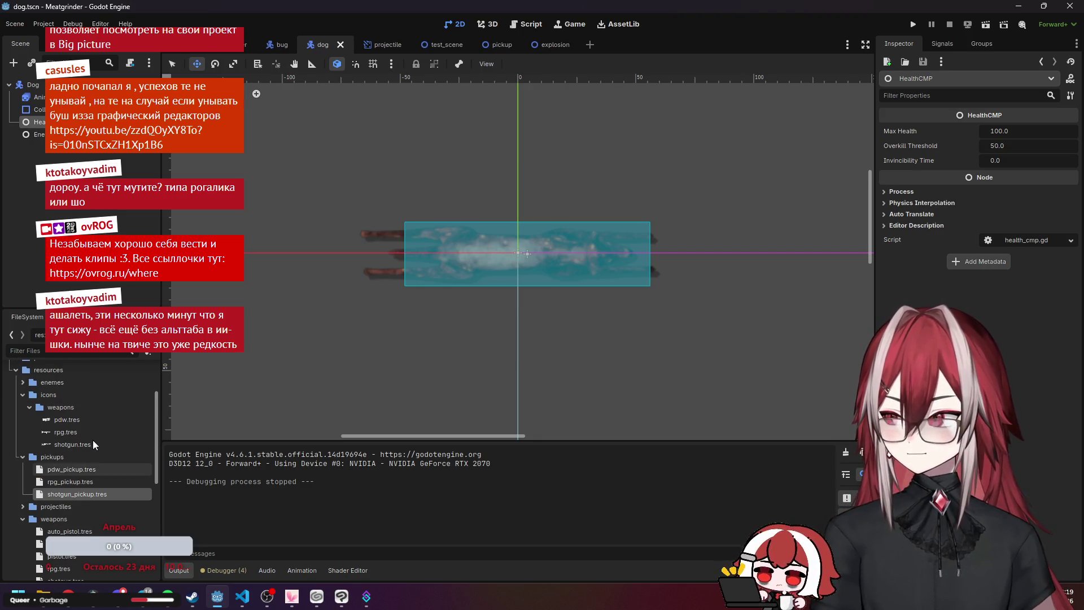
click(83, 462)
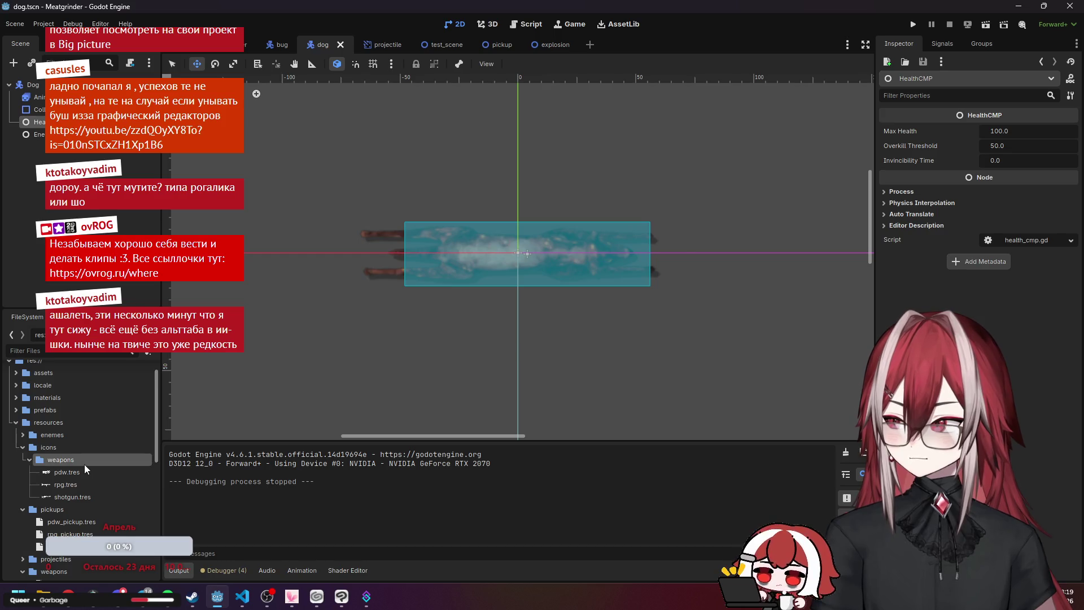
scroll(83, 465, down, 2)
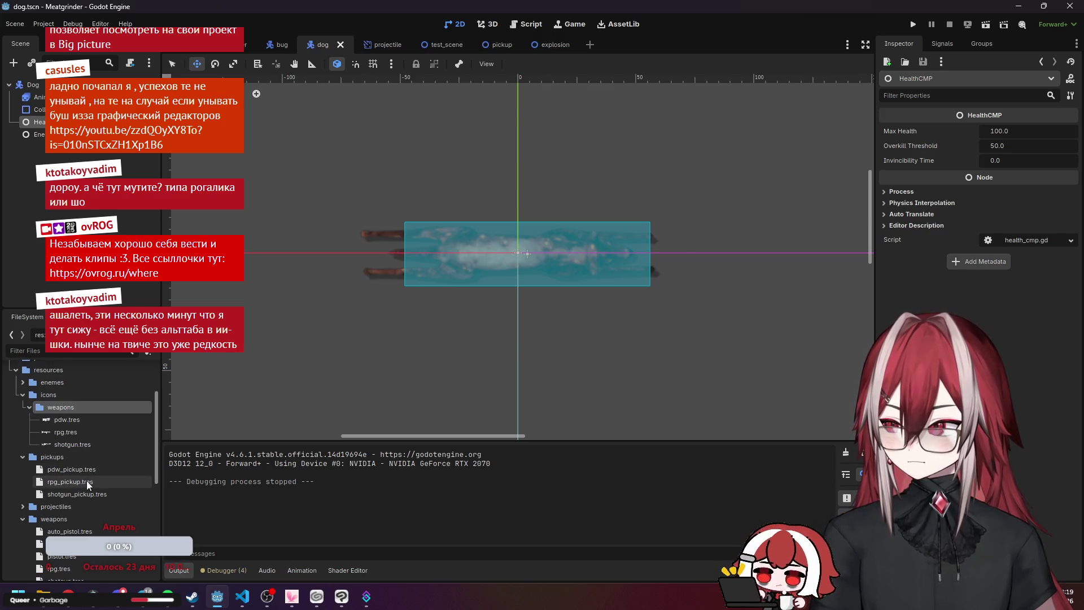
click(80, 506)
click(23, 507)
Inspect shotgun.tres, then pistol_bullet.tres with speed 2250 and damage 20.
scroll(89, 500, down, 2)
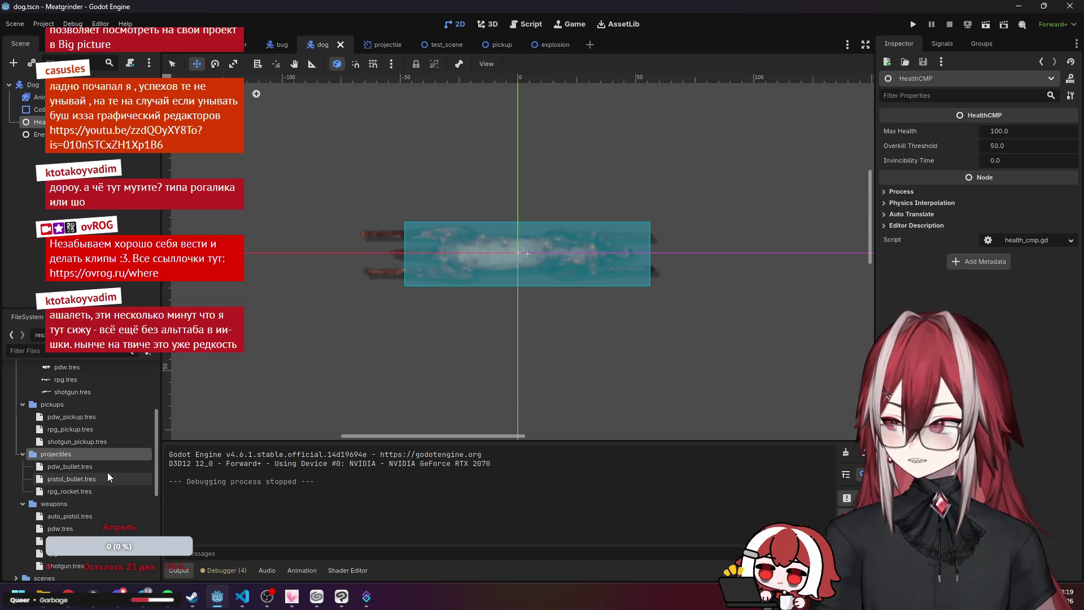
scroll(88, 506, down, 2)
click(76, 512)
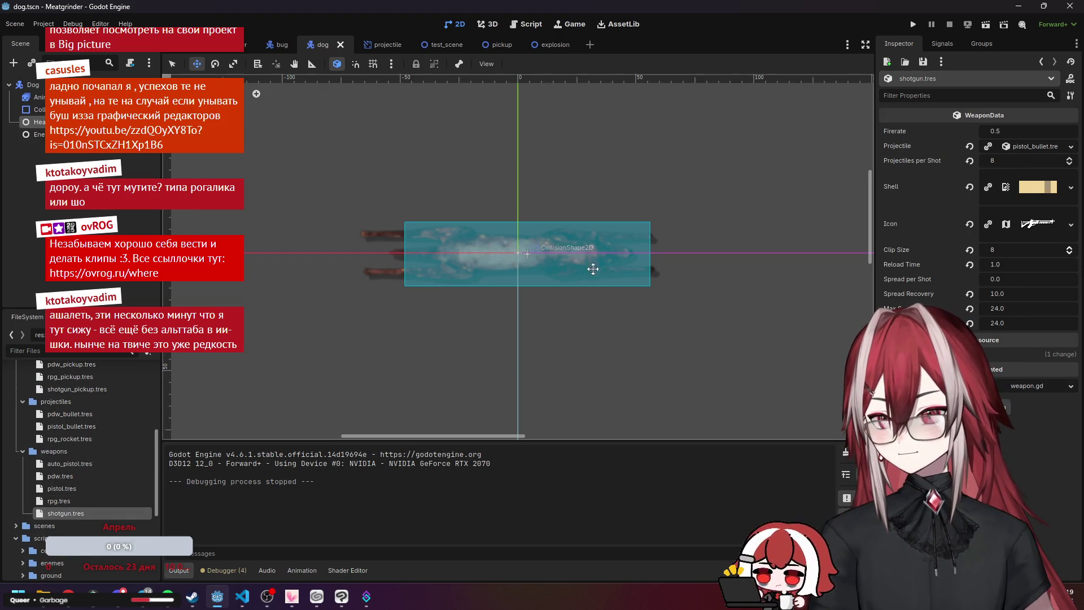
click(86, 427)
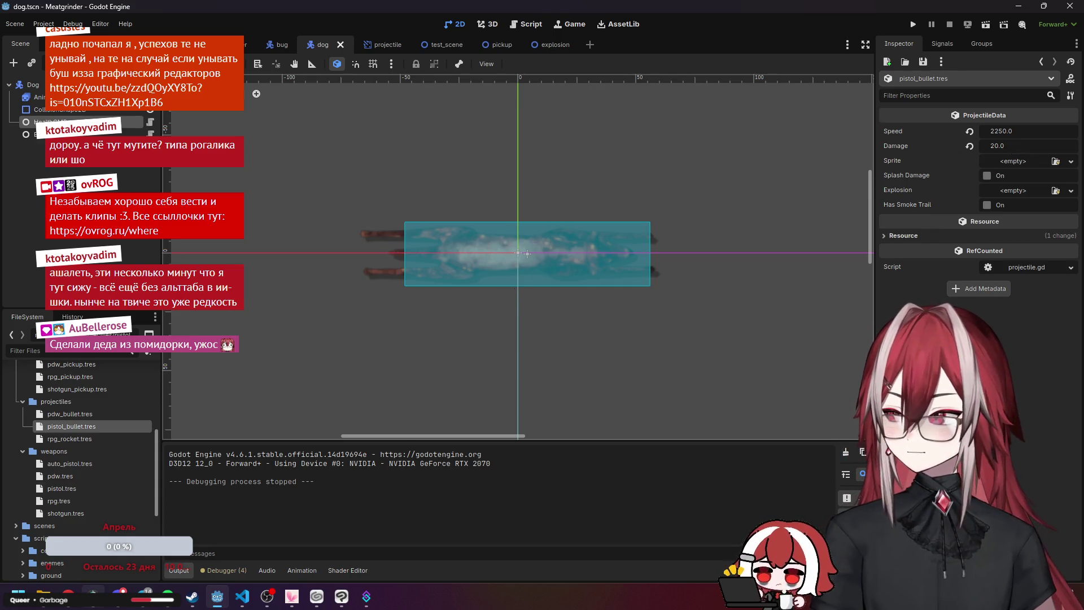
click(69, 597)
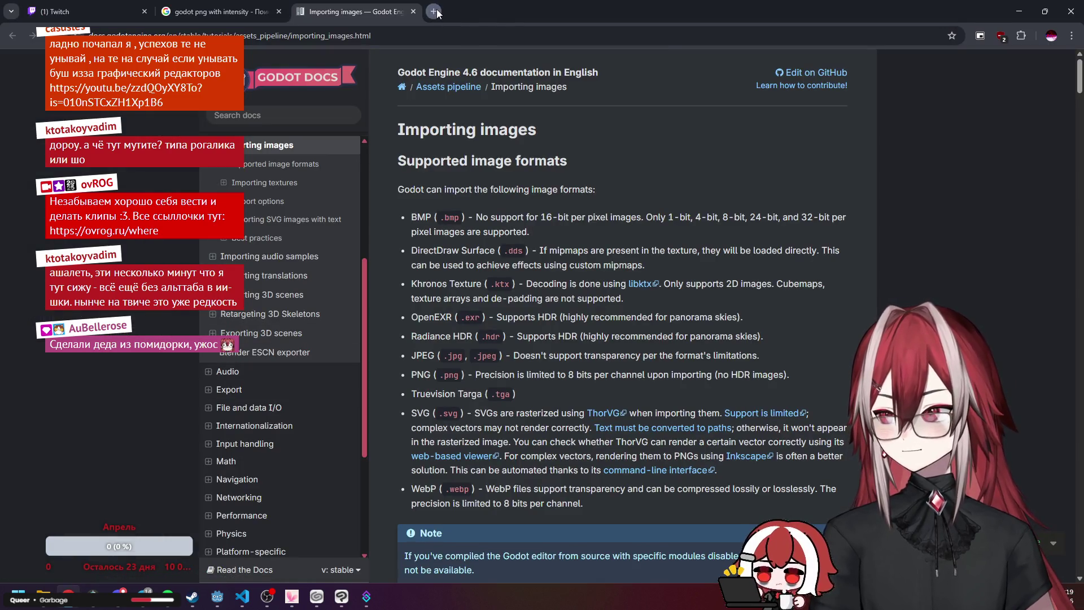
Calculate 8*20 (160) in a throwaway Chrome tab, close it, and return to Godot.
click(435, 10)
text(8*20)
key(Return)
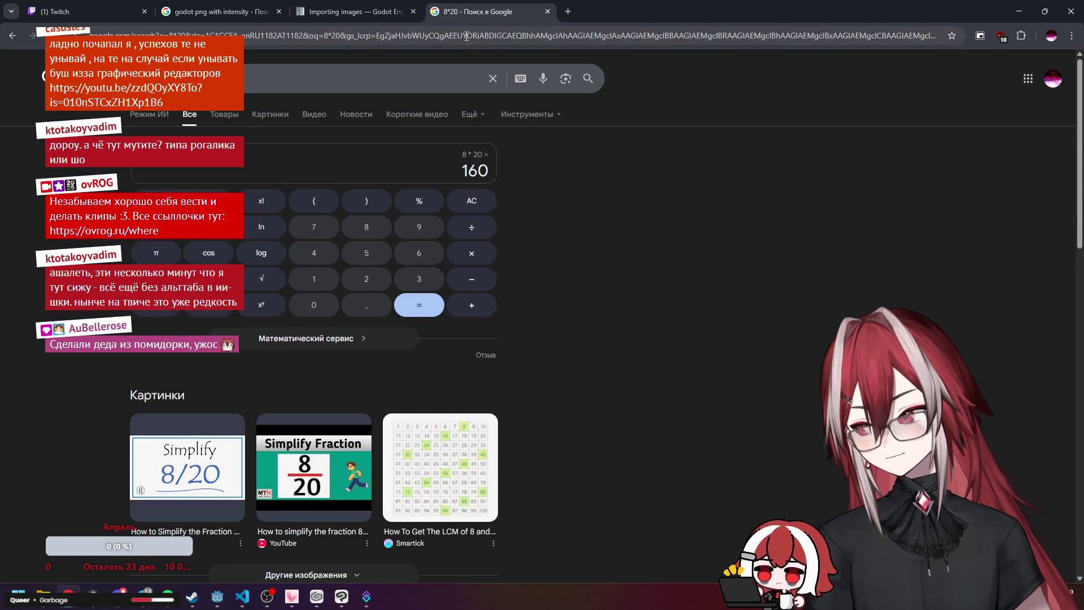
middle_click(499, 21)
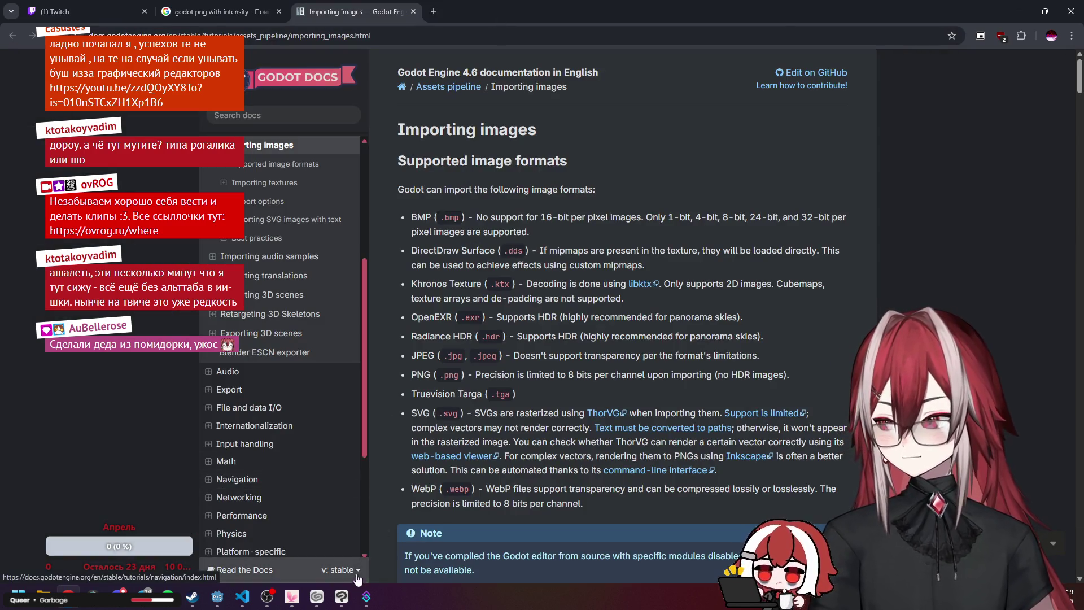
mouse_move(334, 602)
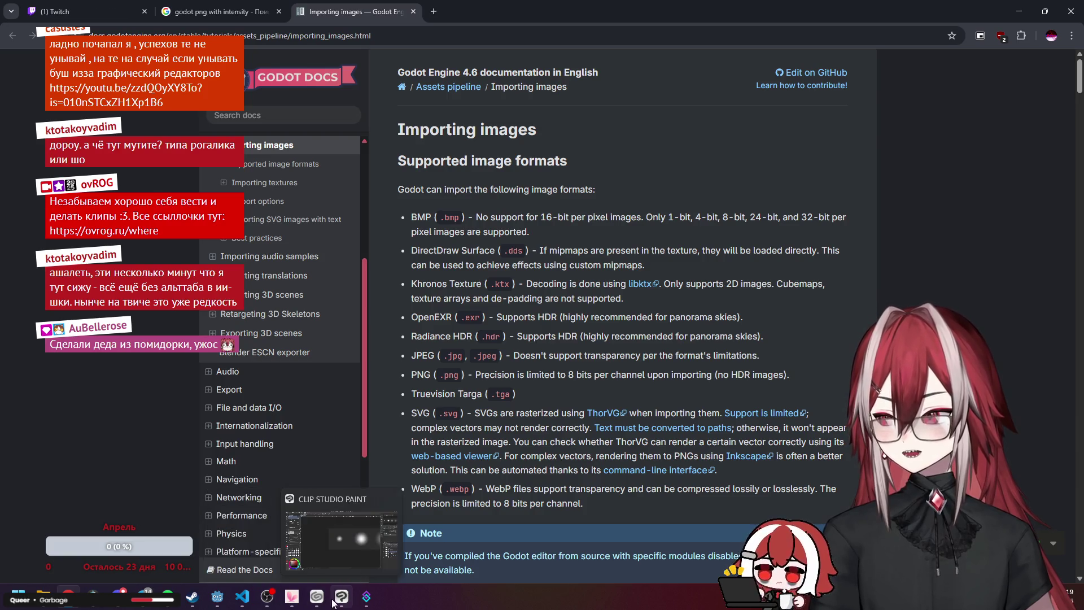
click(217, 596)
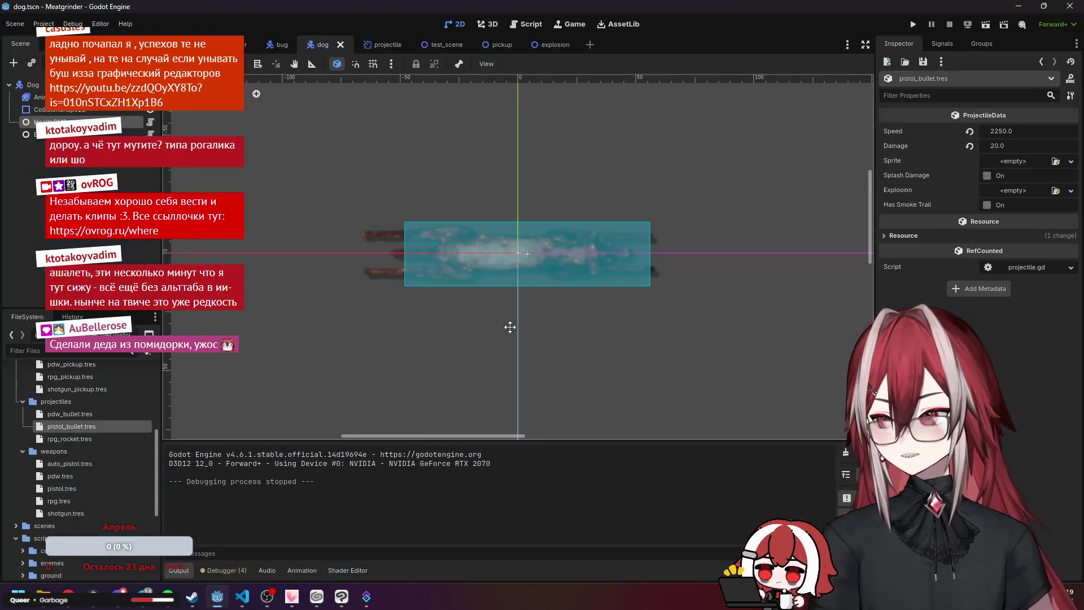
click(913, 24)
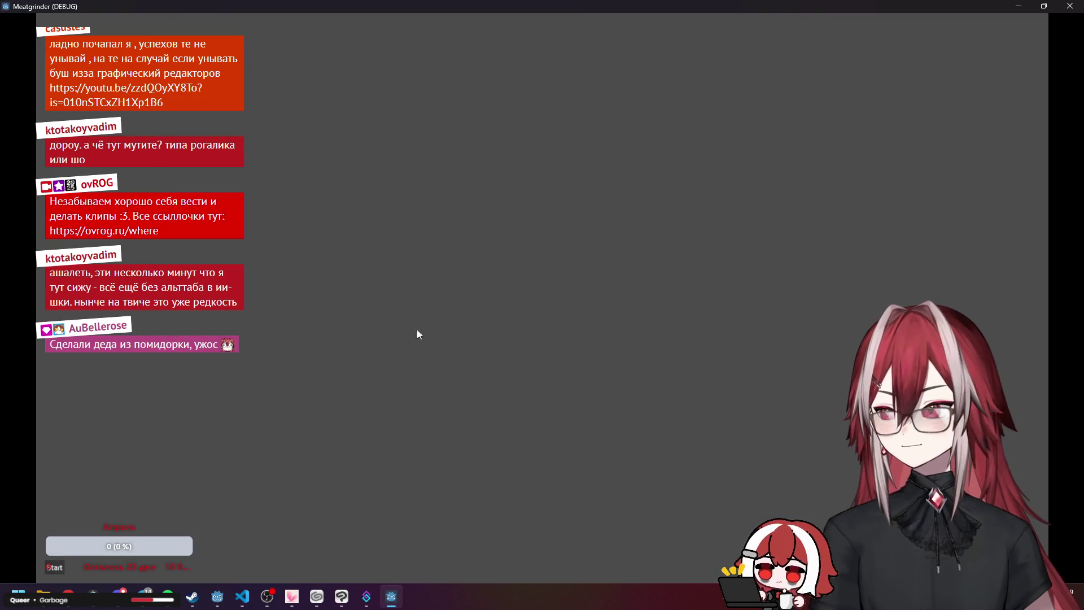
click(61, 567)
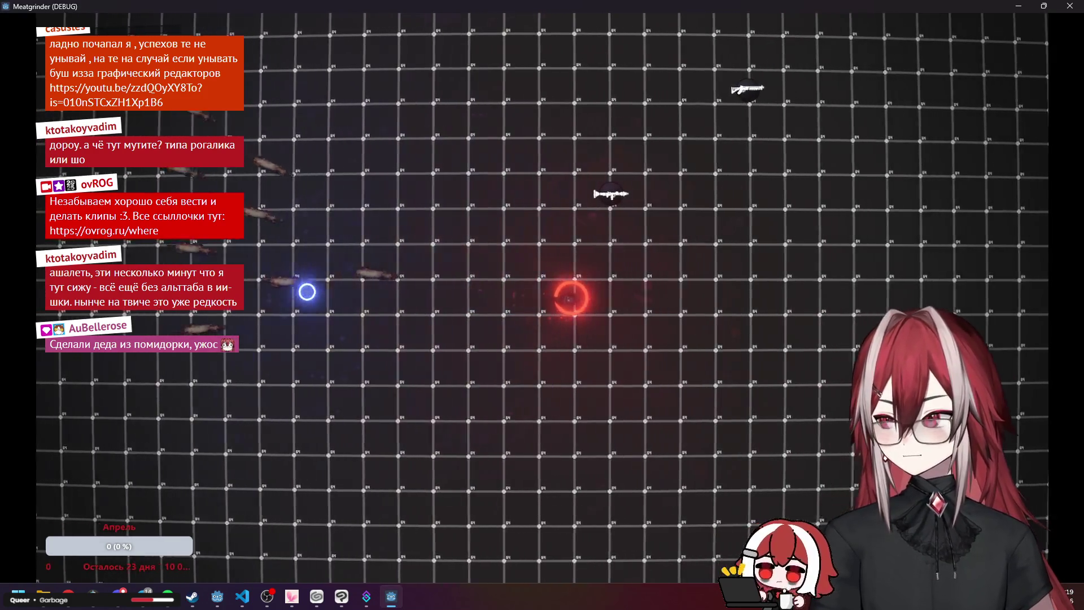
key(d)
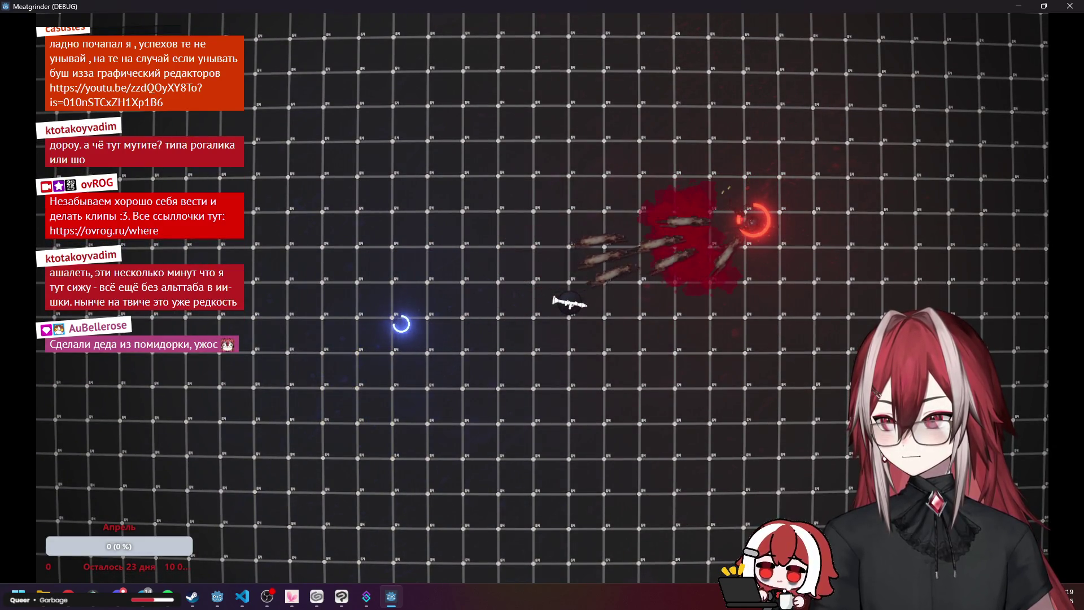
key(w)
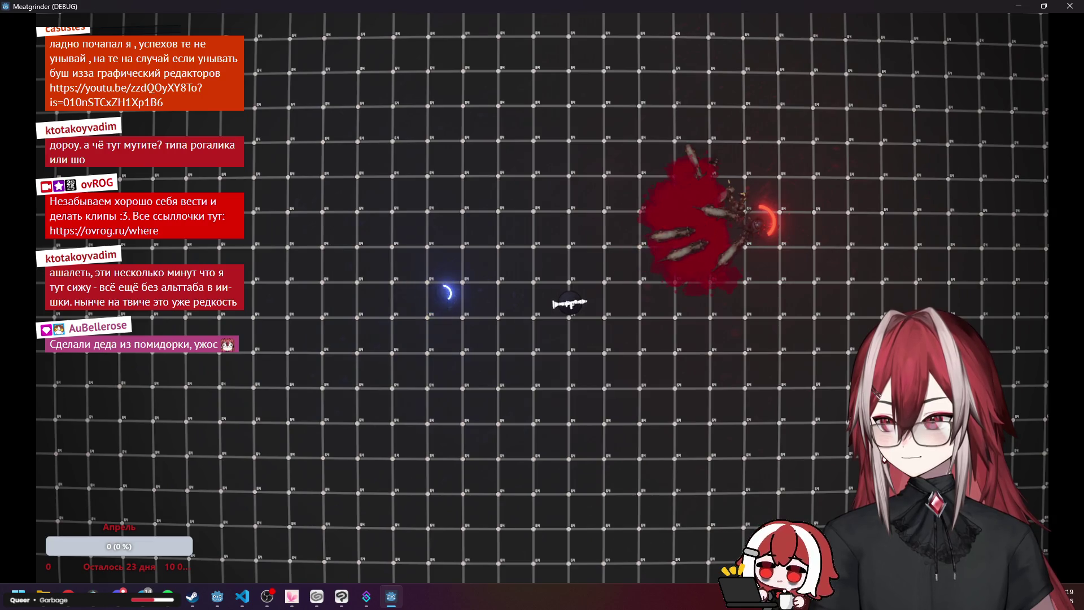
key(d)
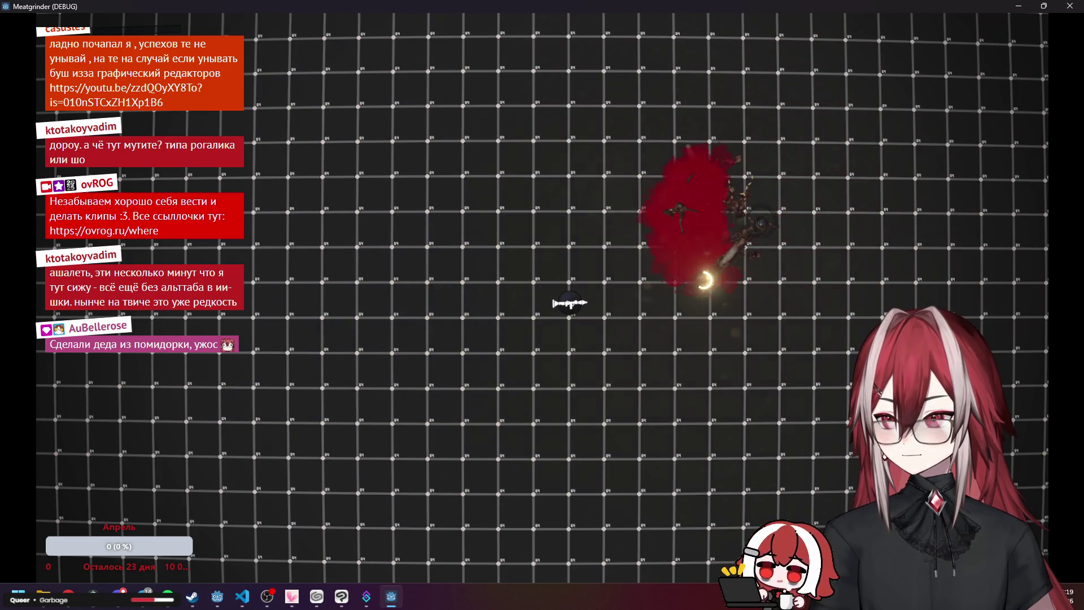
key(s)
key(a)
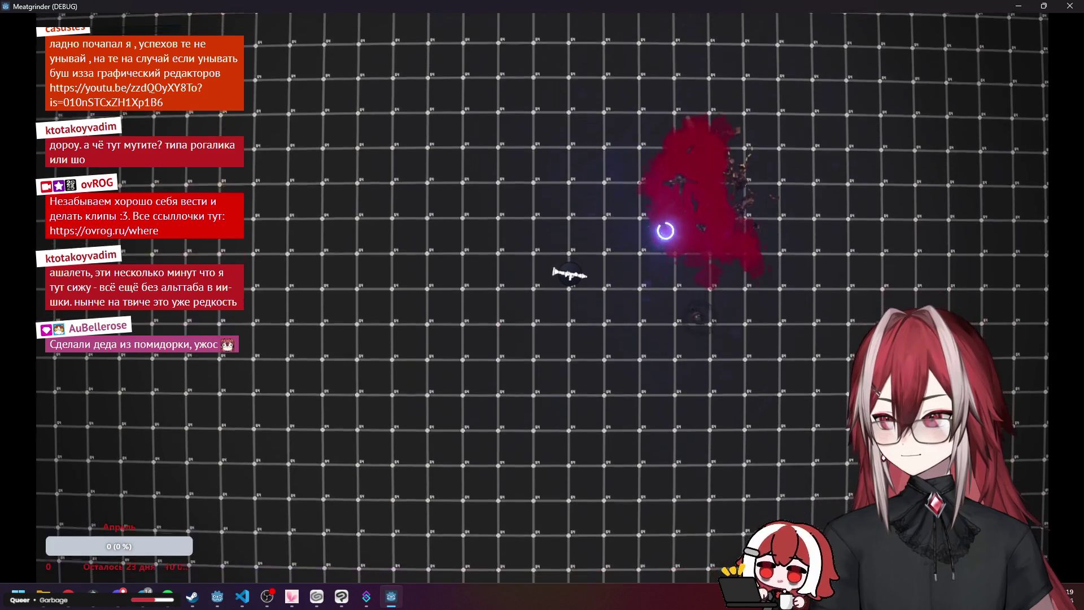
key(w)
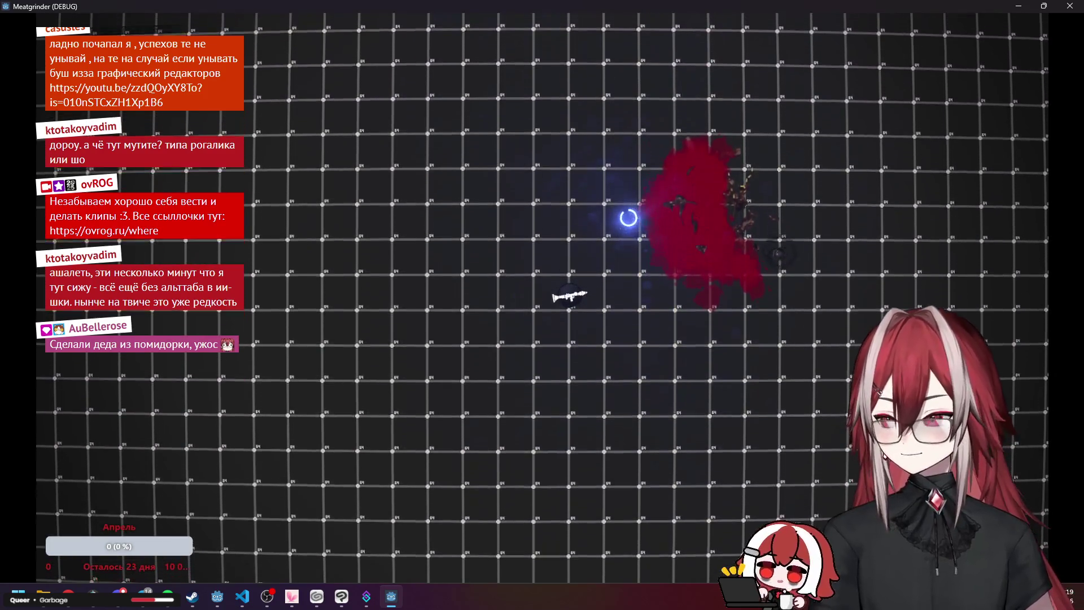
key(a)
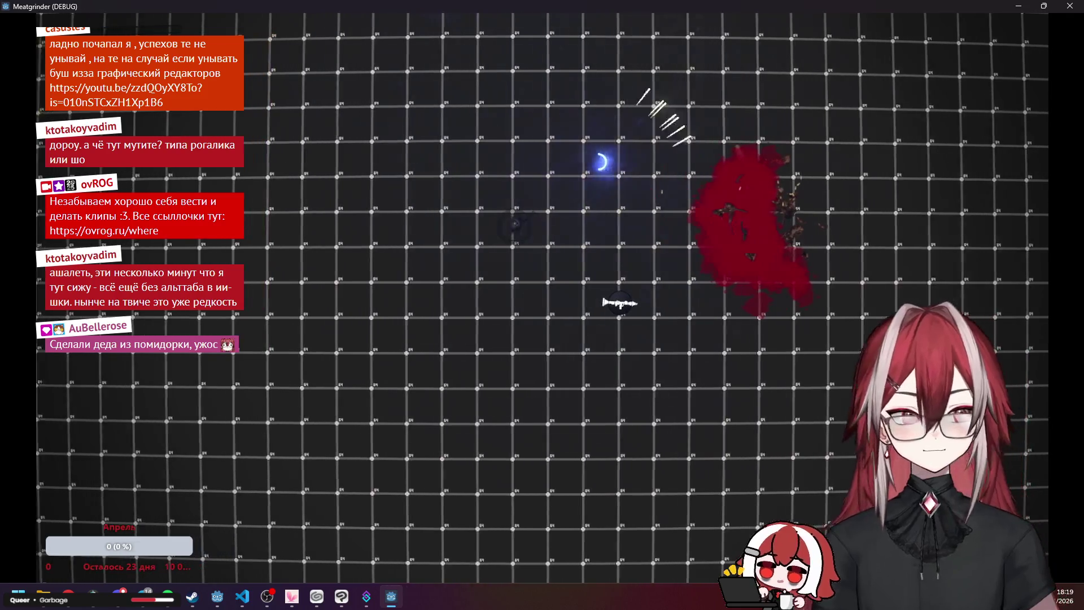
key(alt+F4)
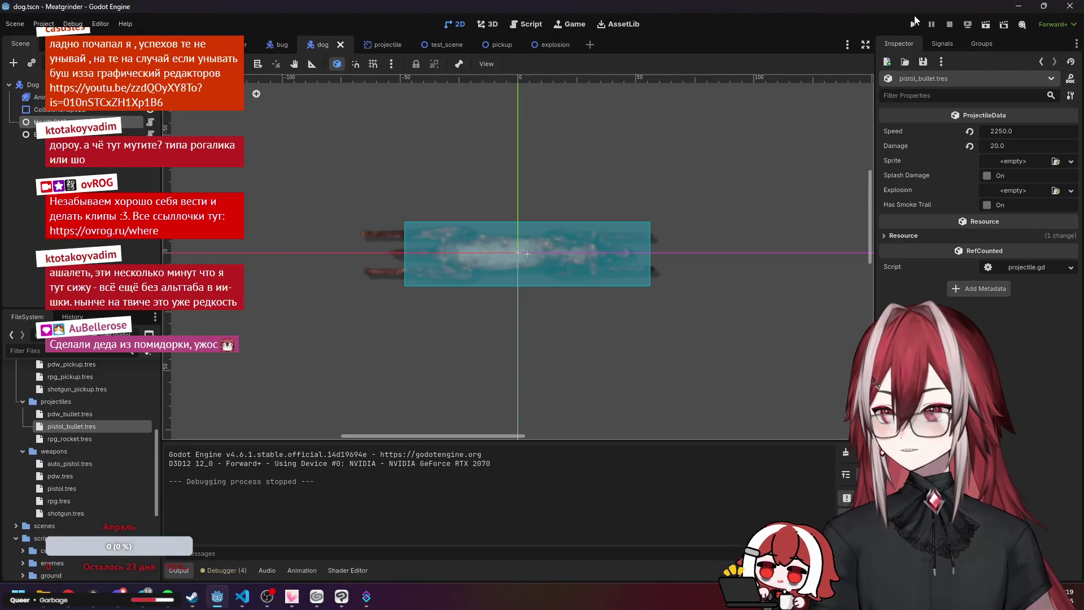
click(914, 18)
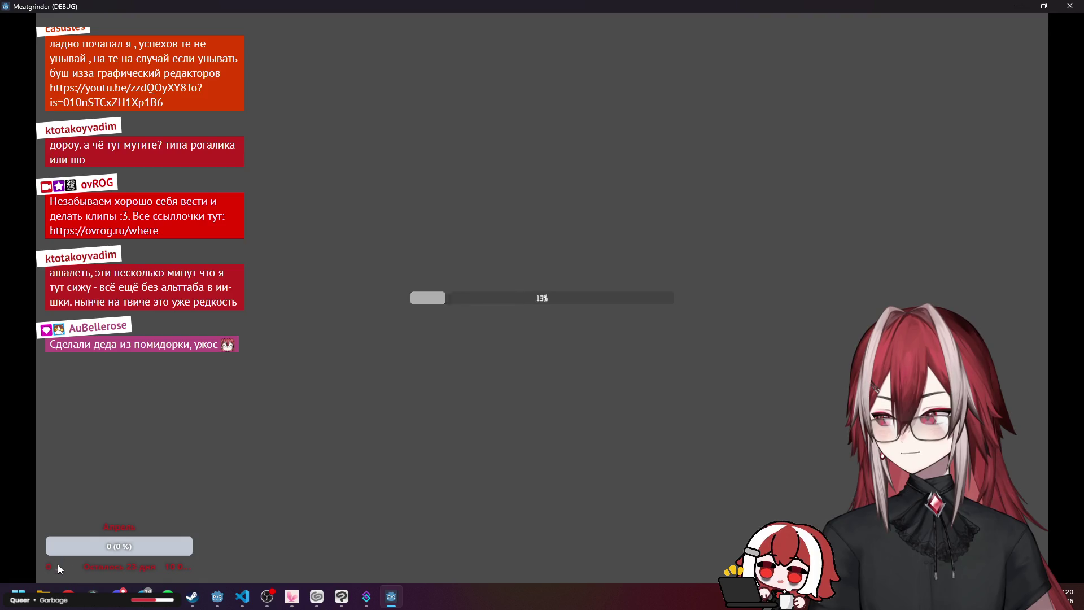
key(a)
key(s)
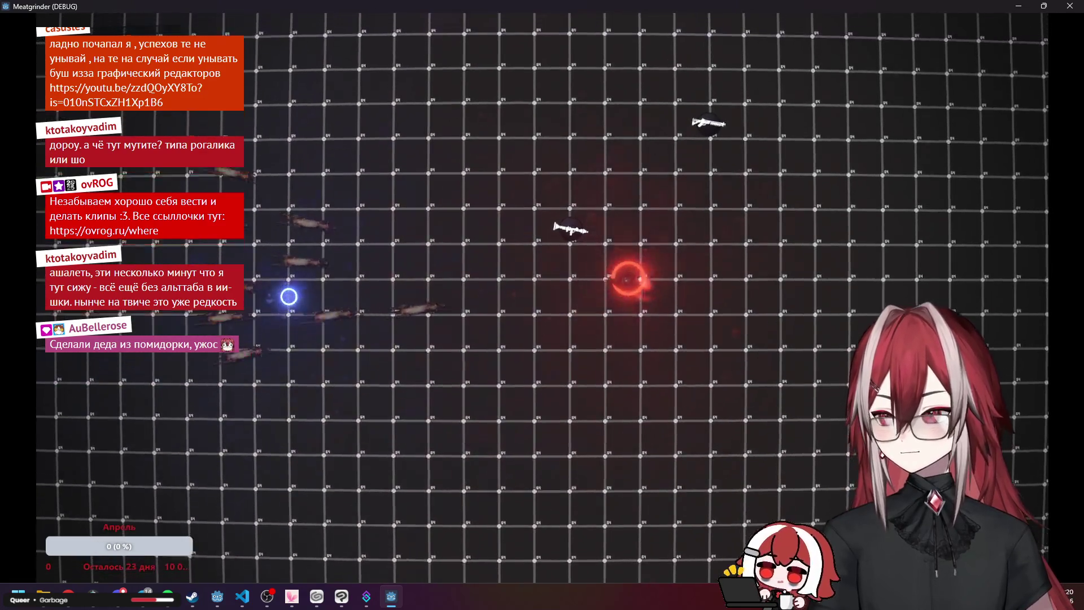
key(d)
key(d)
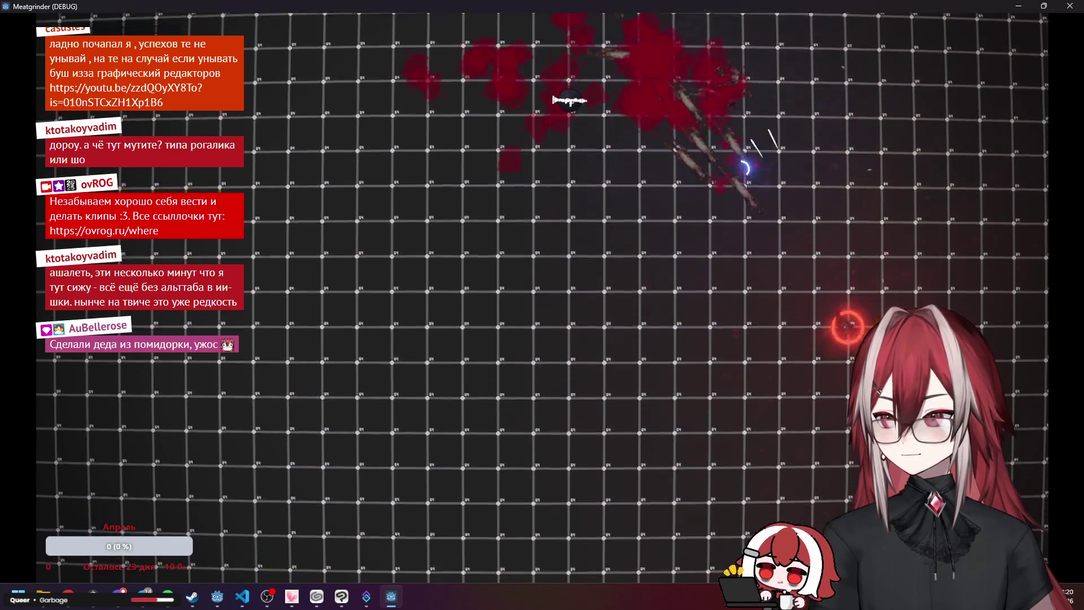
key(s)
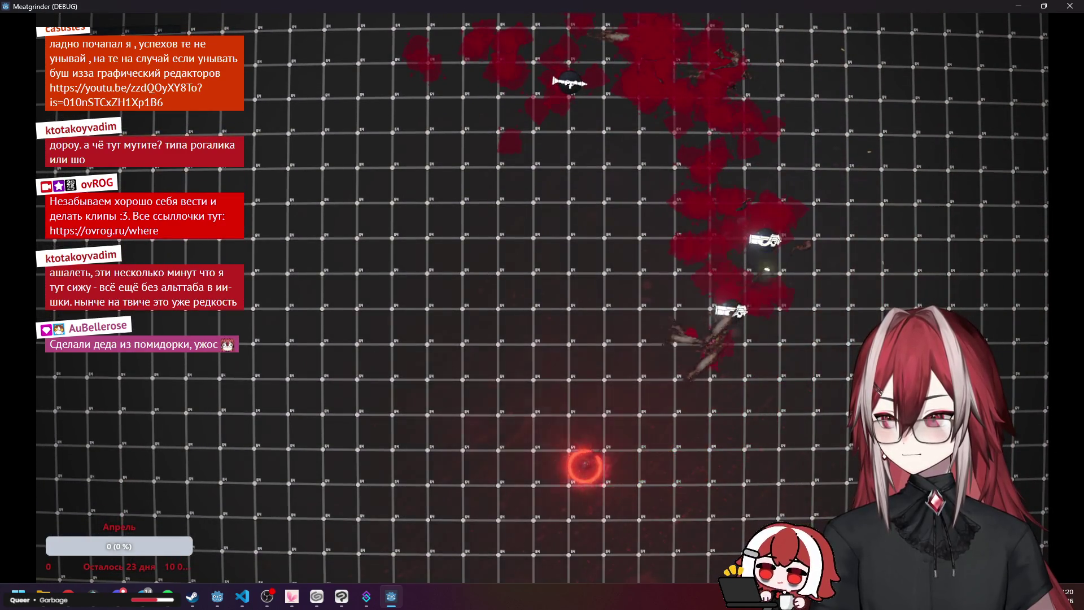
key(w)
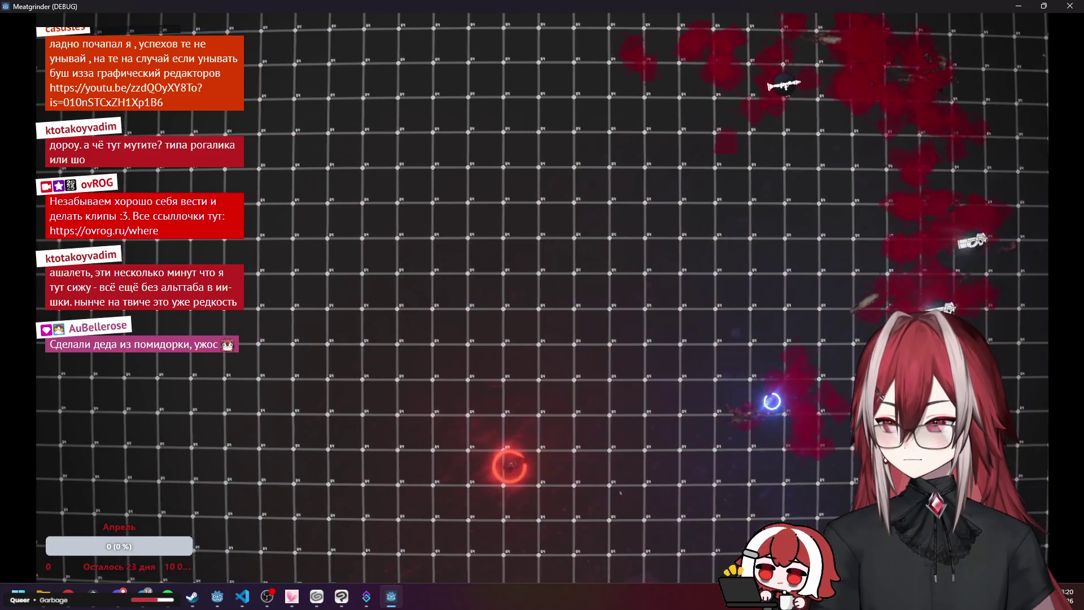
key(d)
key(w)
key(d)
key(w)
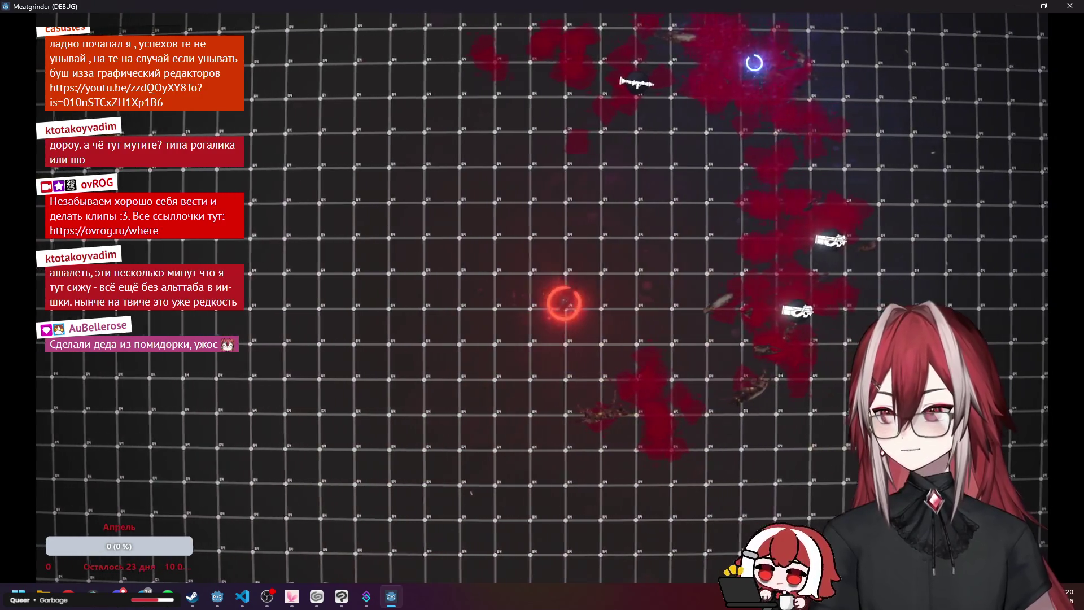
key(w)
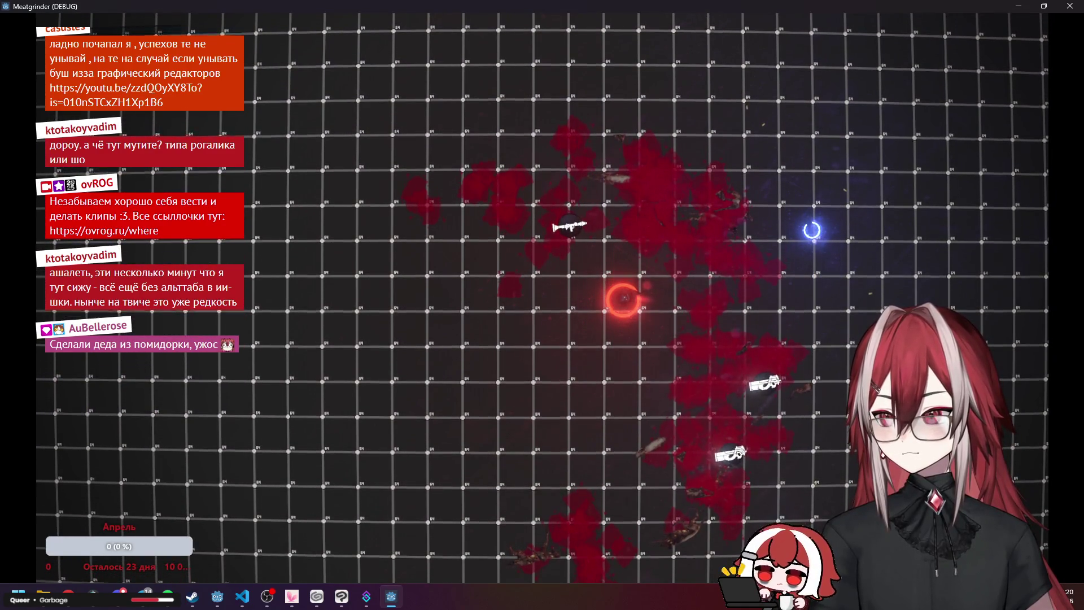
key(s)
key(d)
key(w)
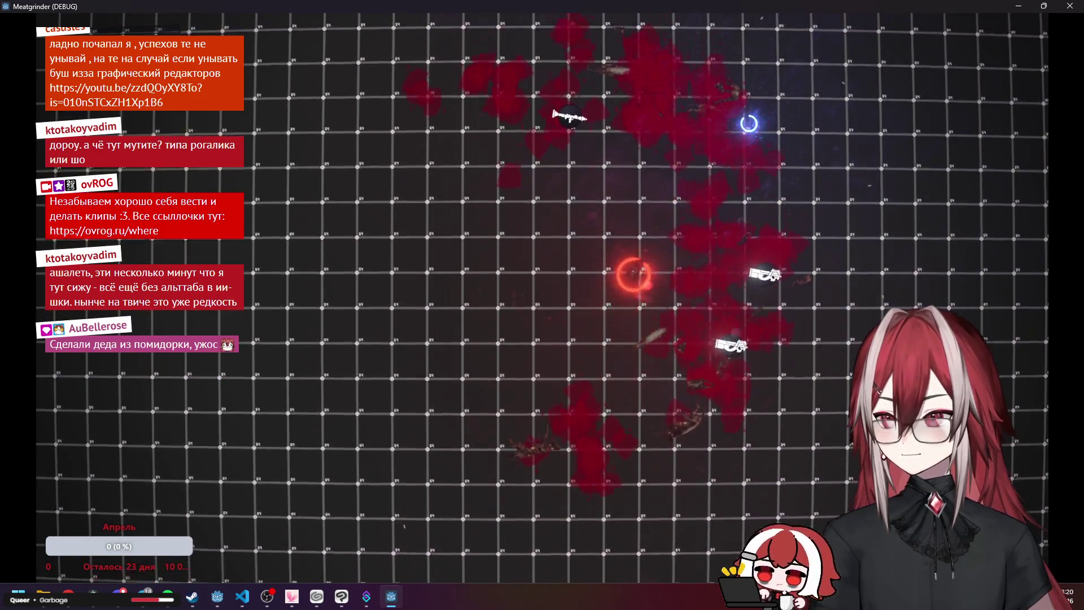
mouse_move(558, 221)
mouse_down()
mouse_move(533, 262)
mouse_move(590, 249)
mouse_move(571, 269)
mouse_move(785, 237)
mouse_move(508, 330)
mouse_move(645, 225)
mouse_up()
key(a)
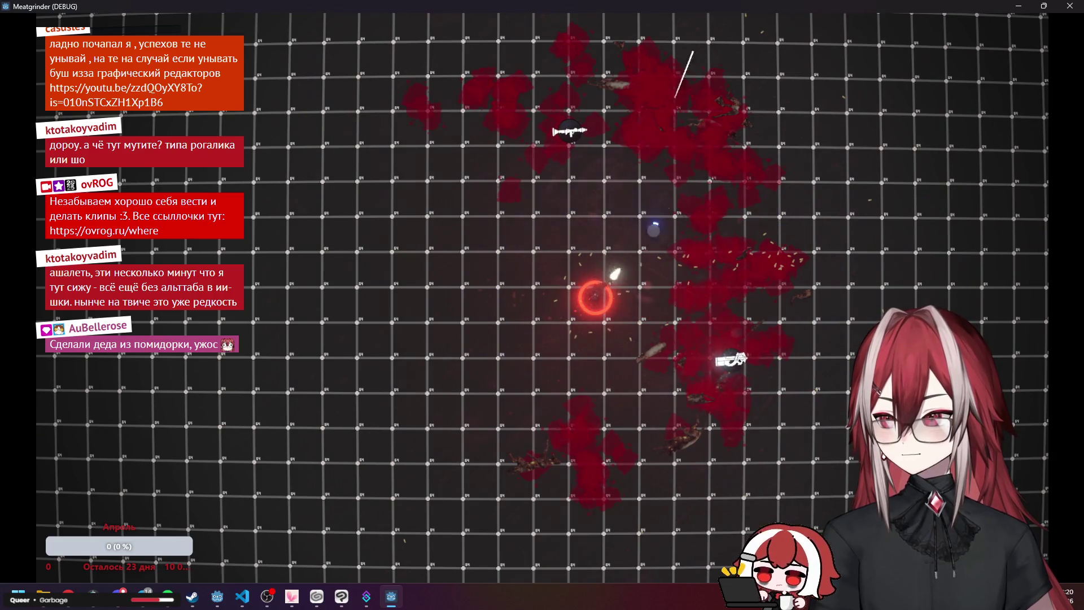
click(1069, 6)
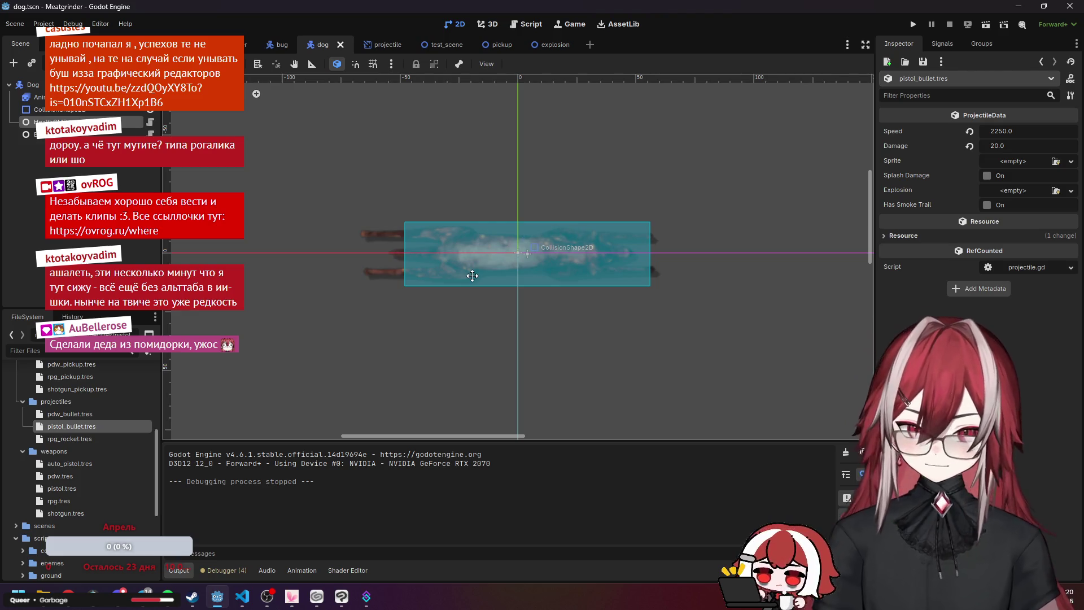